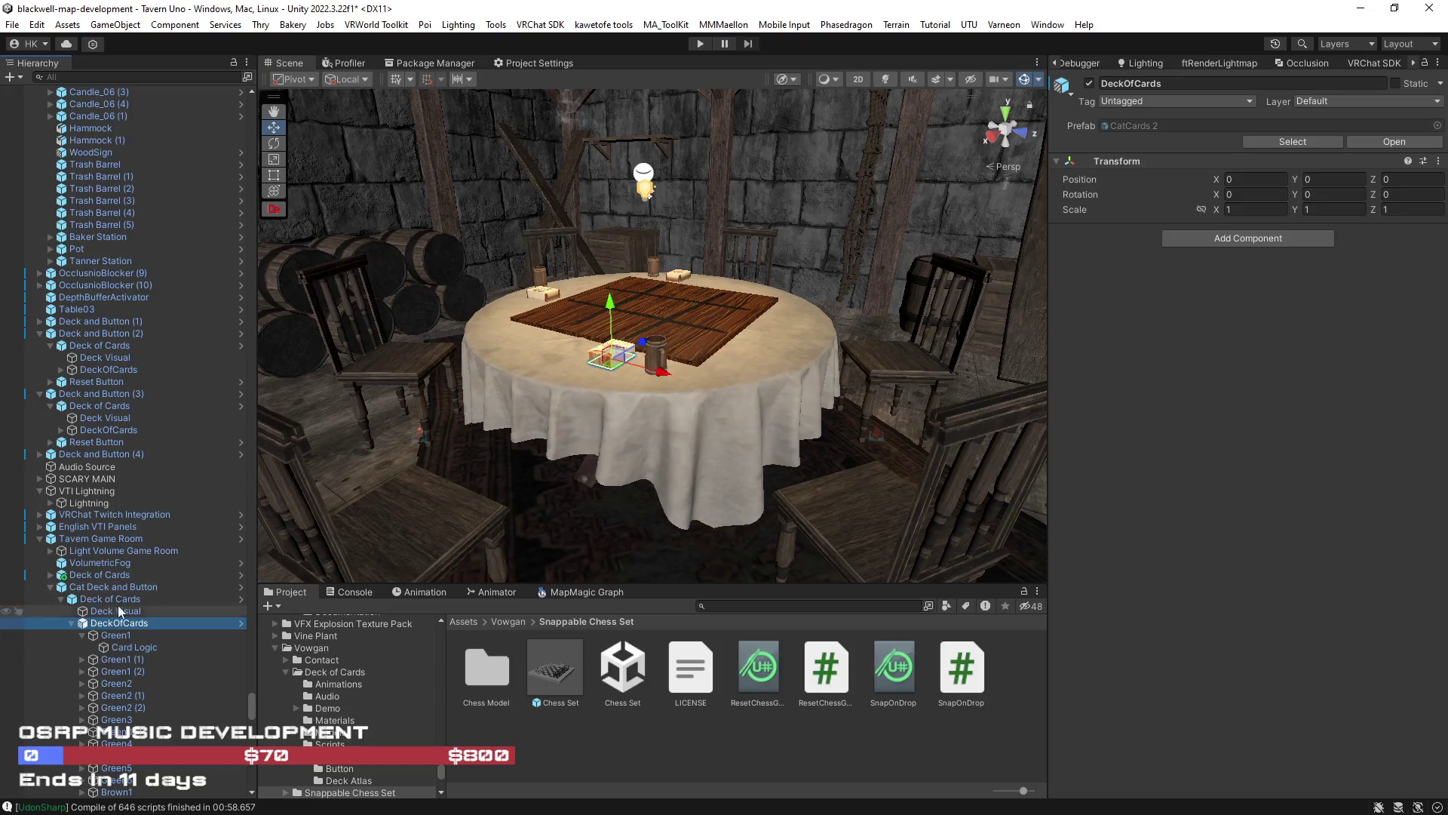
Put the cat deck's DeckOfCards and all its children on the Pickup layer
click(121, 429)
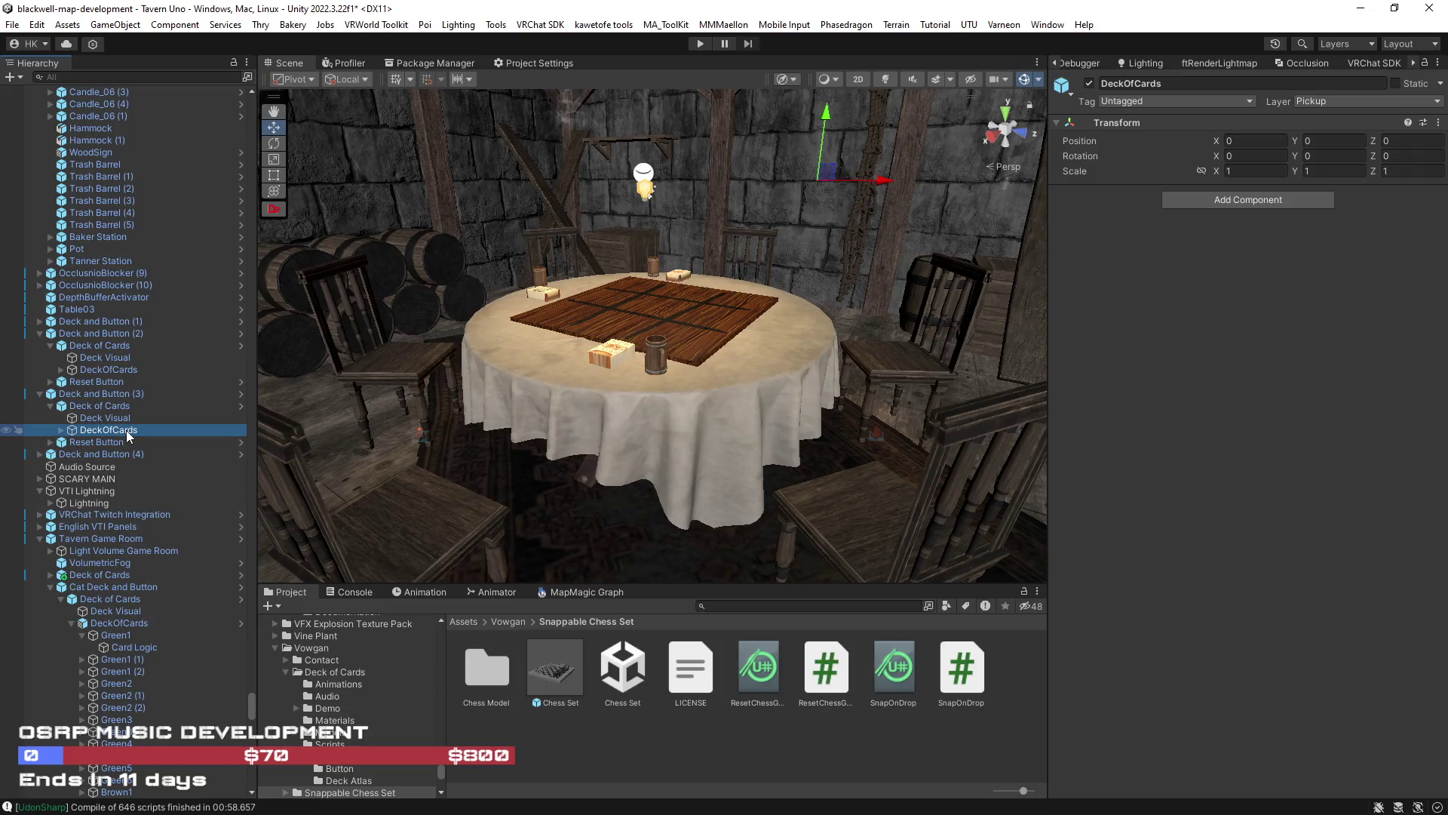
click(109, 626)
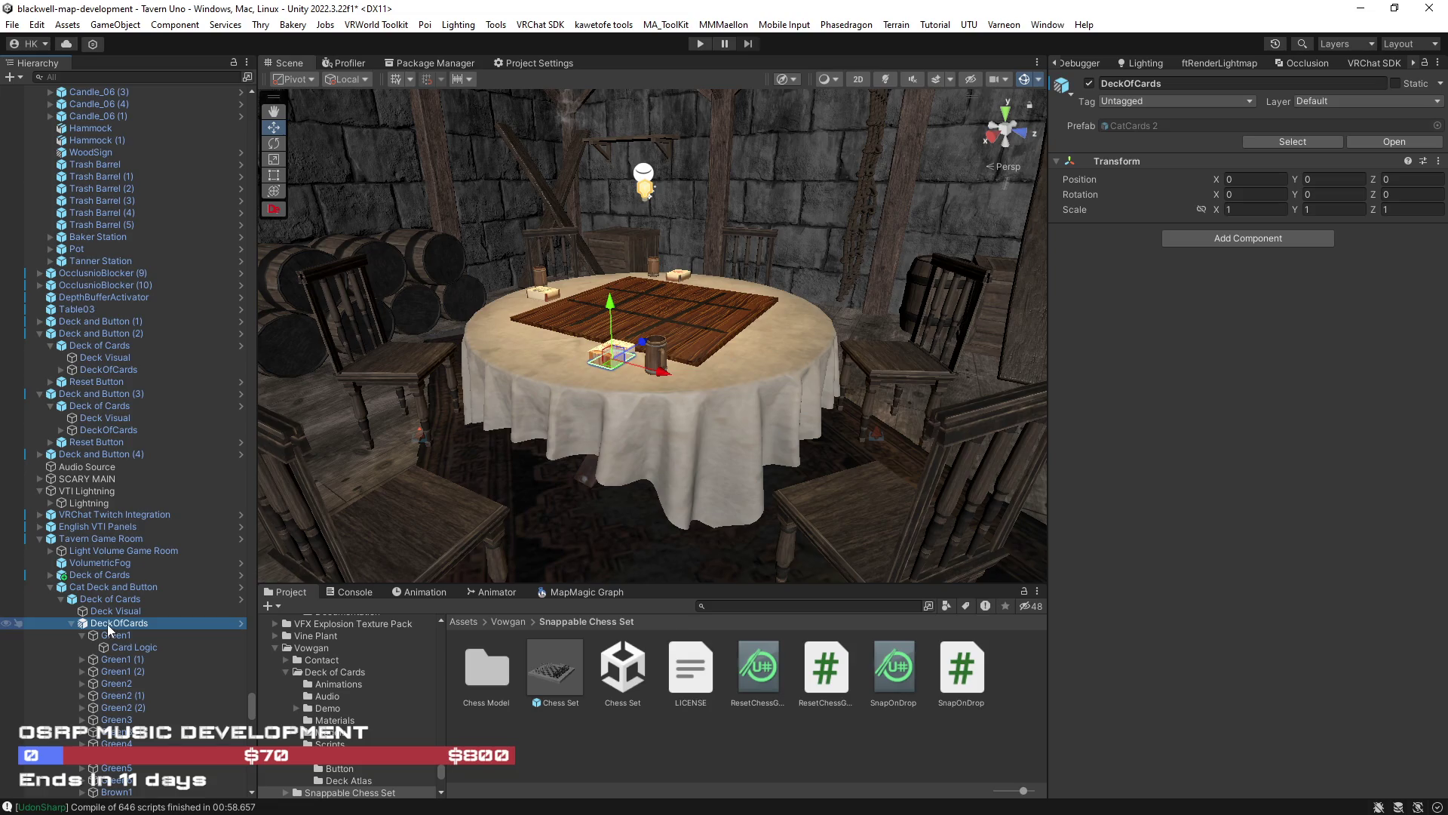
click(1389, 102)
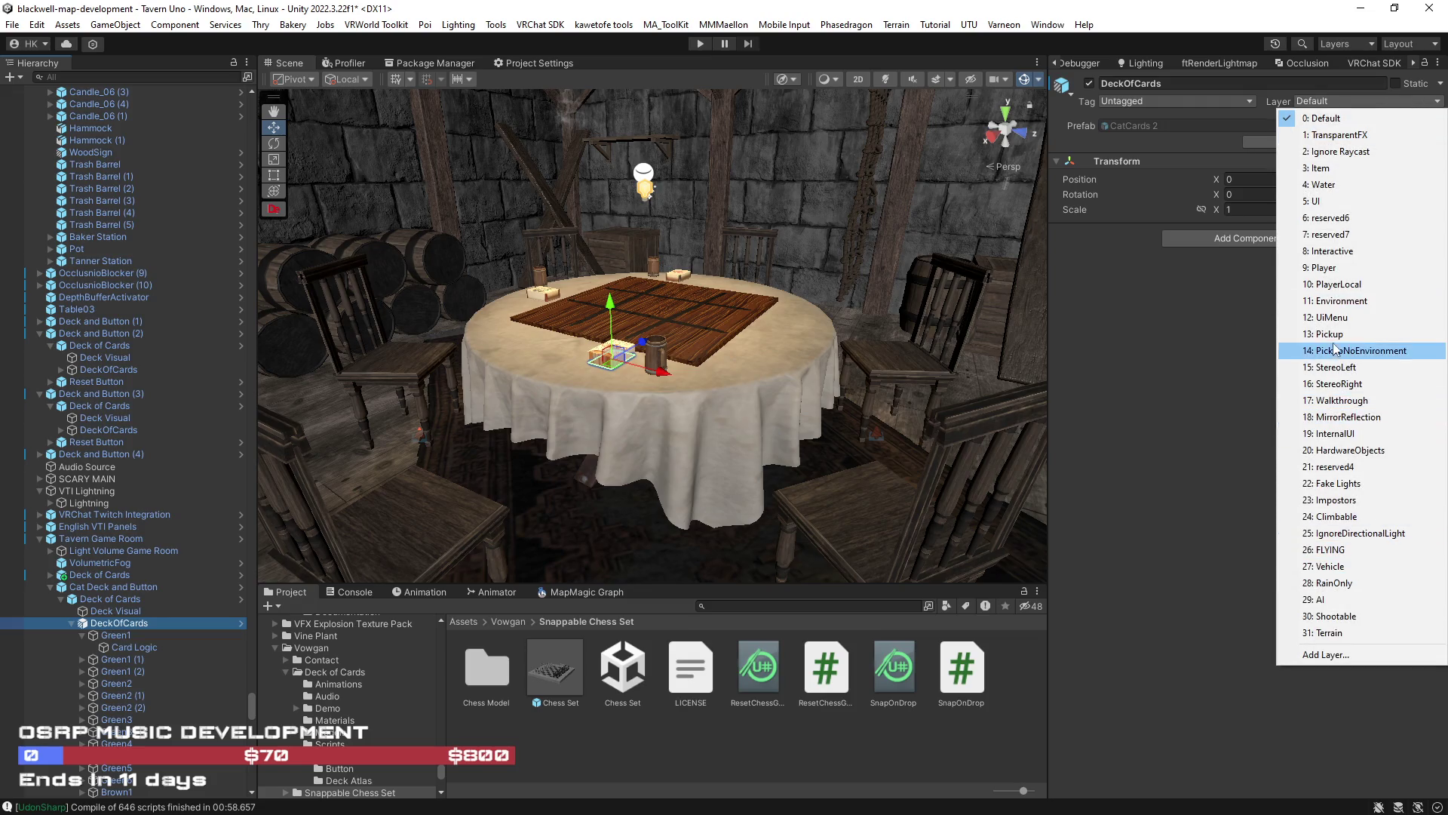
click(1373, 333)
click(679, 448)
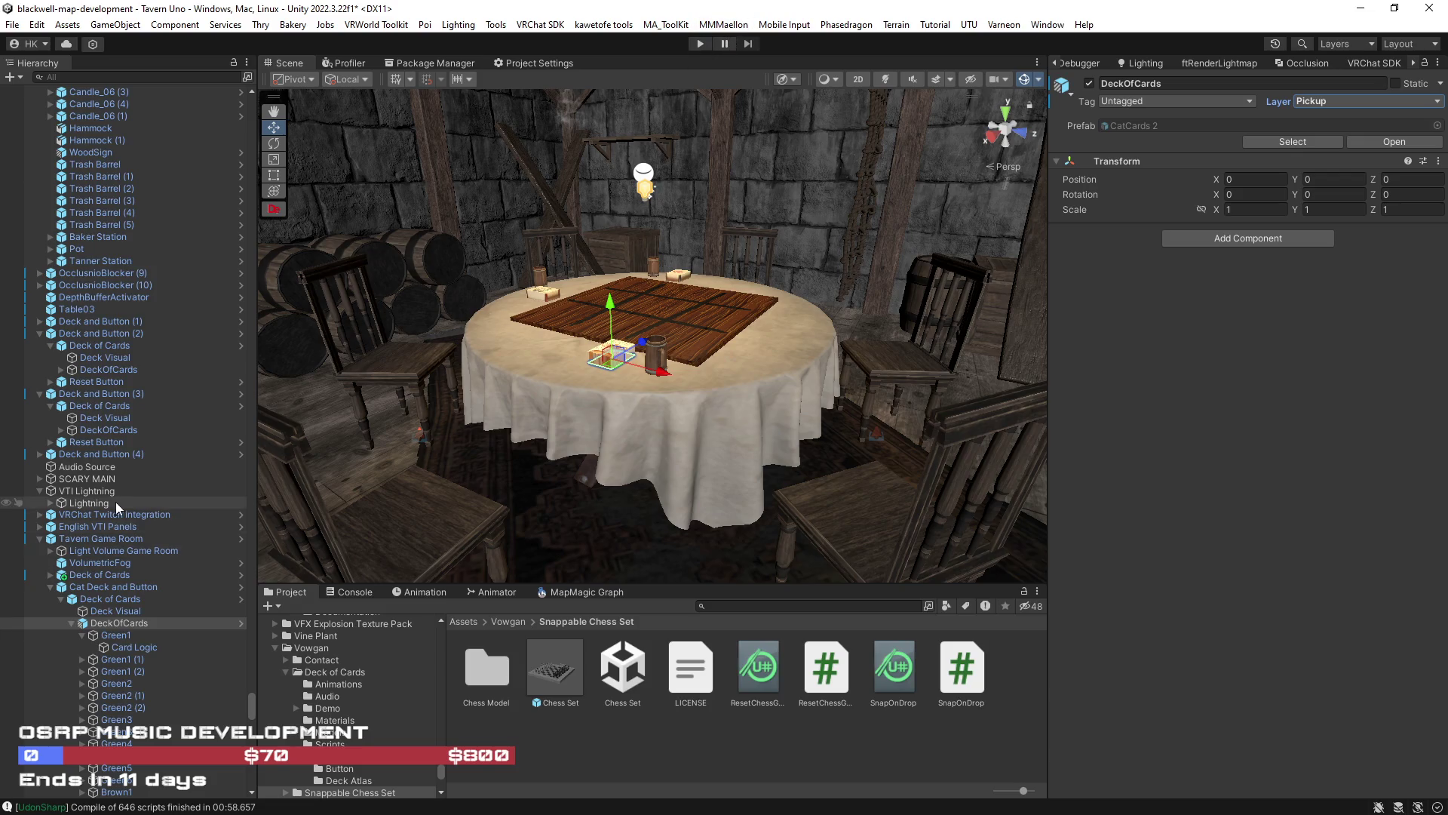
Put MugCards and all its children on the Pickup layer
click(50, 586)
click(95, 635)
click(1373, 101)
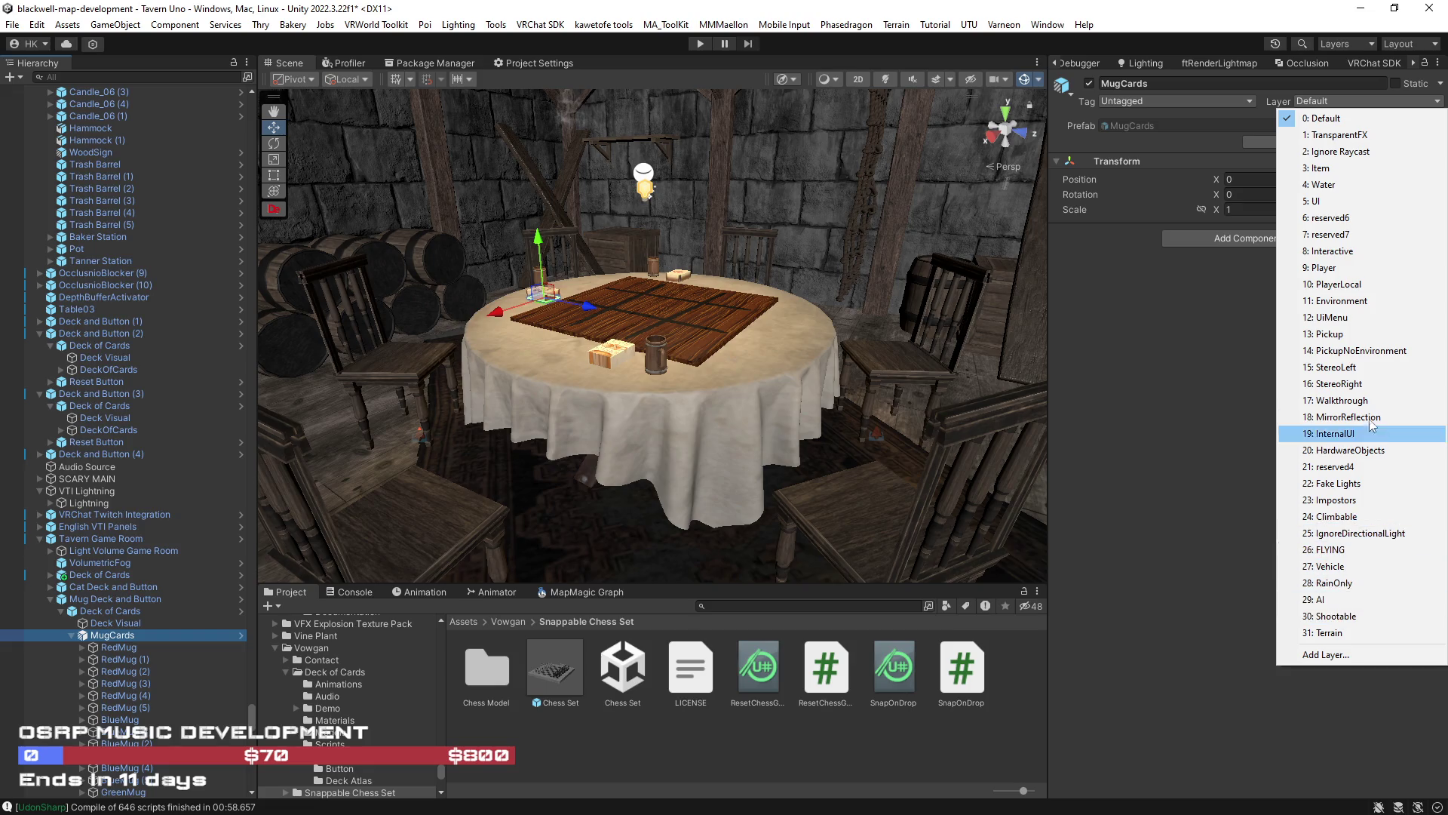
click(1346, 336)
click(647, 444)
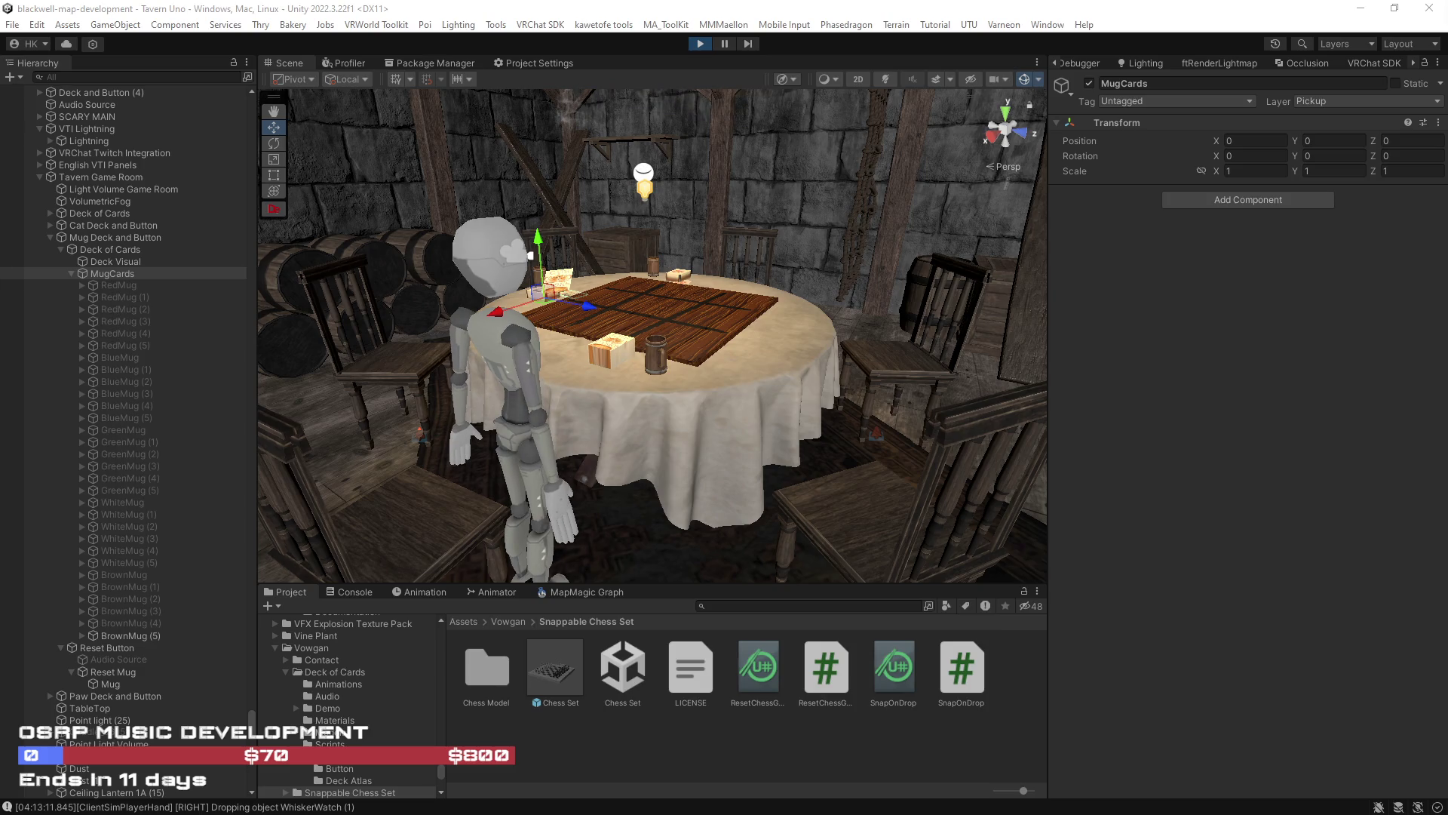
Select the Brown2 card (4 Of Diamonds) on the table and expand it to show its Card Logic
drag(608, 348, 587, 321)
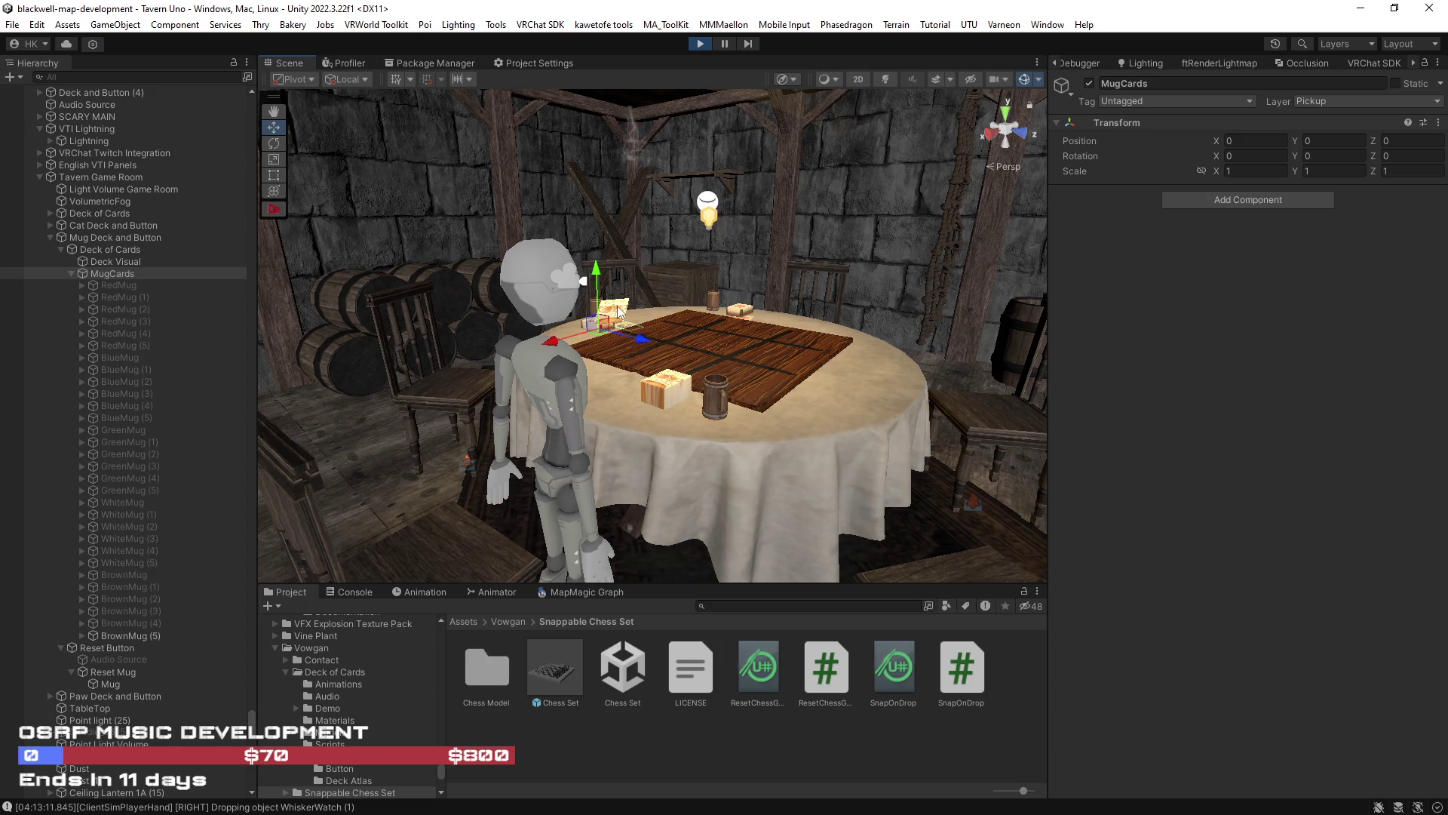
click(618, 310)
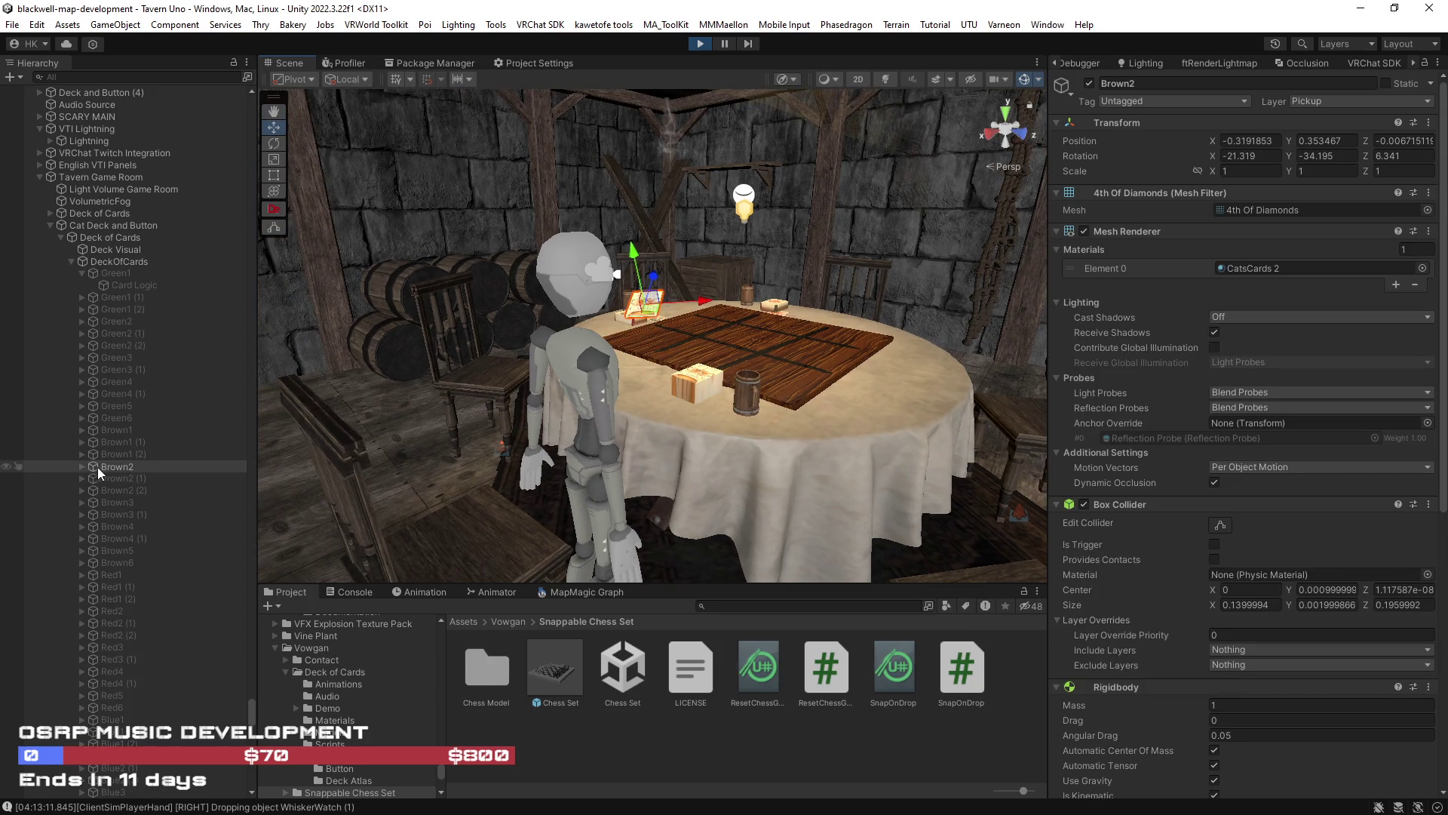
click(82, 466)
key(Up)
key(Up)
key(Up)
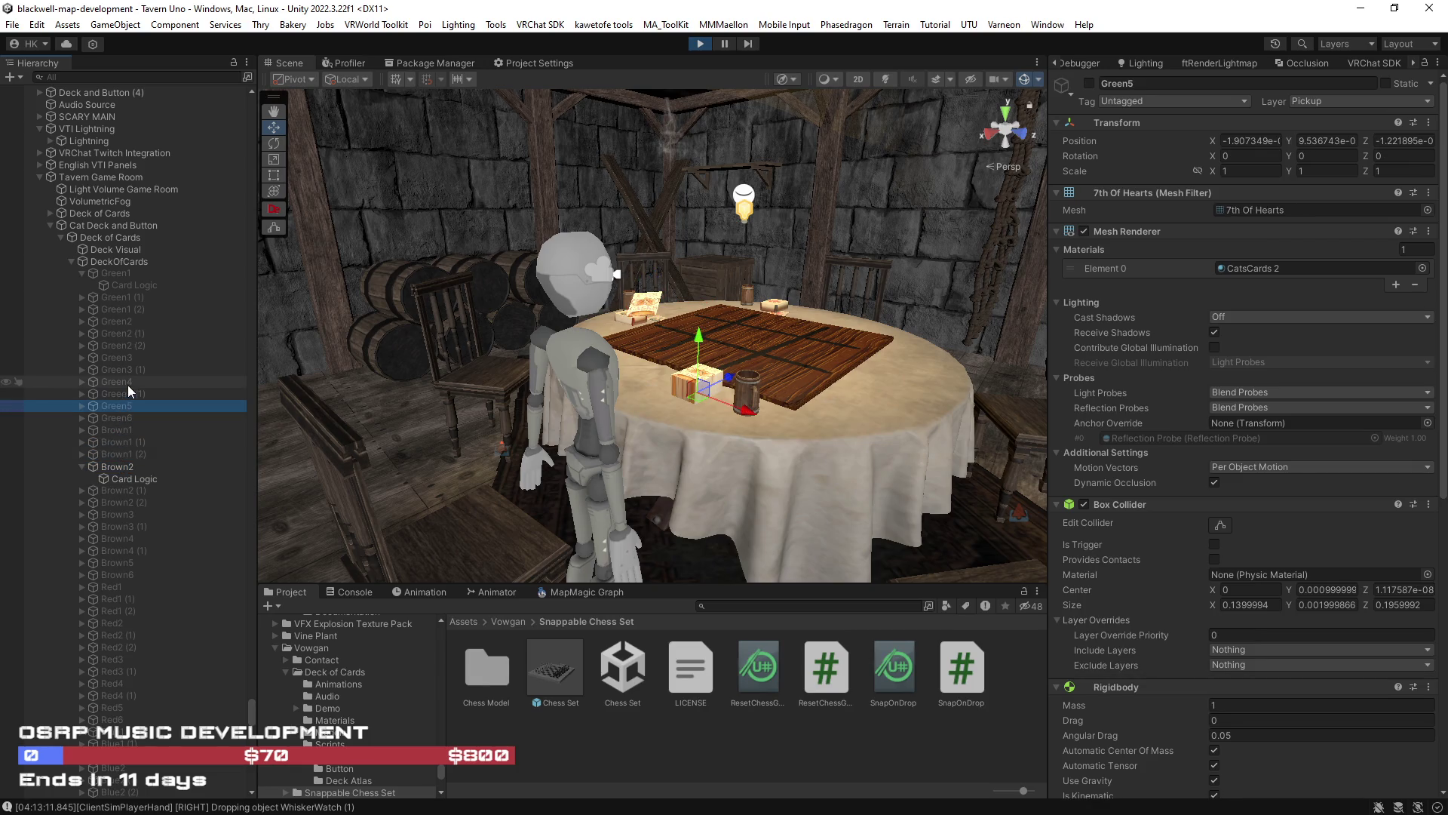
click(127, 468)
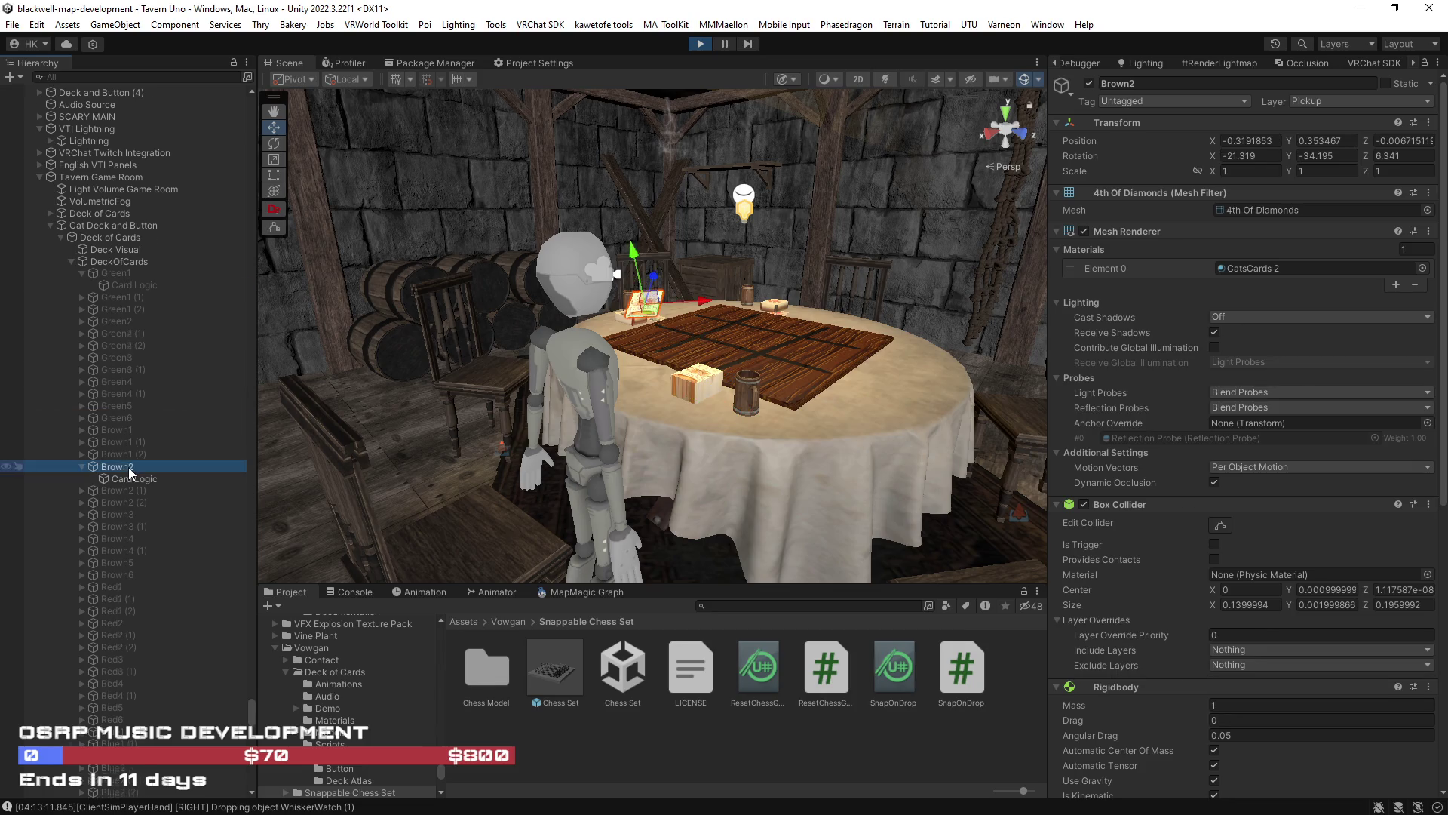
scroll(129, 468, down, 5)
scroll(132, 642, up, 2)
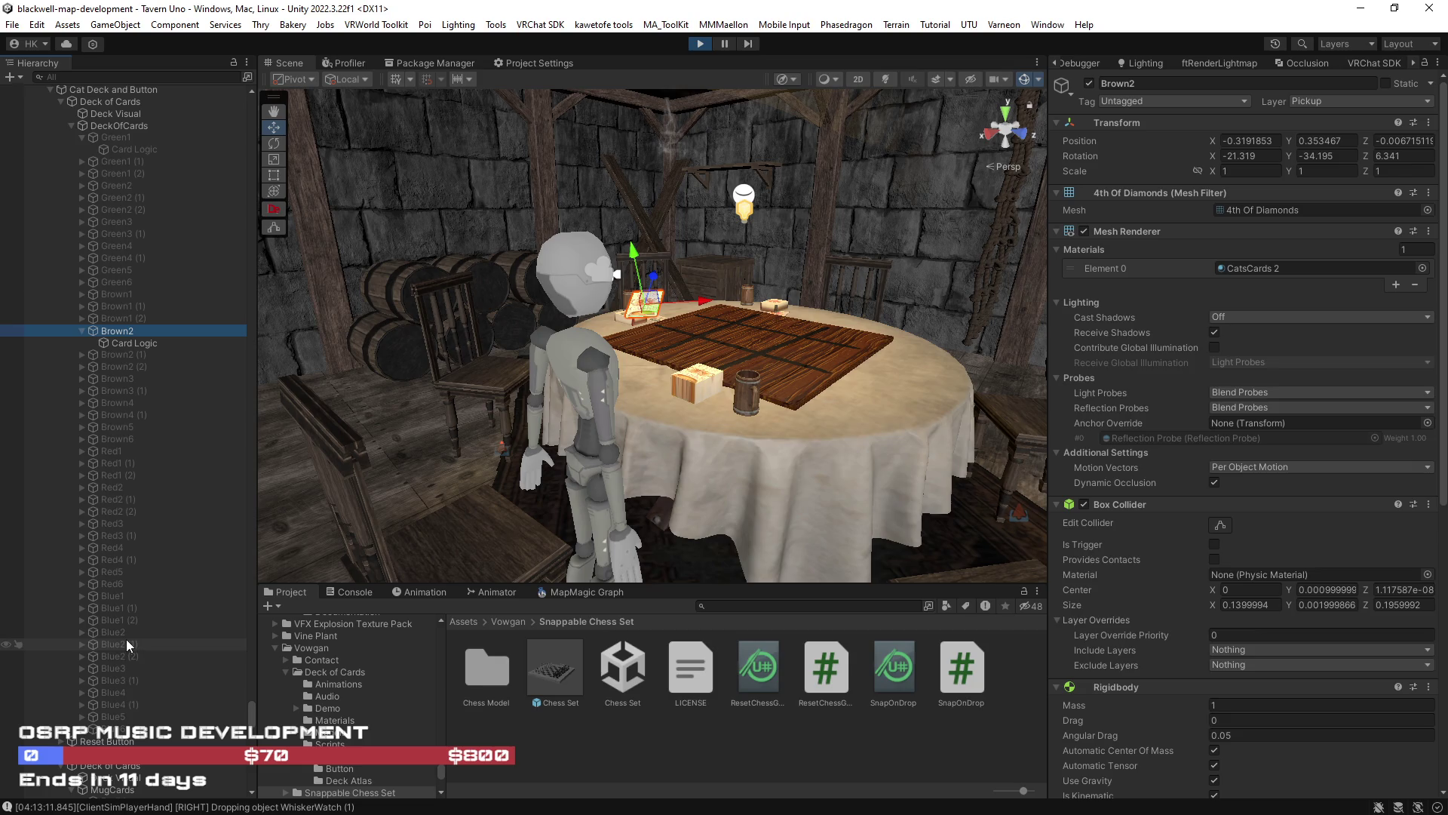
scroll(126, 636, down, 8)
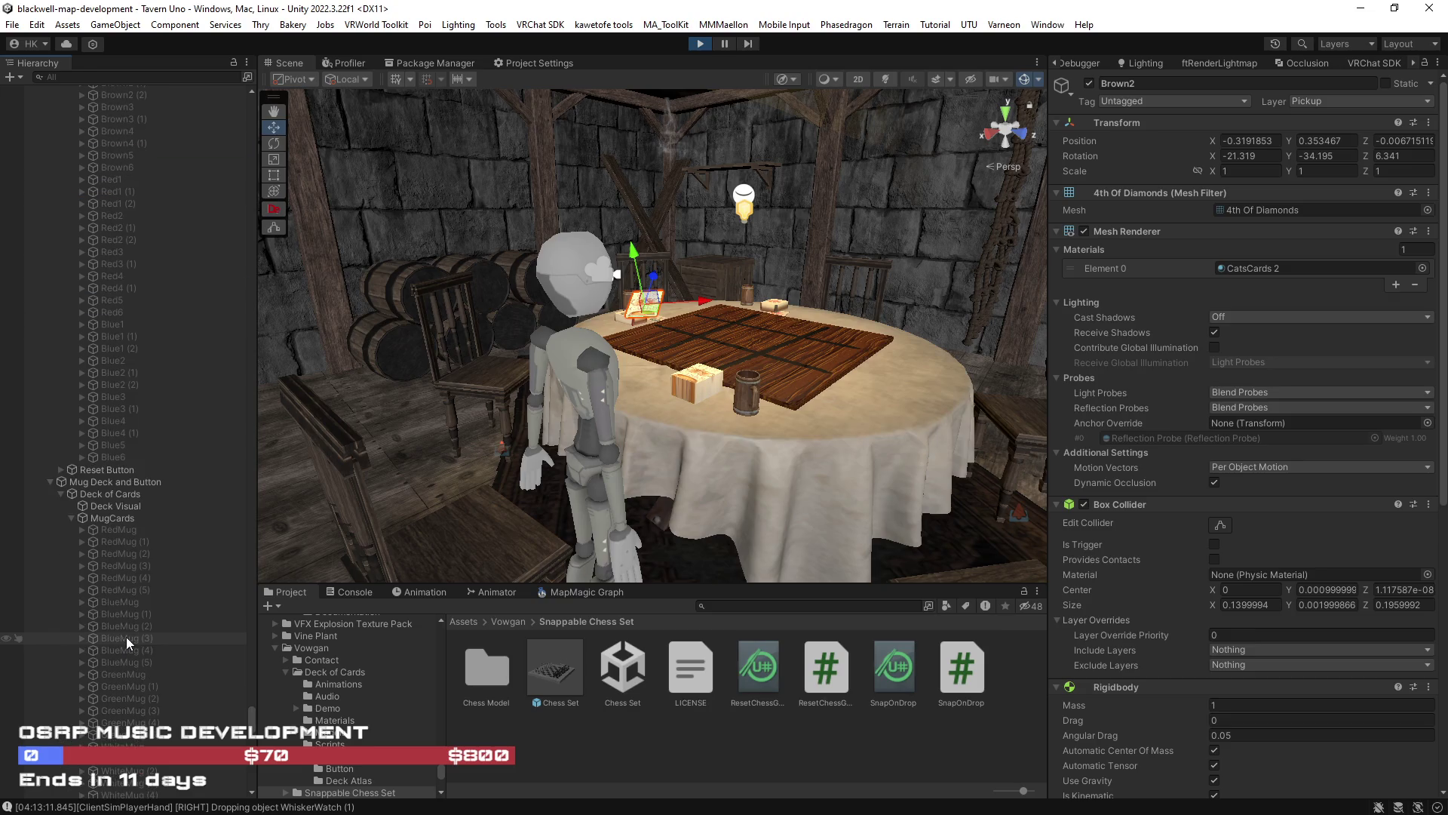
scroll(125, 637, up, 18)
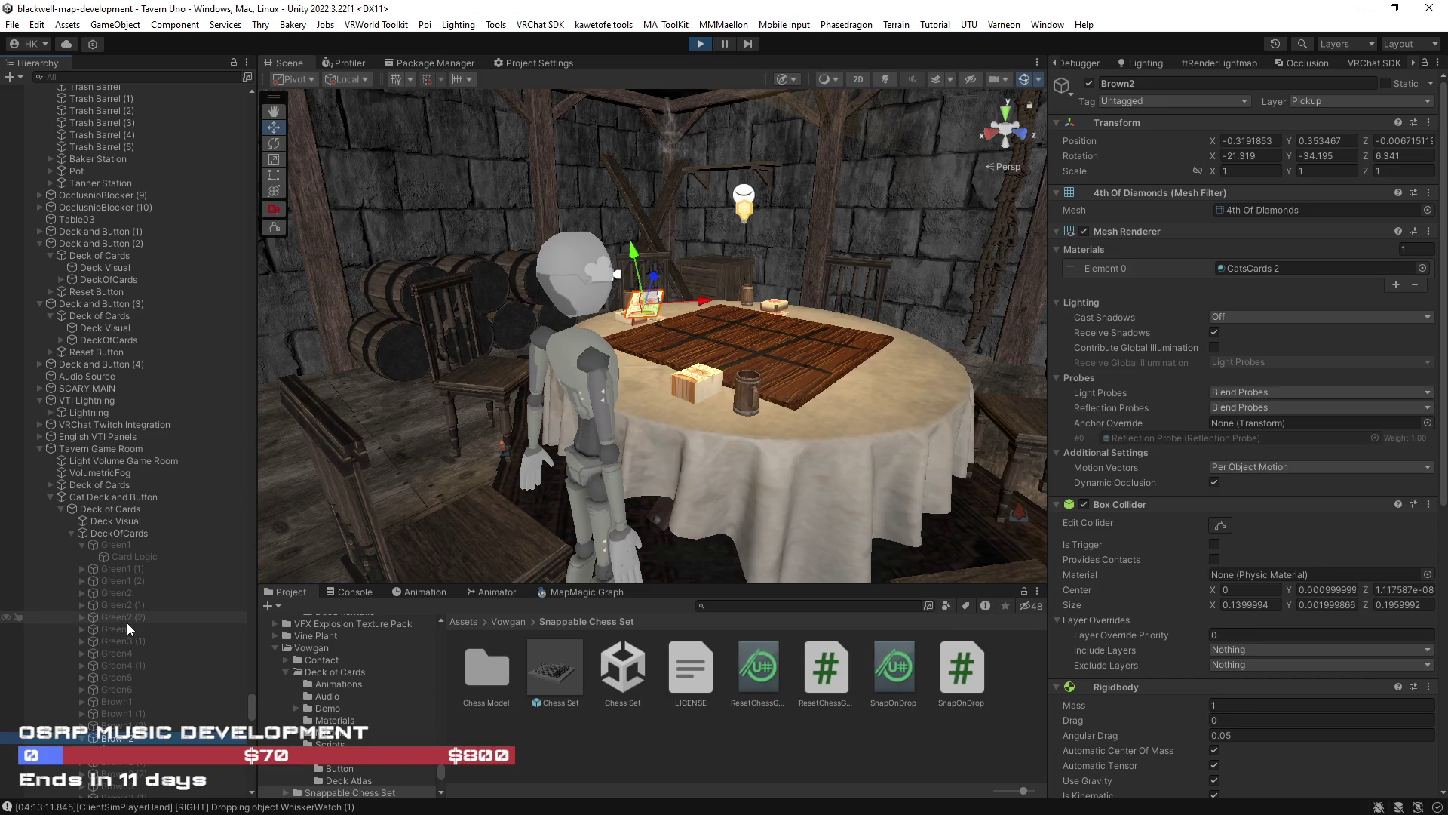
scroll(127, 622, up, 4)
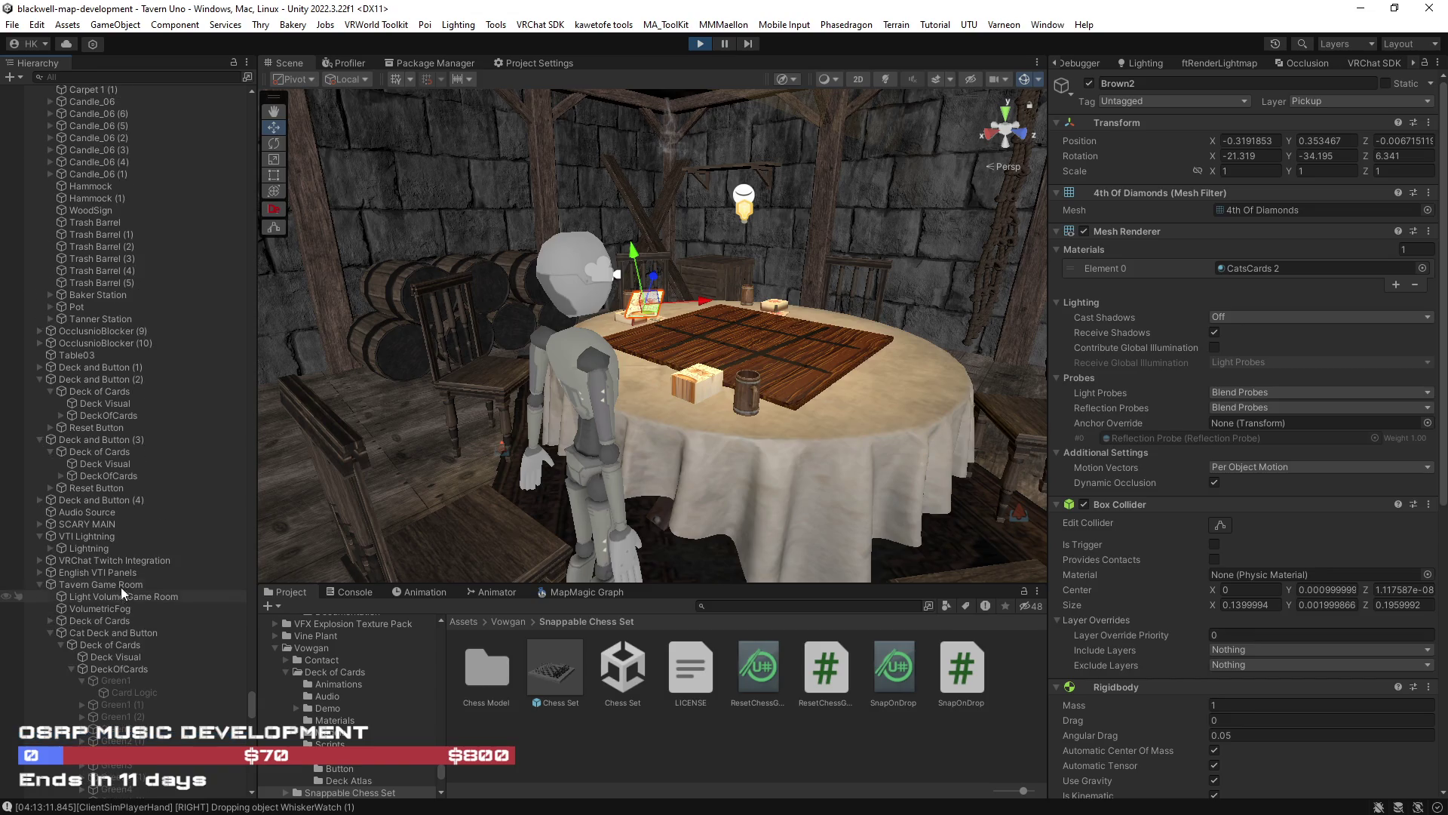
Browse the third deck's cards, collapsing MYSTERY and Wild, and expand Brown1 (2)
click(61, 475)
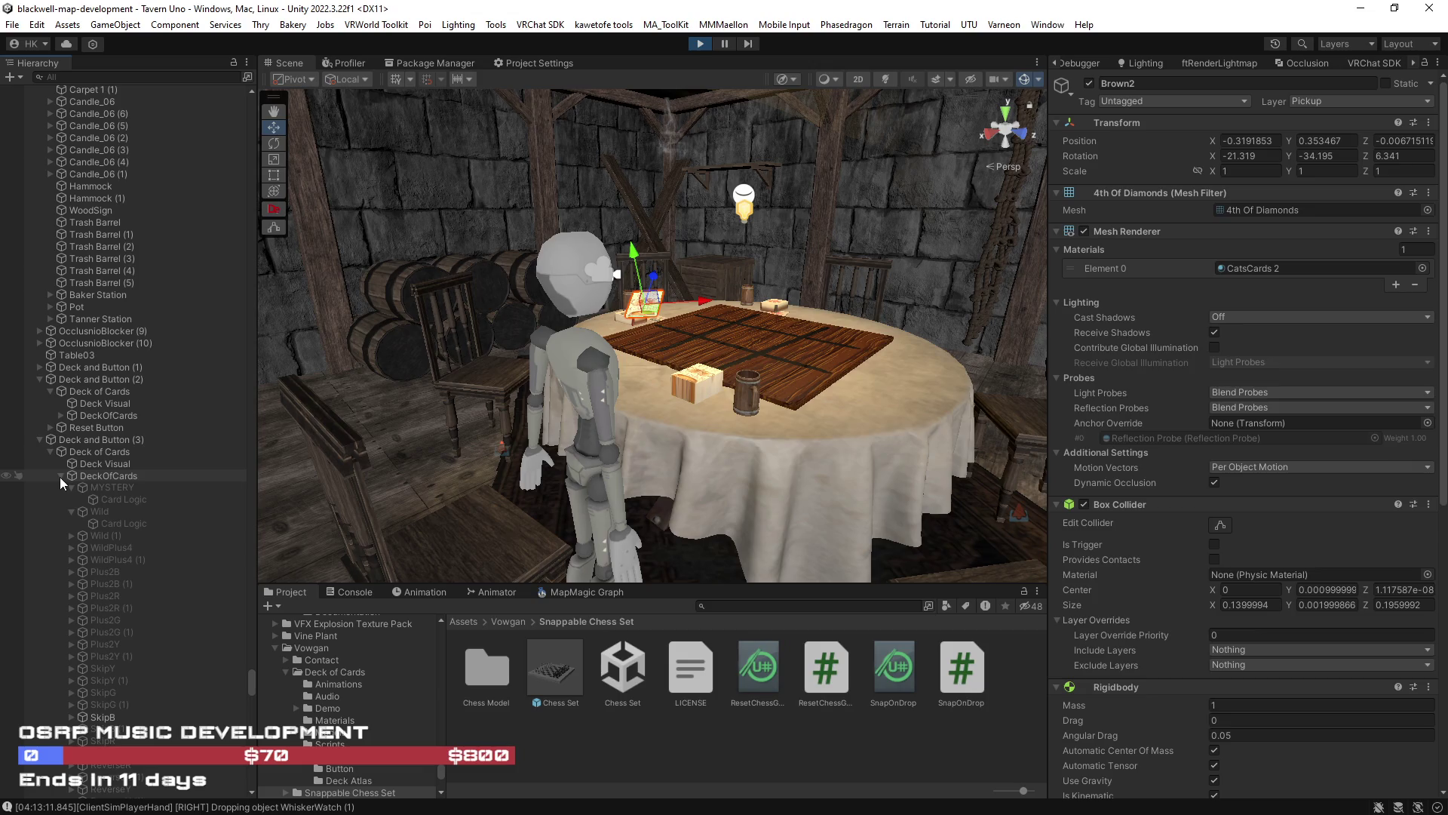
click(71, 488)
click(71, 498)
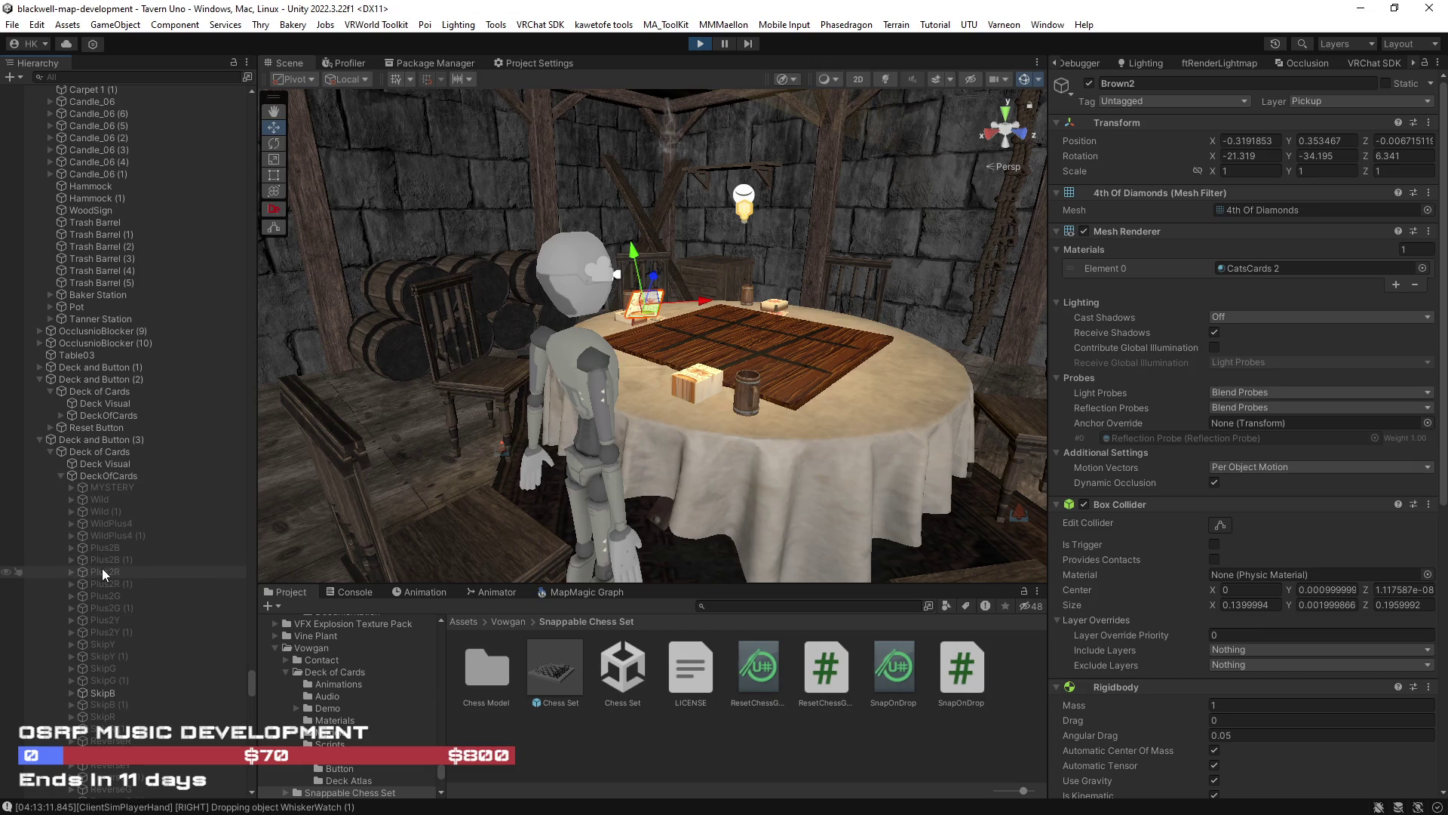
scroll(101, 567, down, 3)
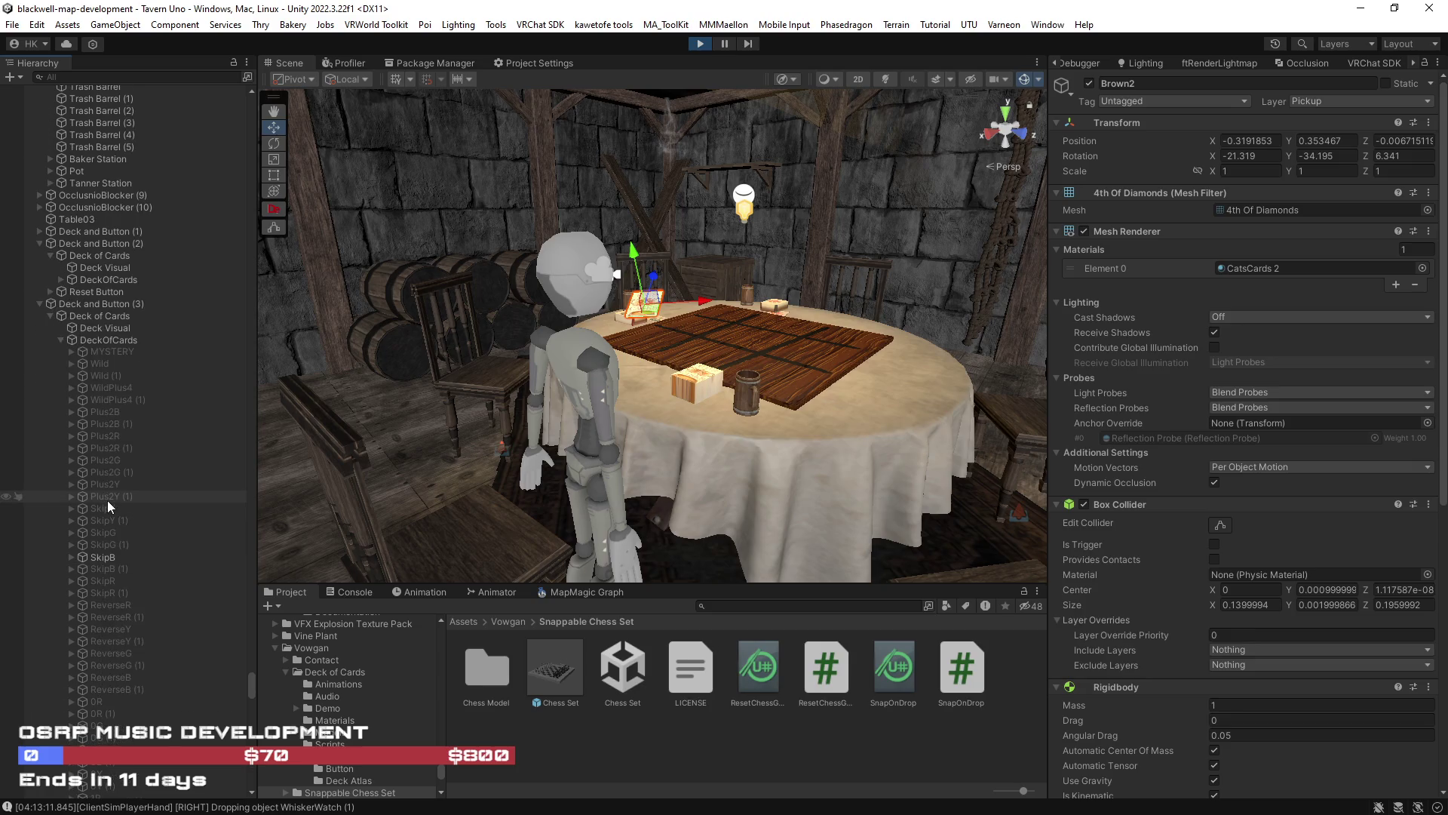
scroll(107, 500, down, 5)
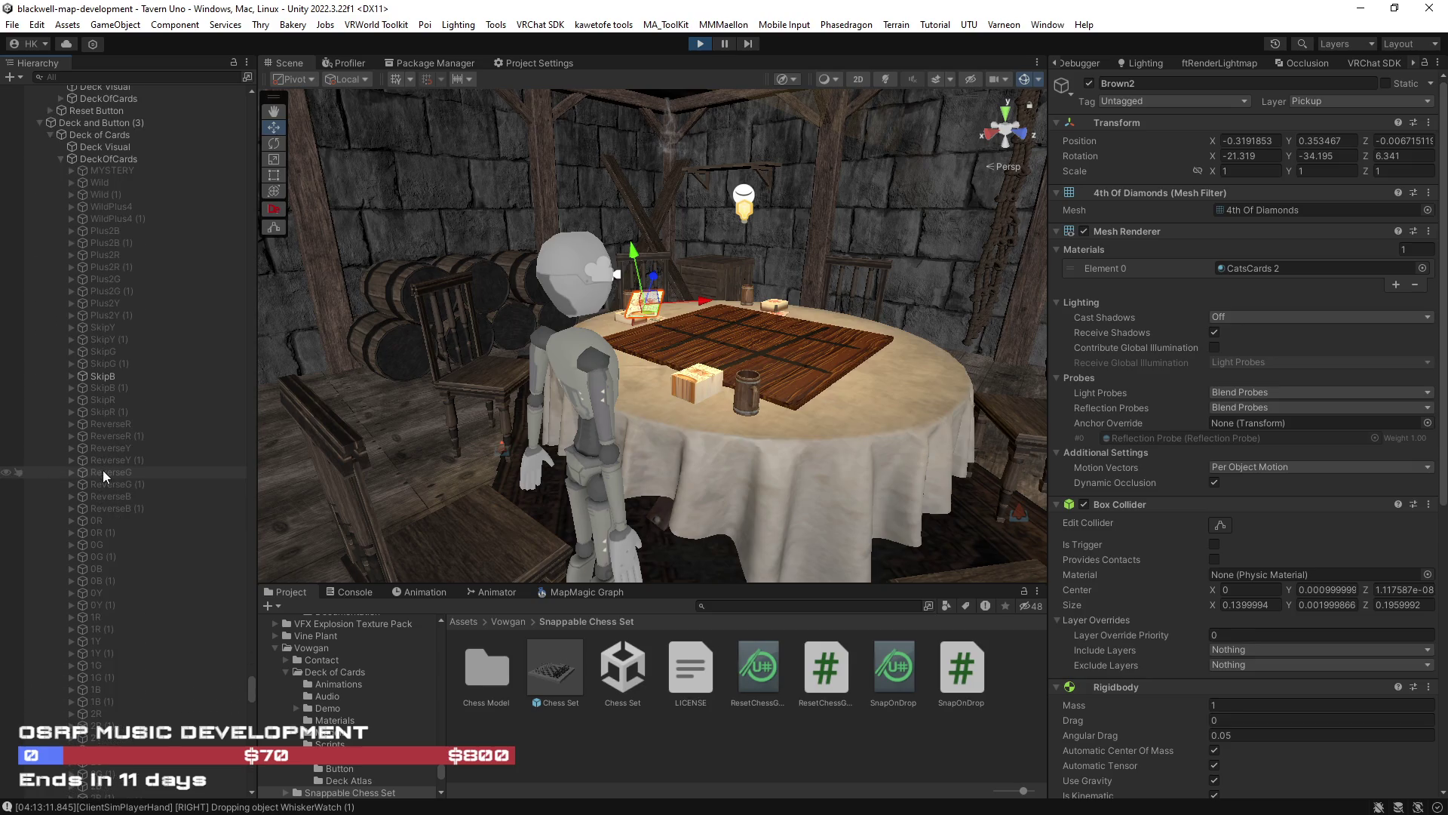
scroll(107, 482, down, 2)
scroll(107, 482, down, 20)
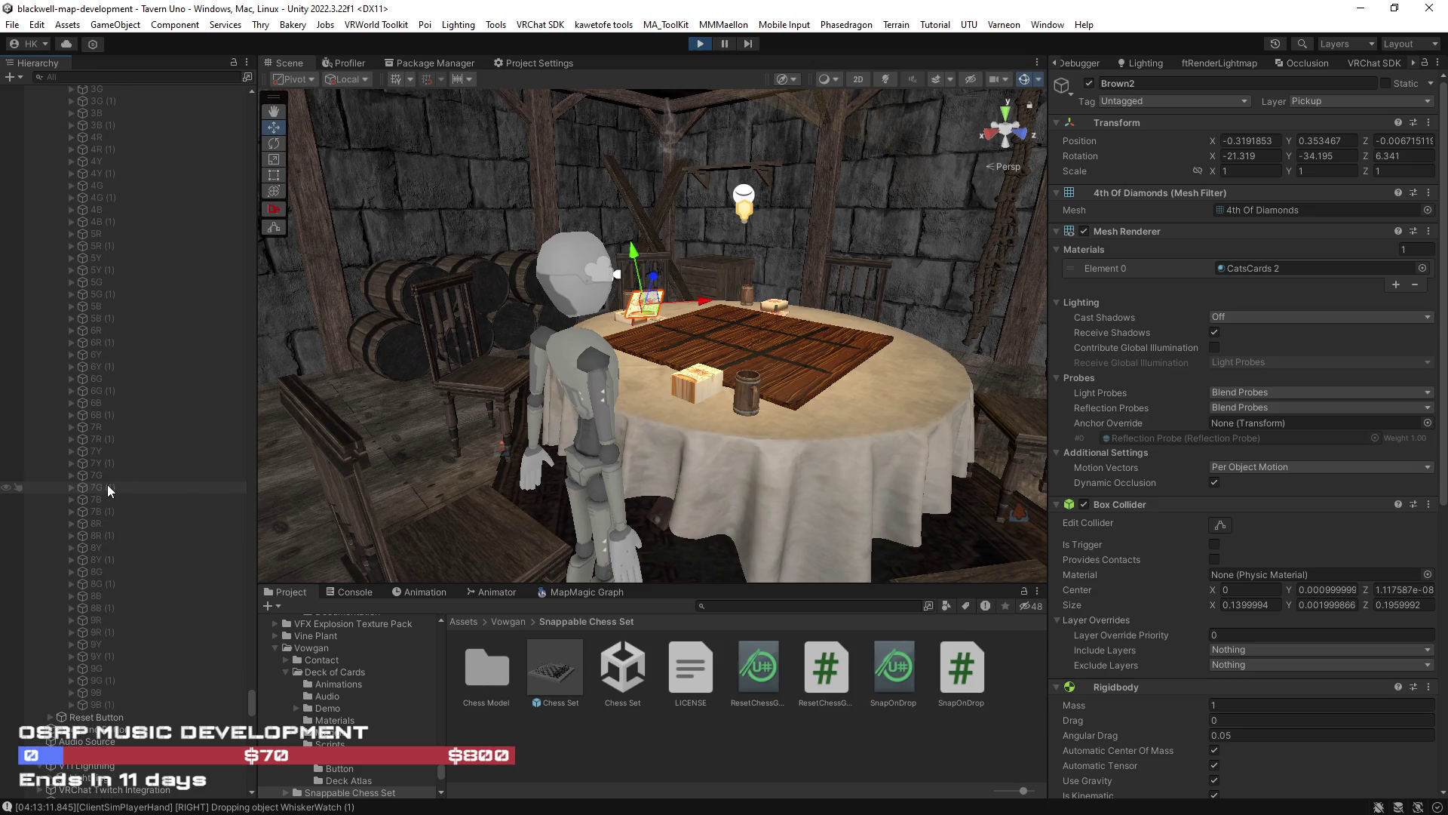
scroll(107, 484, down, 6)
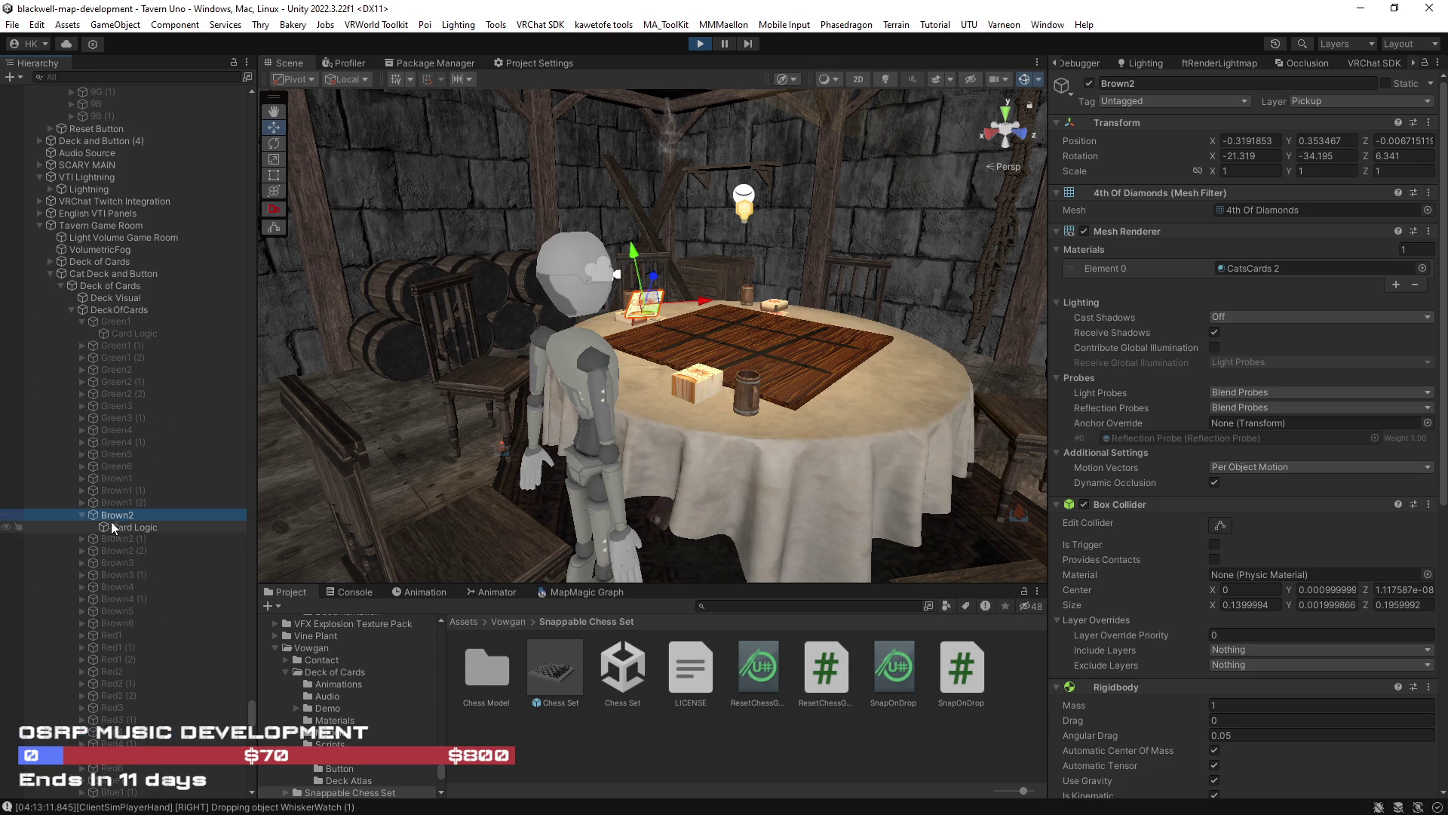
click(83, 502)
Review the Brown1 (2) card's settings in the Inspector
click(120, 513)
click(121, 499)
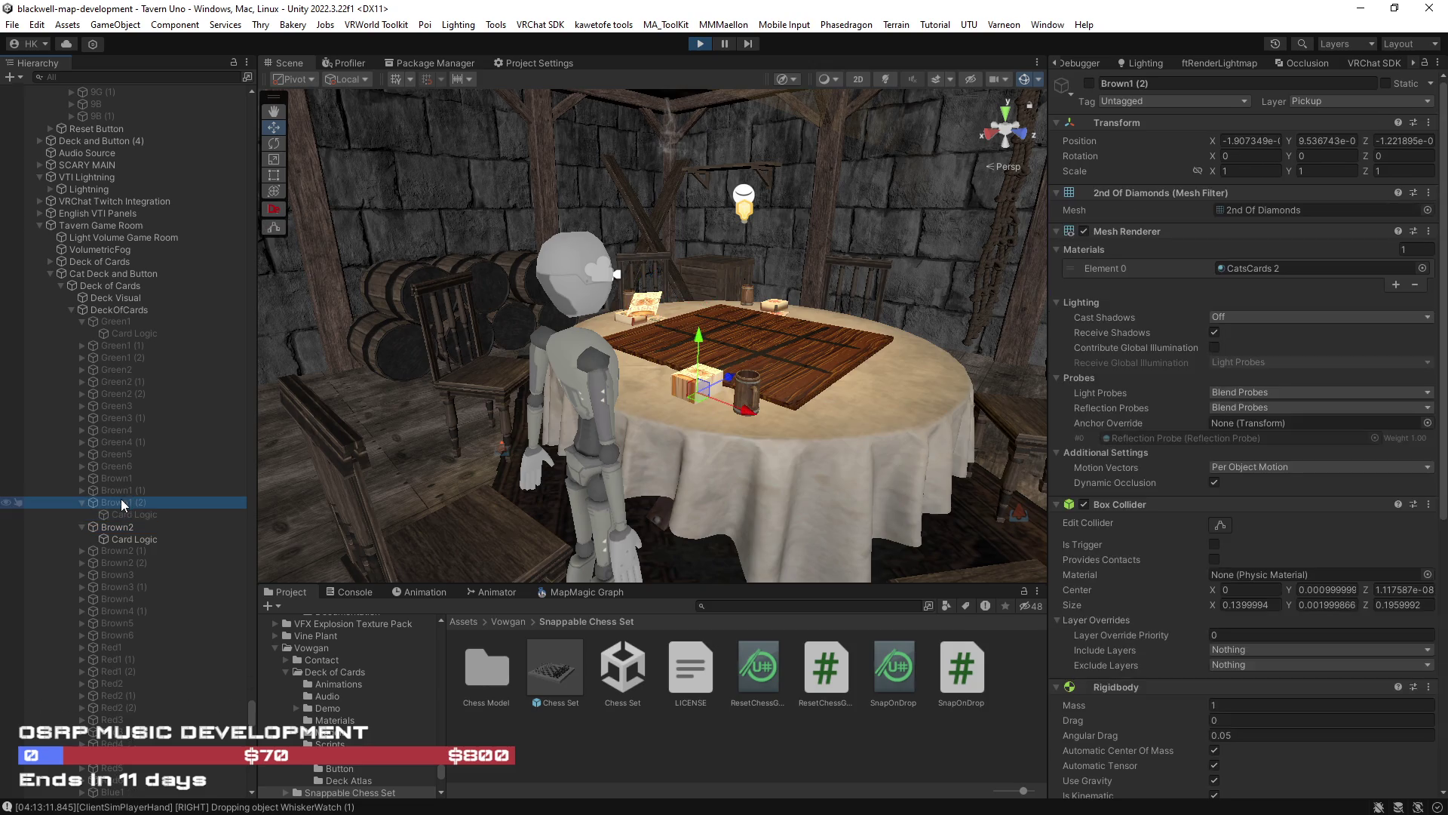
scroll(1282, 588, down, 10)
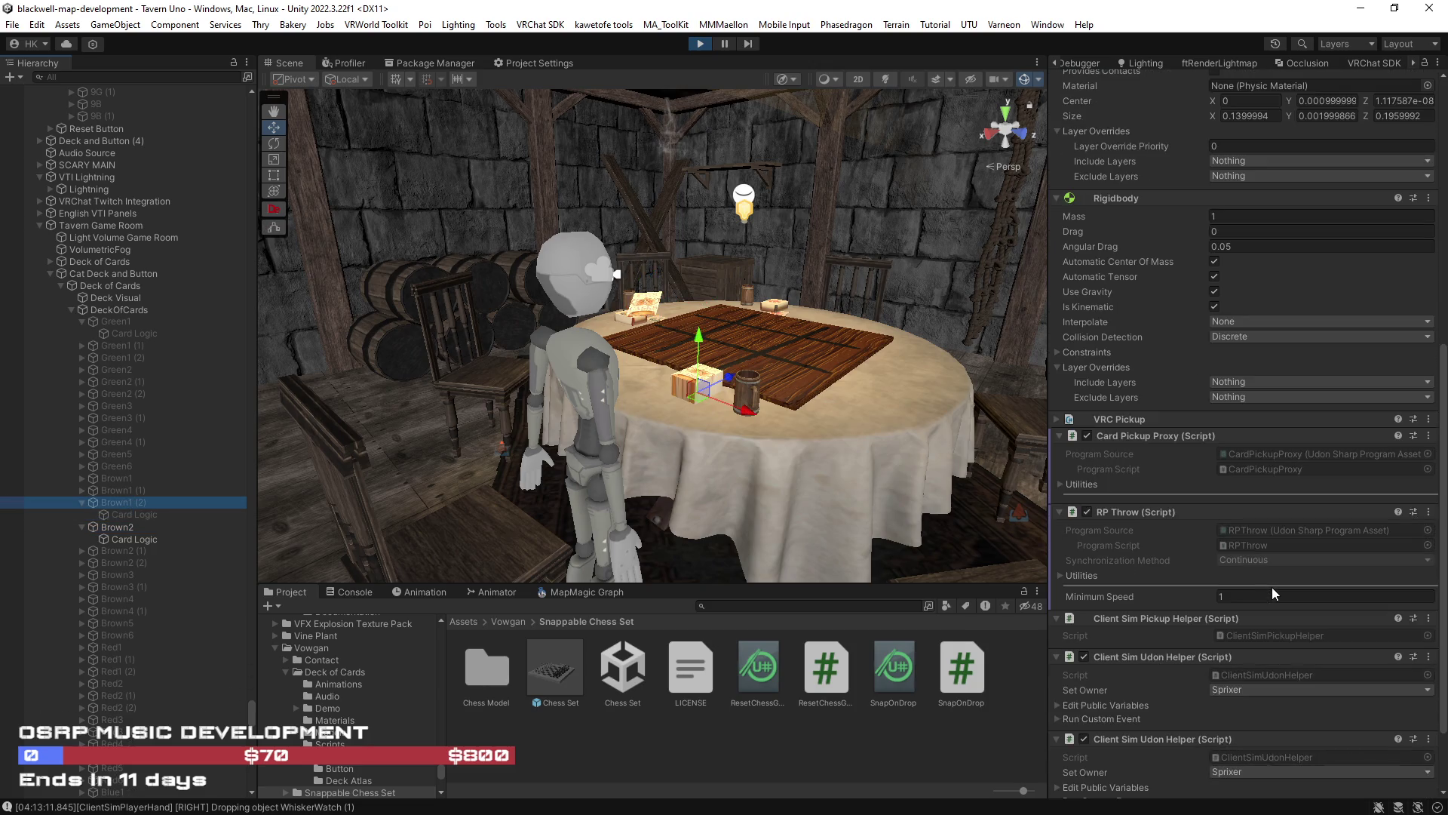
scroll(1272, 587, down, 2)
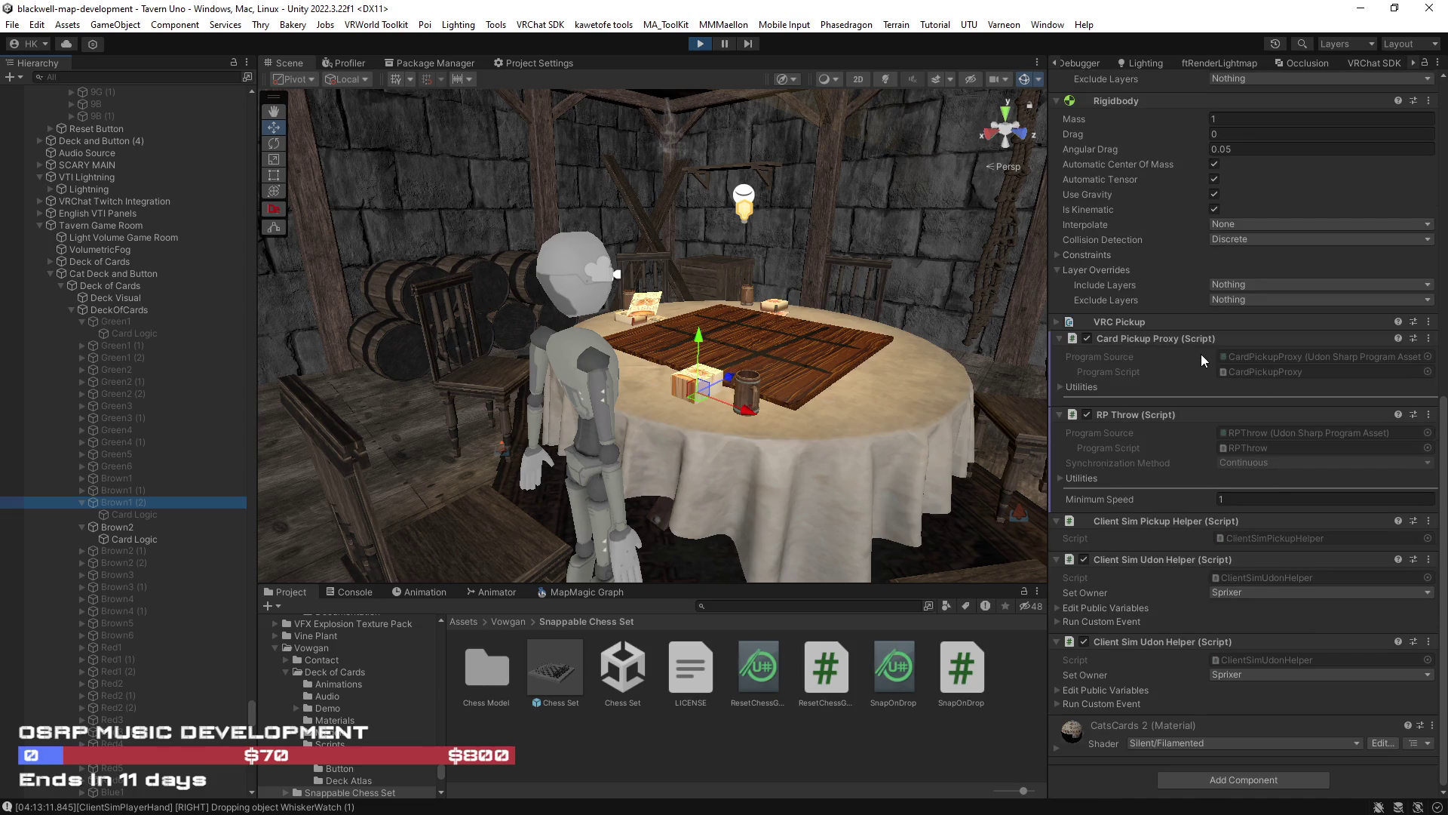
scroll(1193, 485, up, 3)
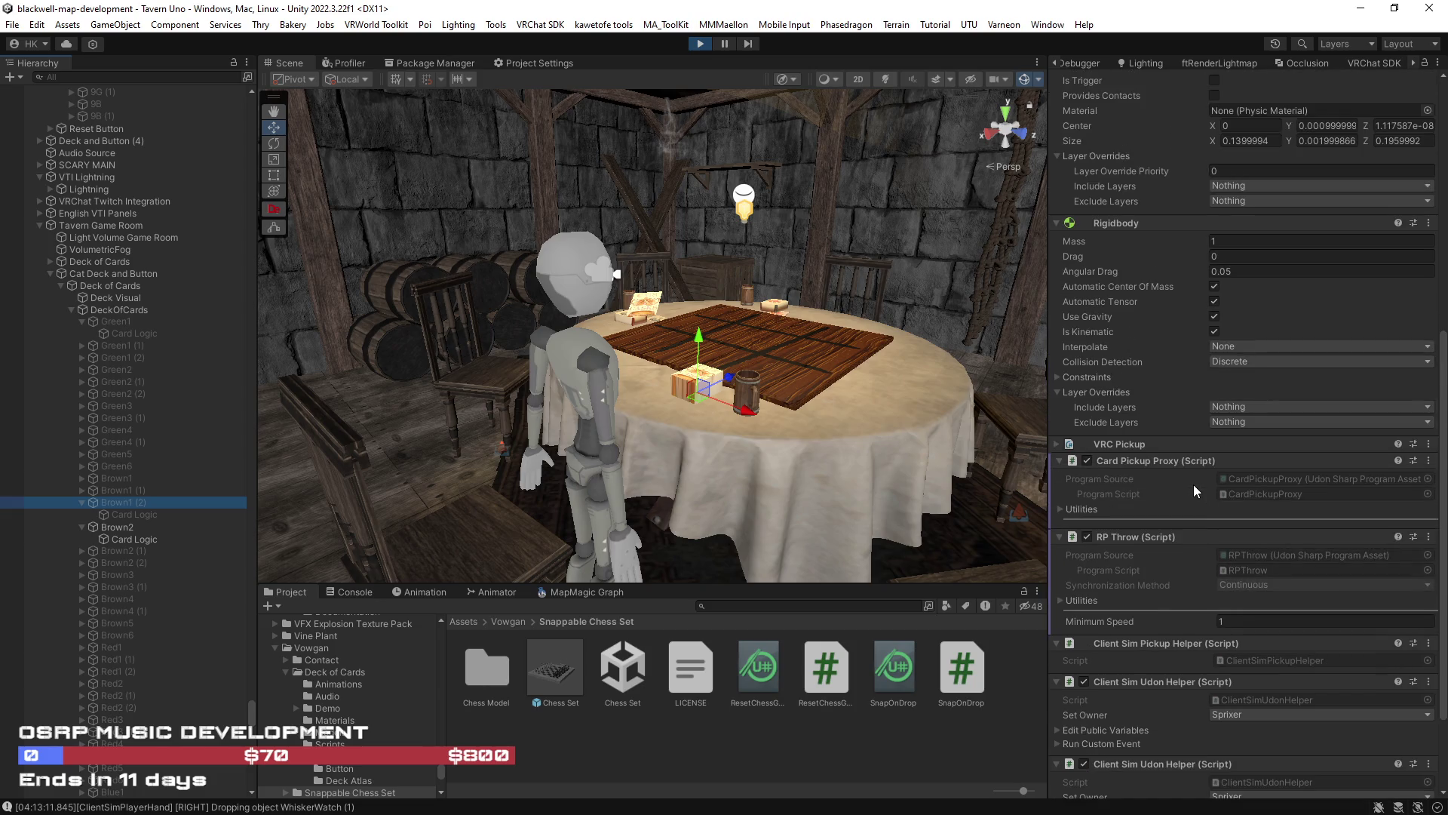
scroll(1193, 484, up, 4)
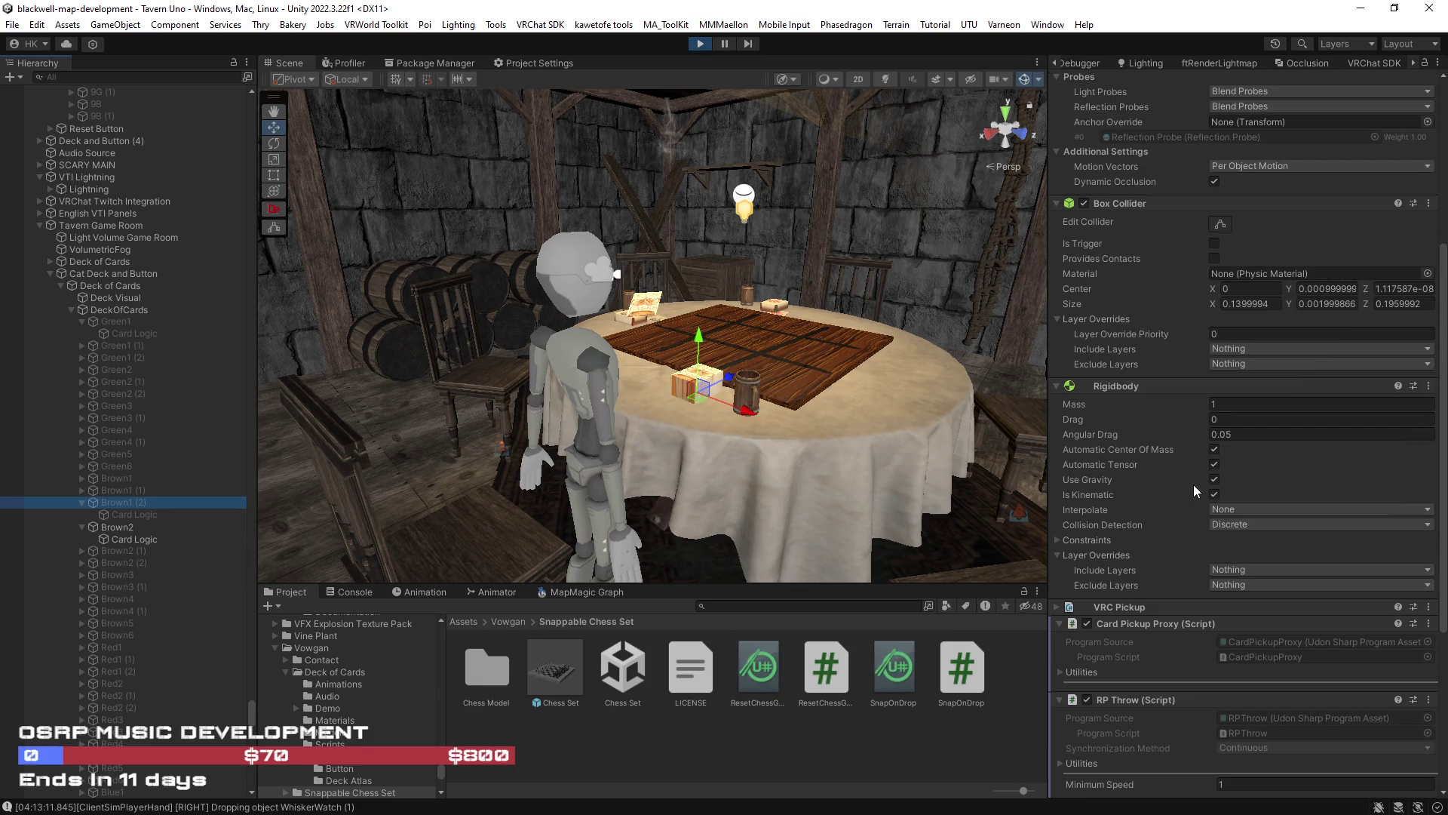
Follow Brown1 (2)'s Card Logic to the cat deck's Deck Manager showing Card Count 47
click(143, 516)
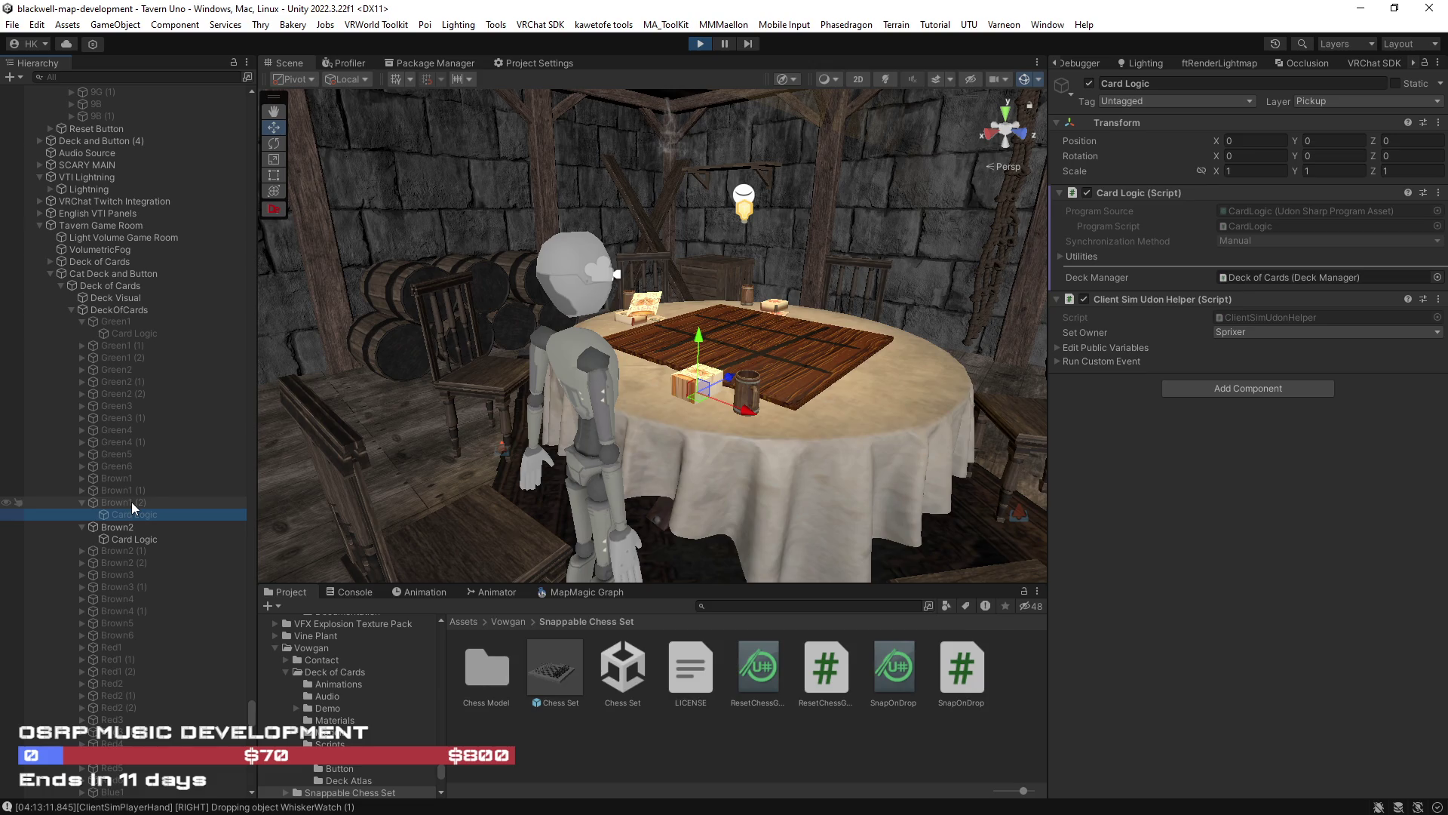
click(1252, 279)
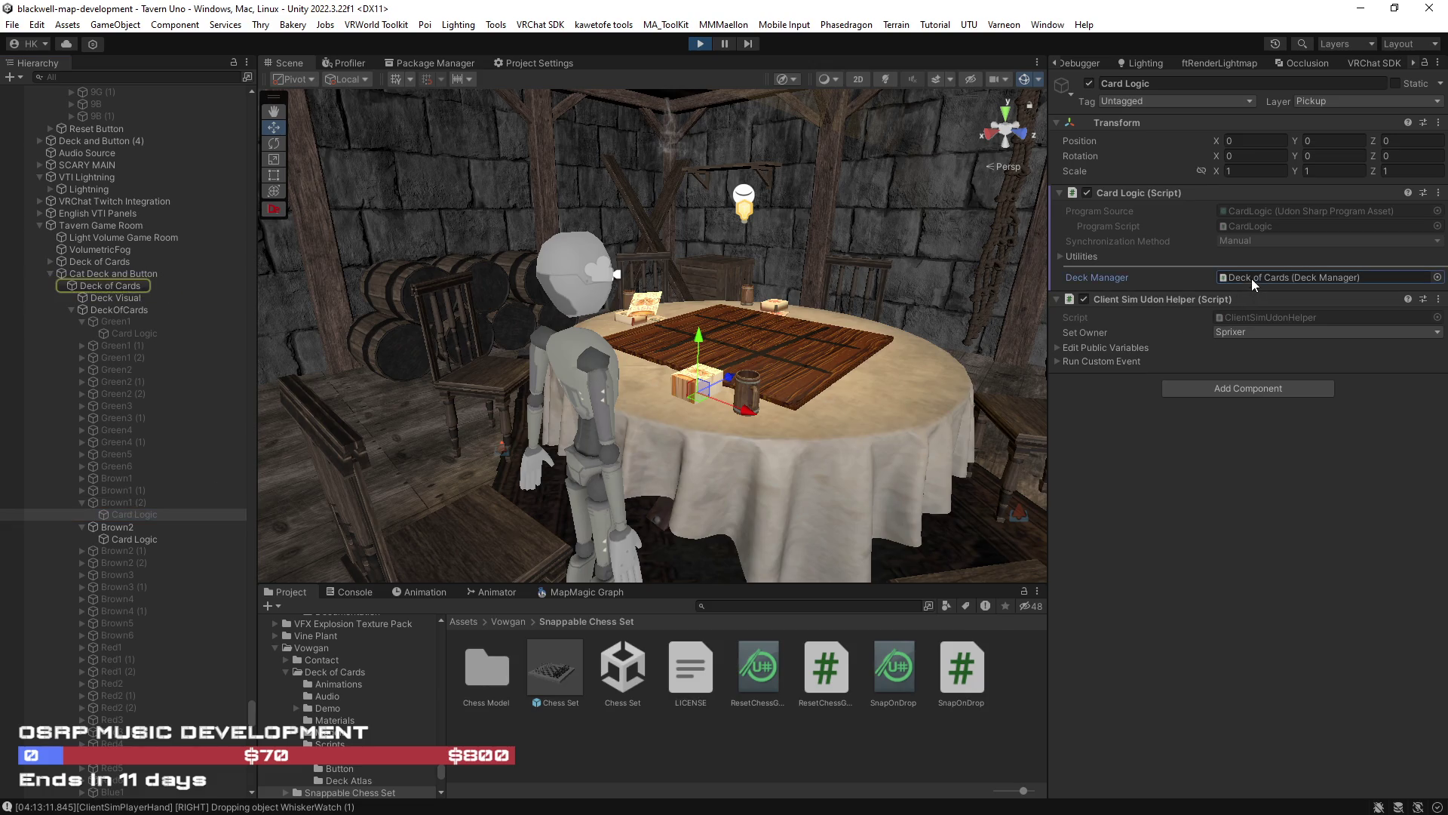
click(111, 287)
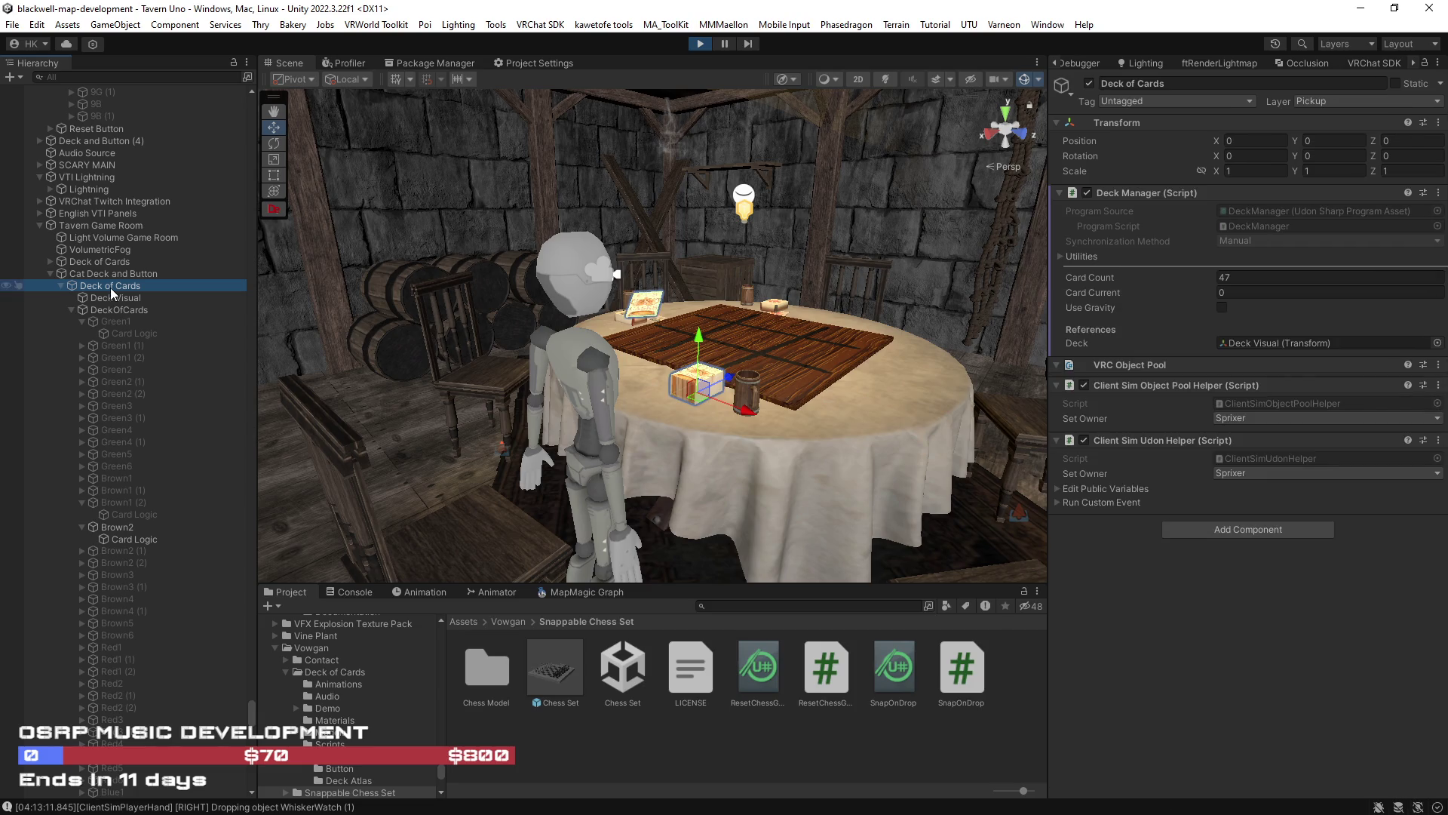
click(121, 310)
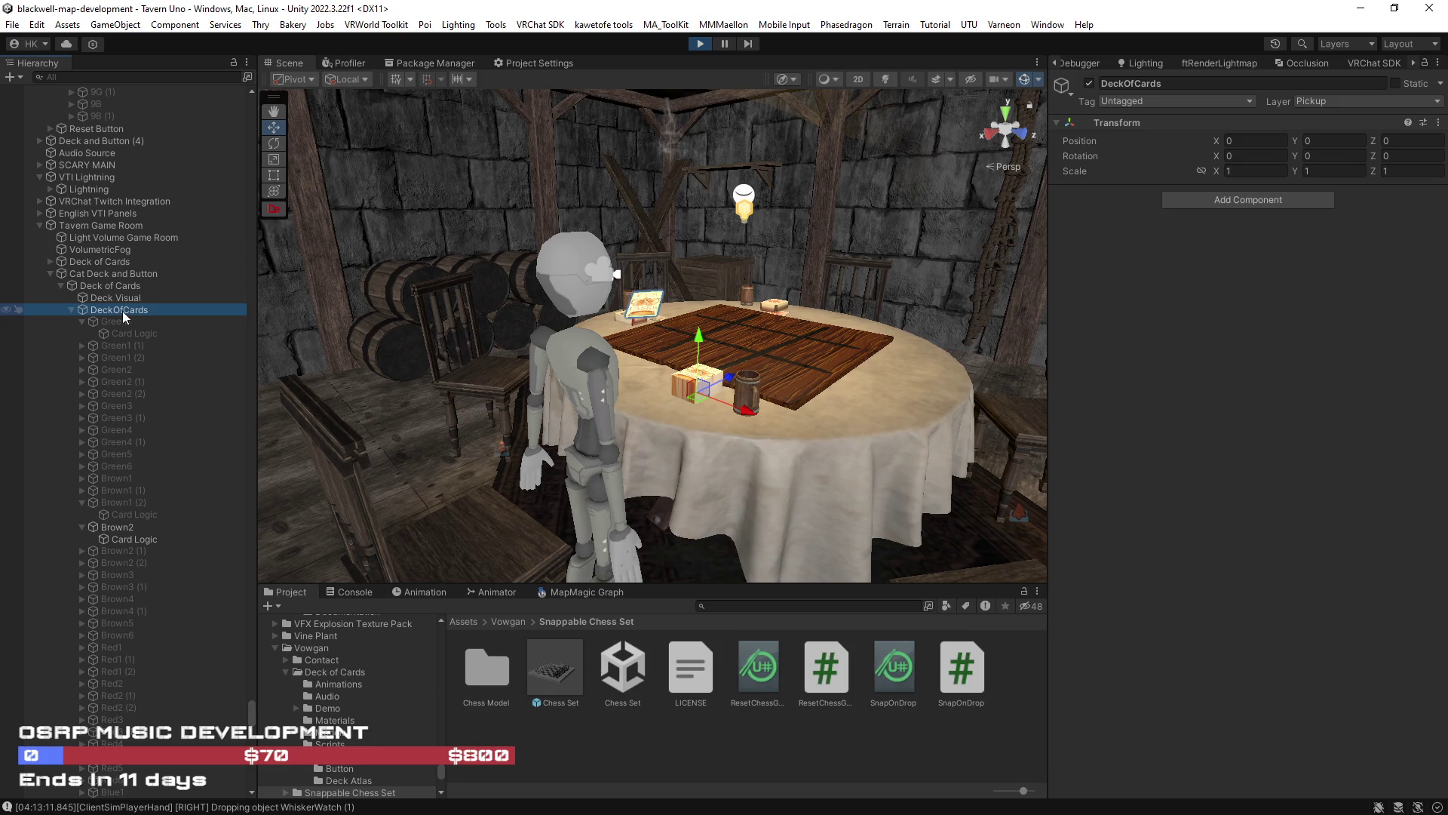
Exit Play mode to resume editing the tavern scene
click(705, 47)
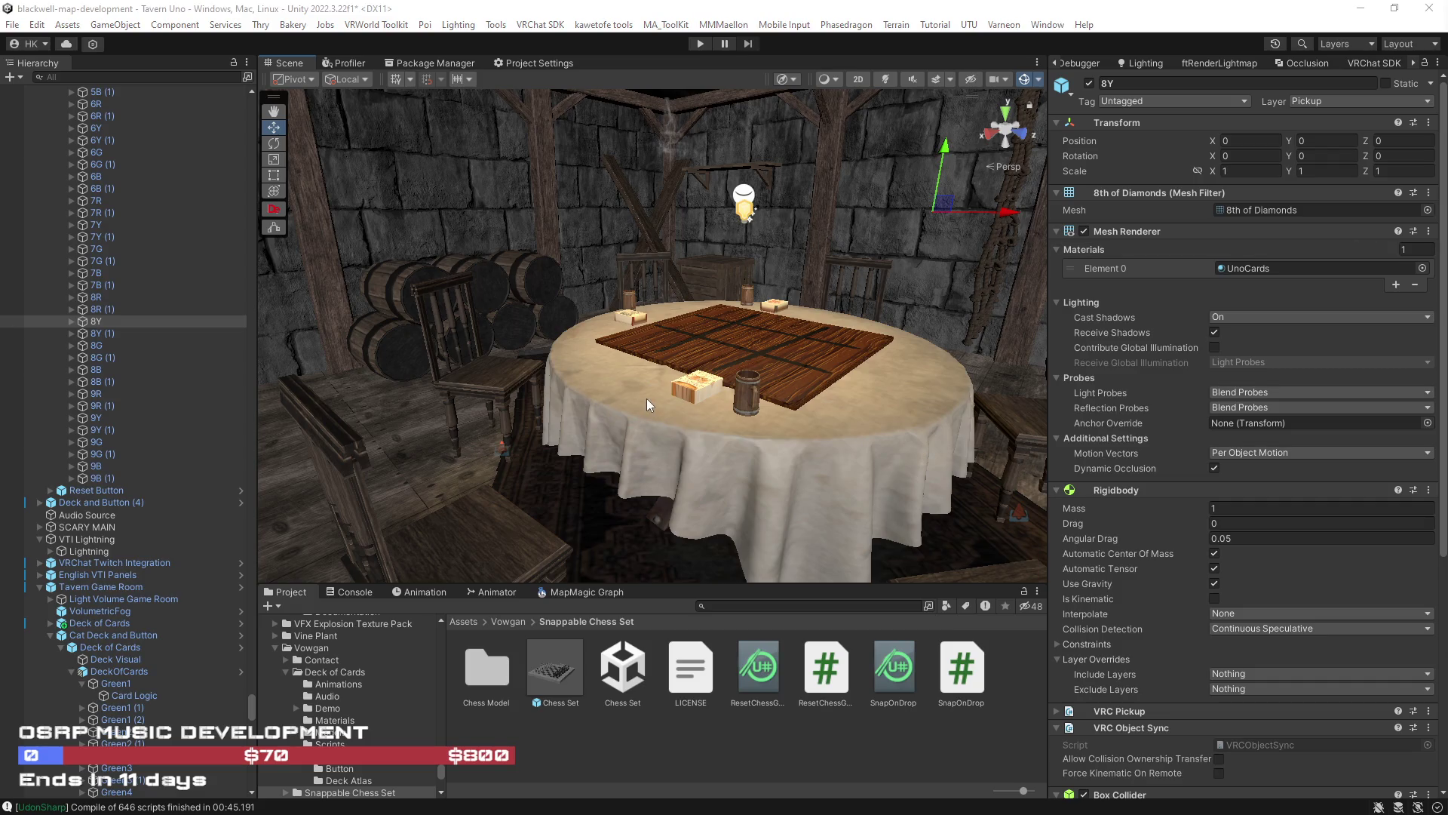
click(696, 388)
click(696, 388)
scroll(178, 614, down, 5)
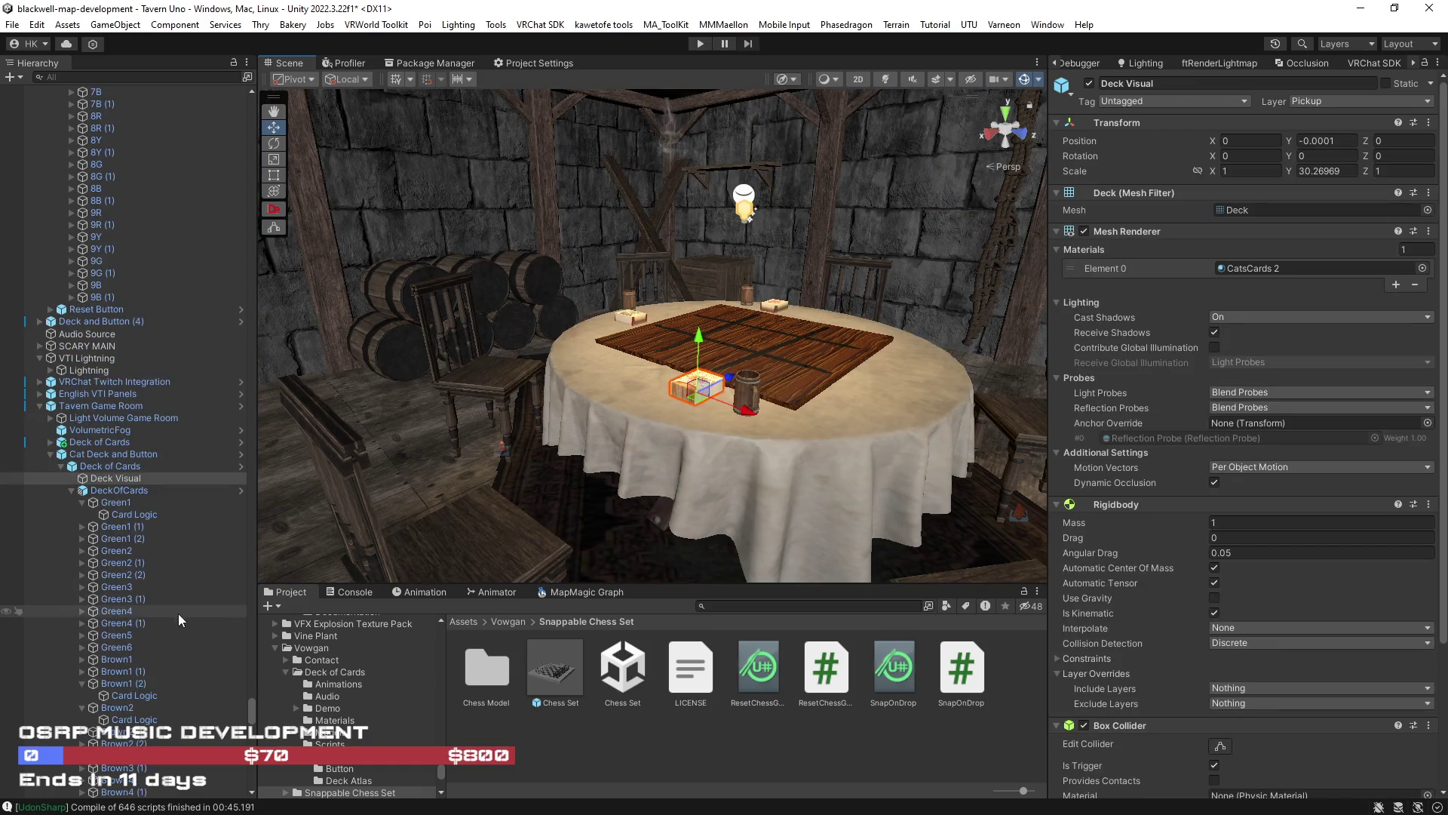
click(81, 502)
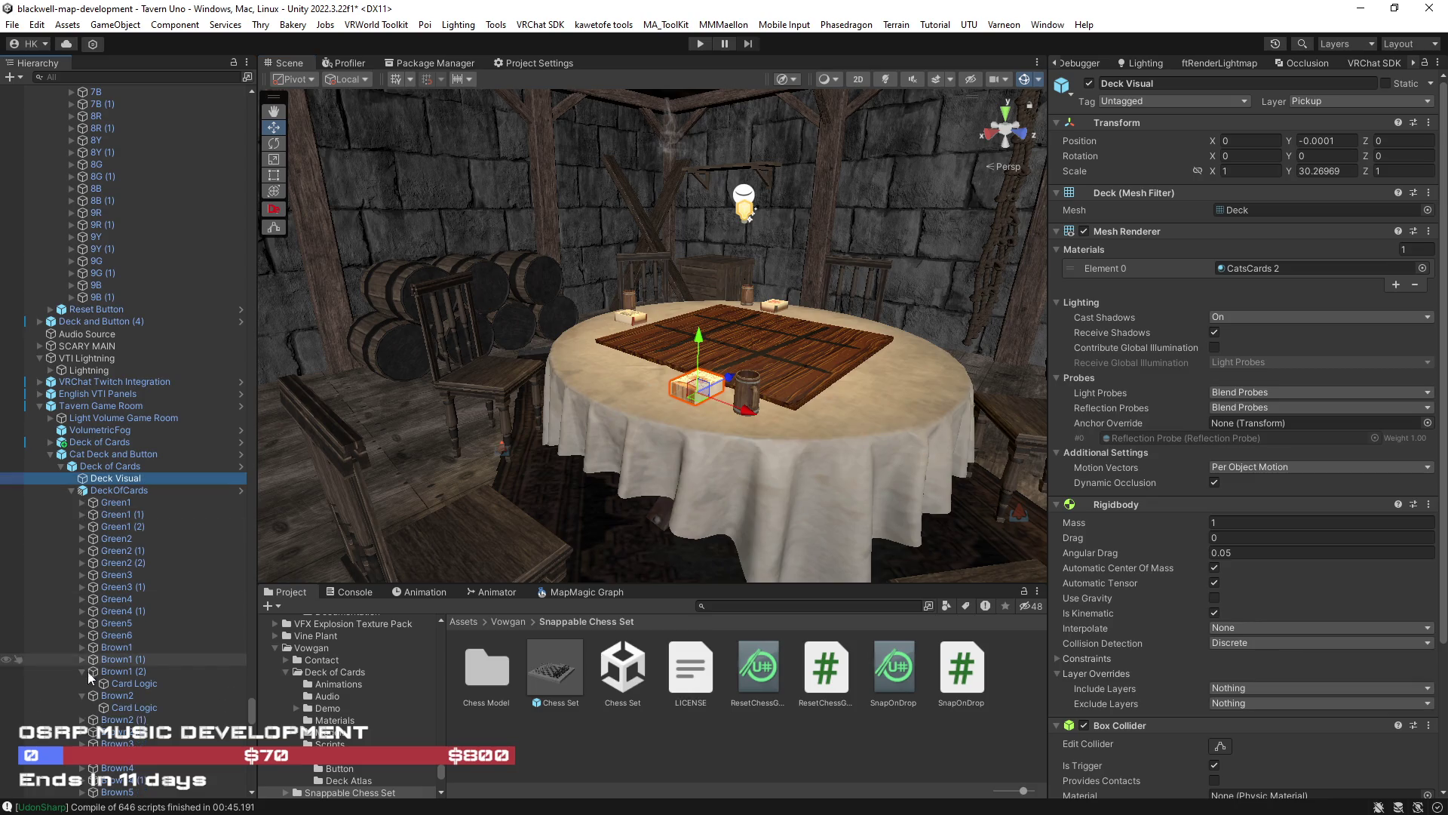
click(83, 695)
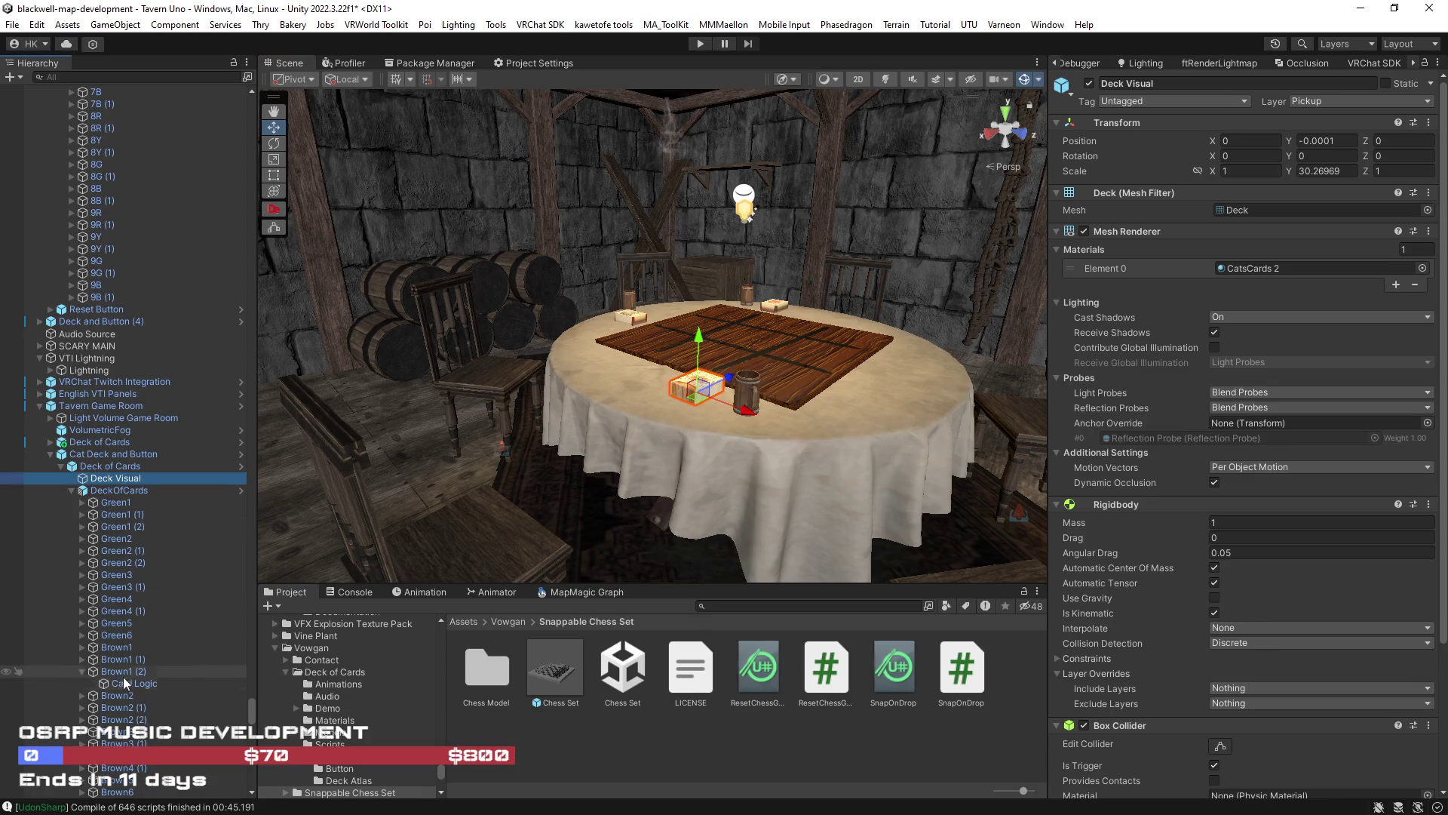
click(125, 682)
click(71, 272)
click(107, 285)
click(104, 276)
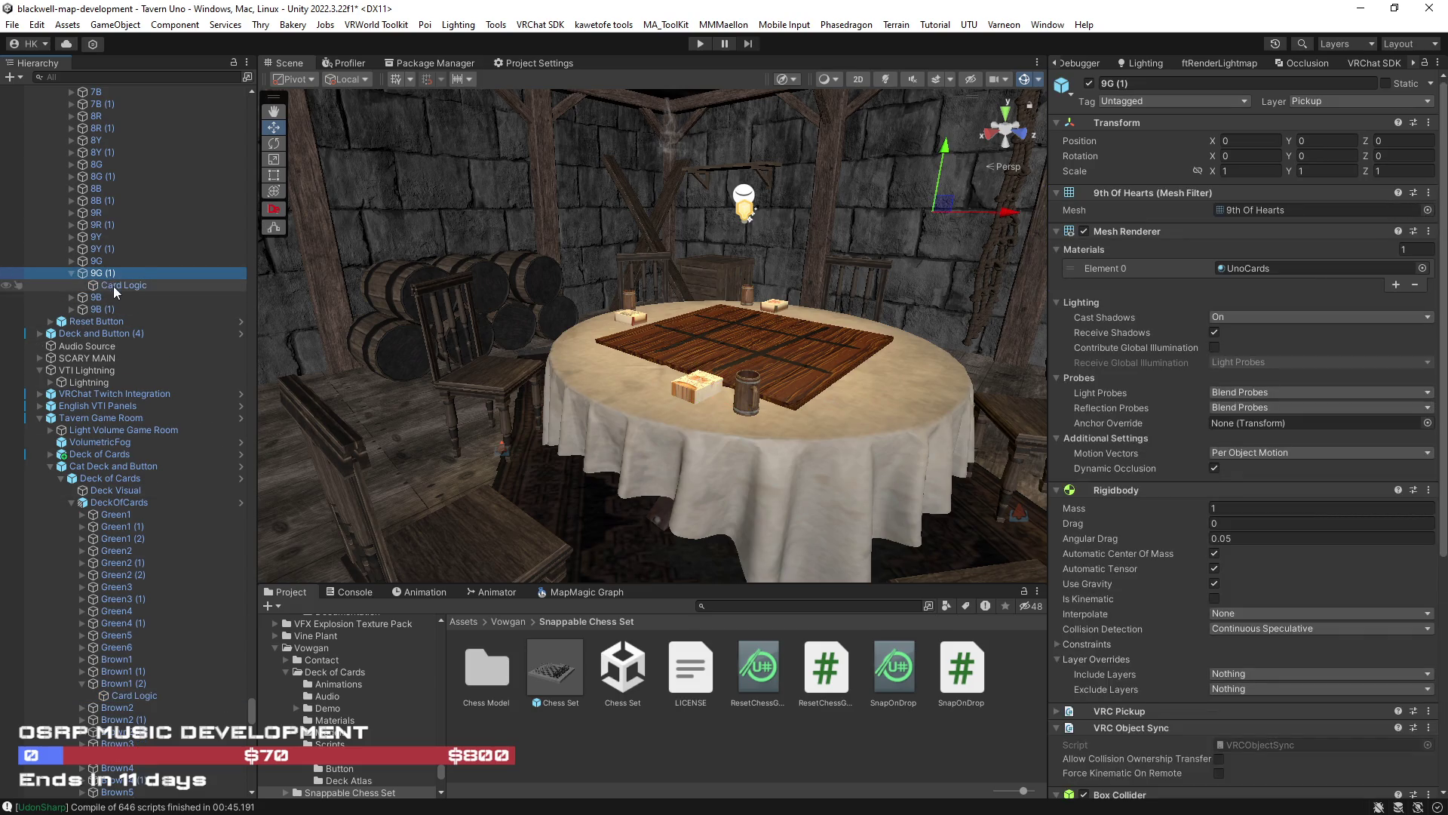
click(113, 285)
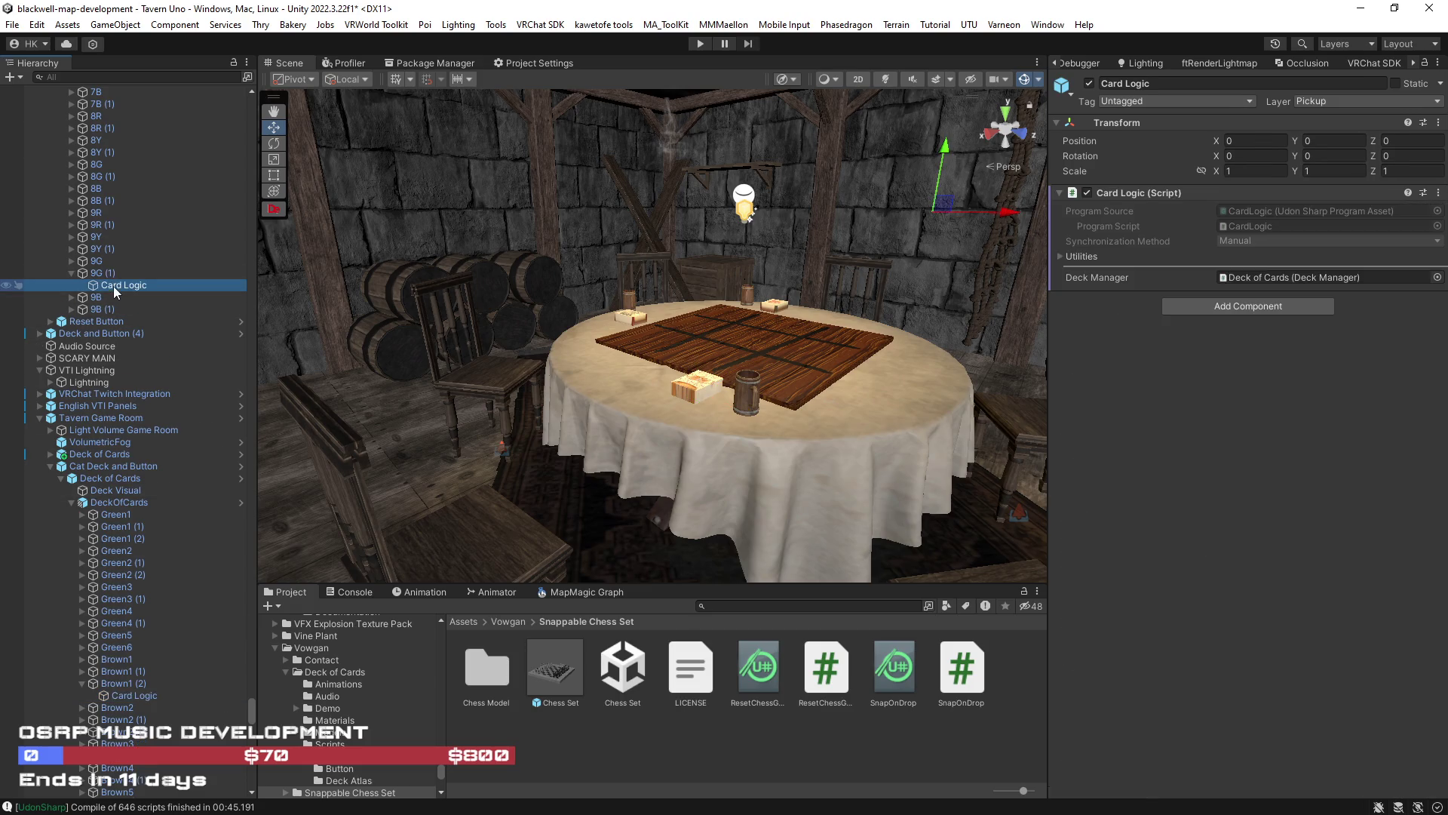
click(133, 695)
click(1261, 279)
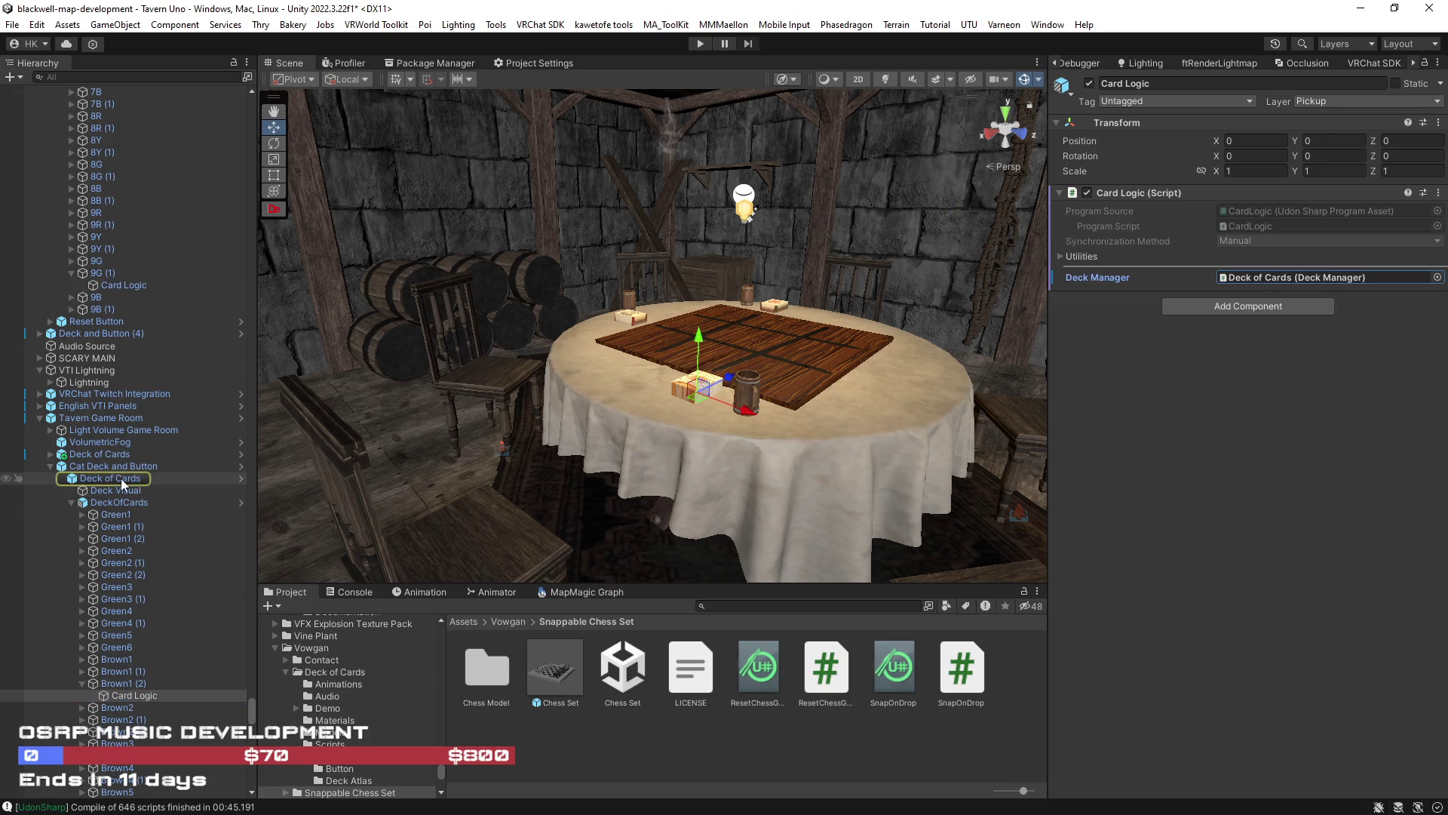
click(121, 478)
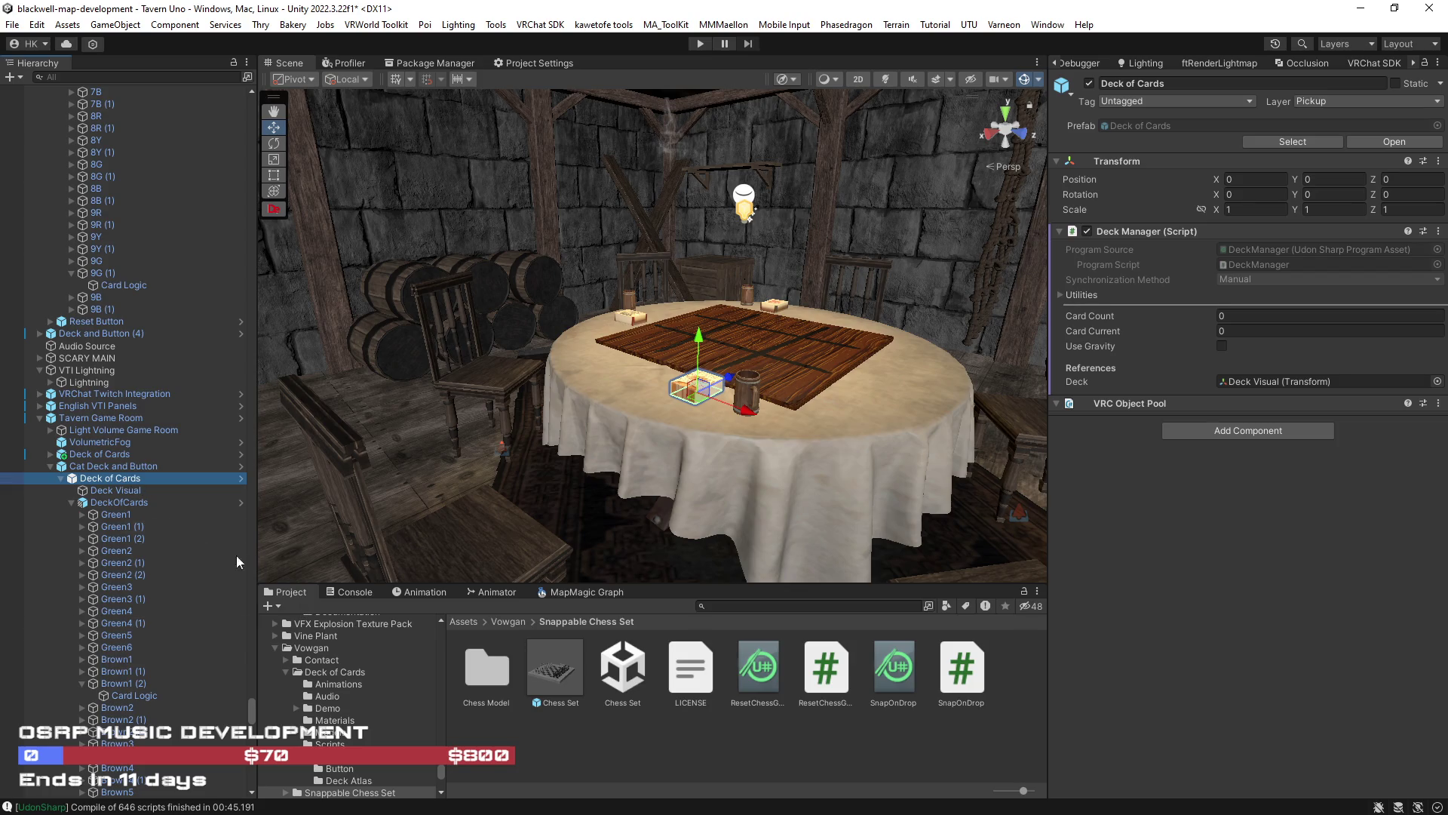
click(109, 490)
click(110, 480)
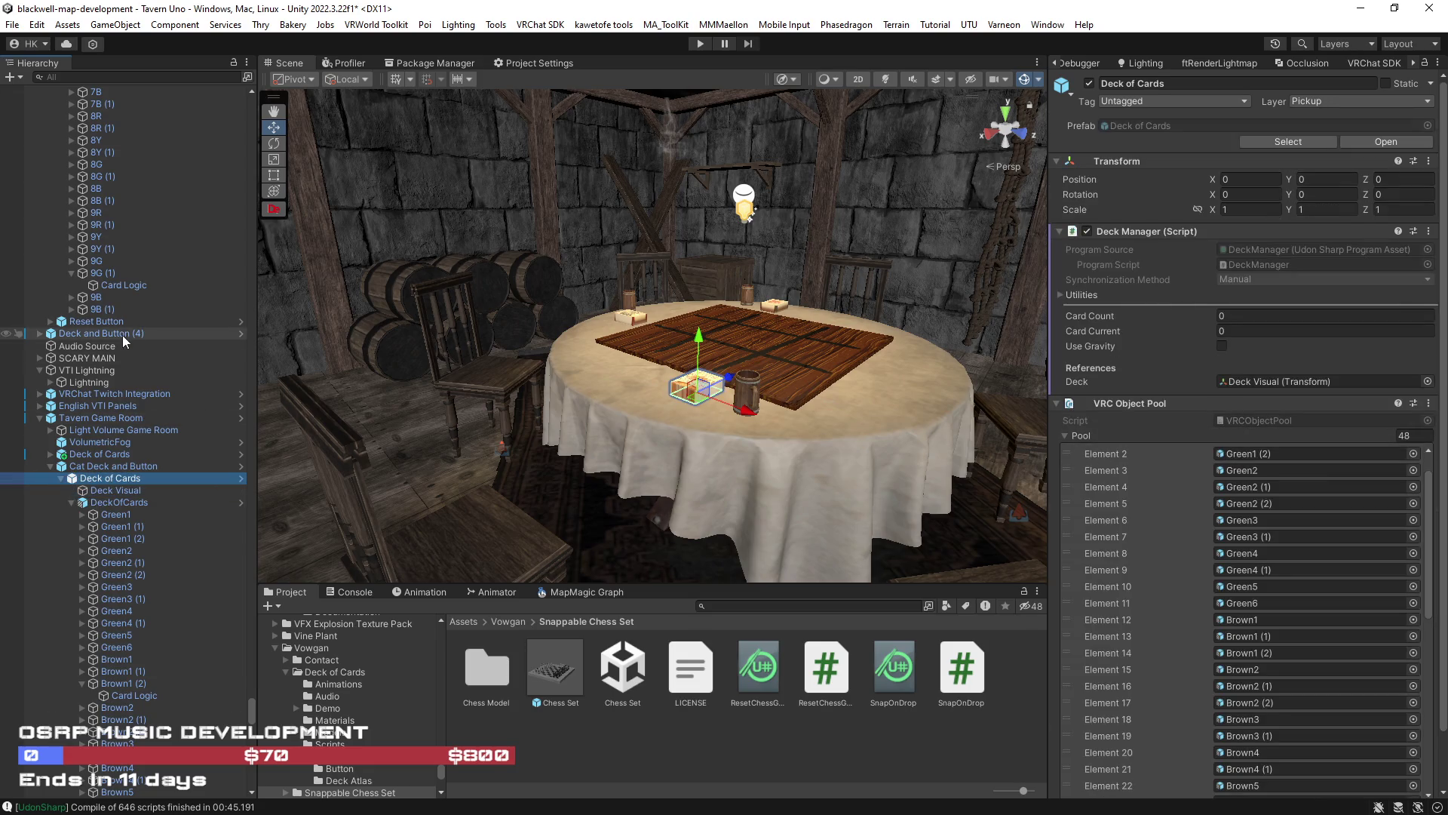
click(98, 248)
scroll(100, 247, up, 10)
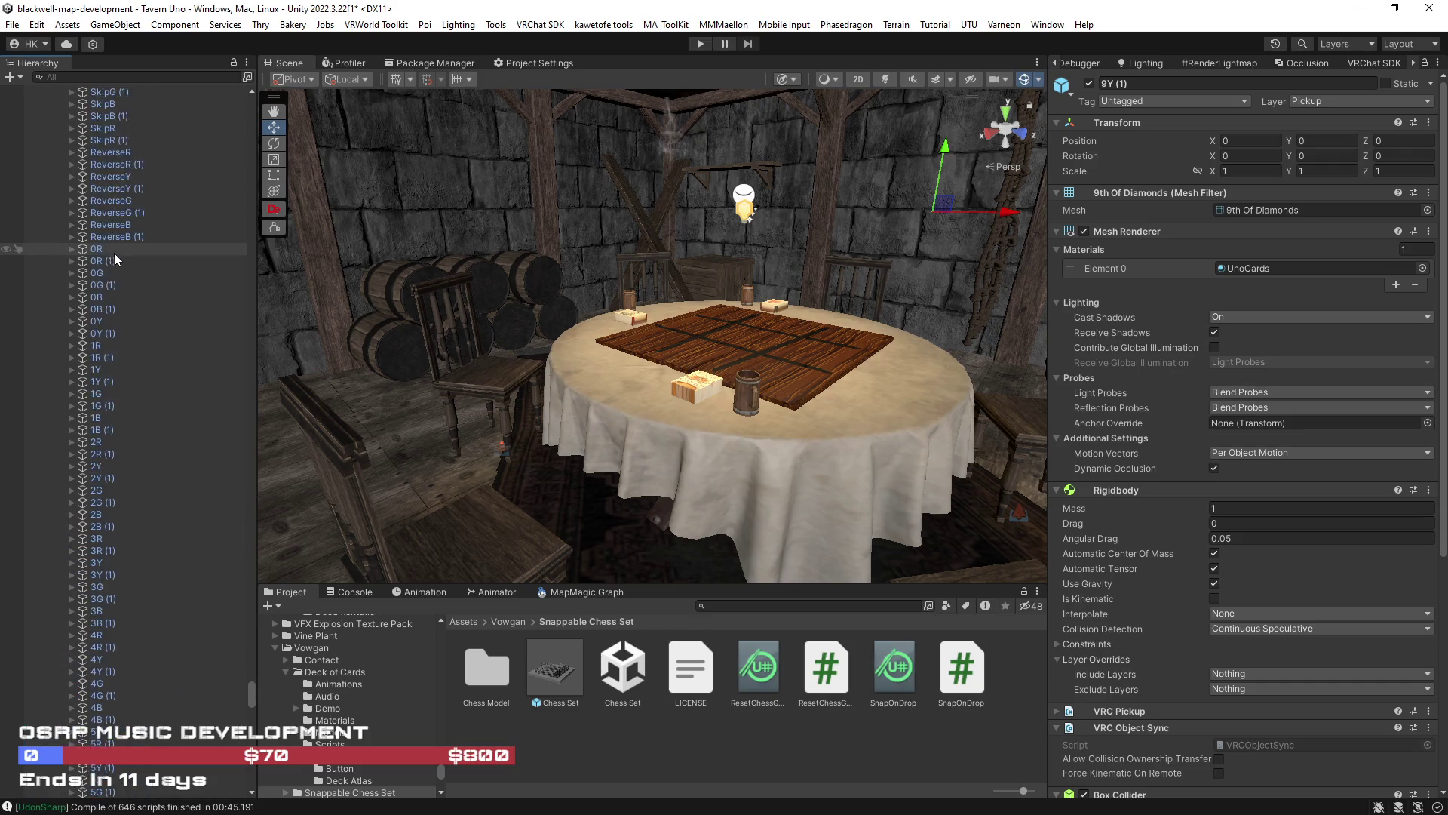
scroll(115, 252, up, 20)
click(98, 448)
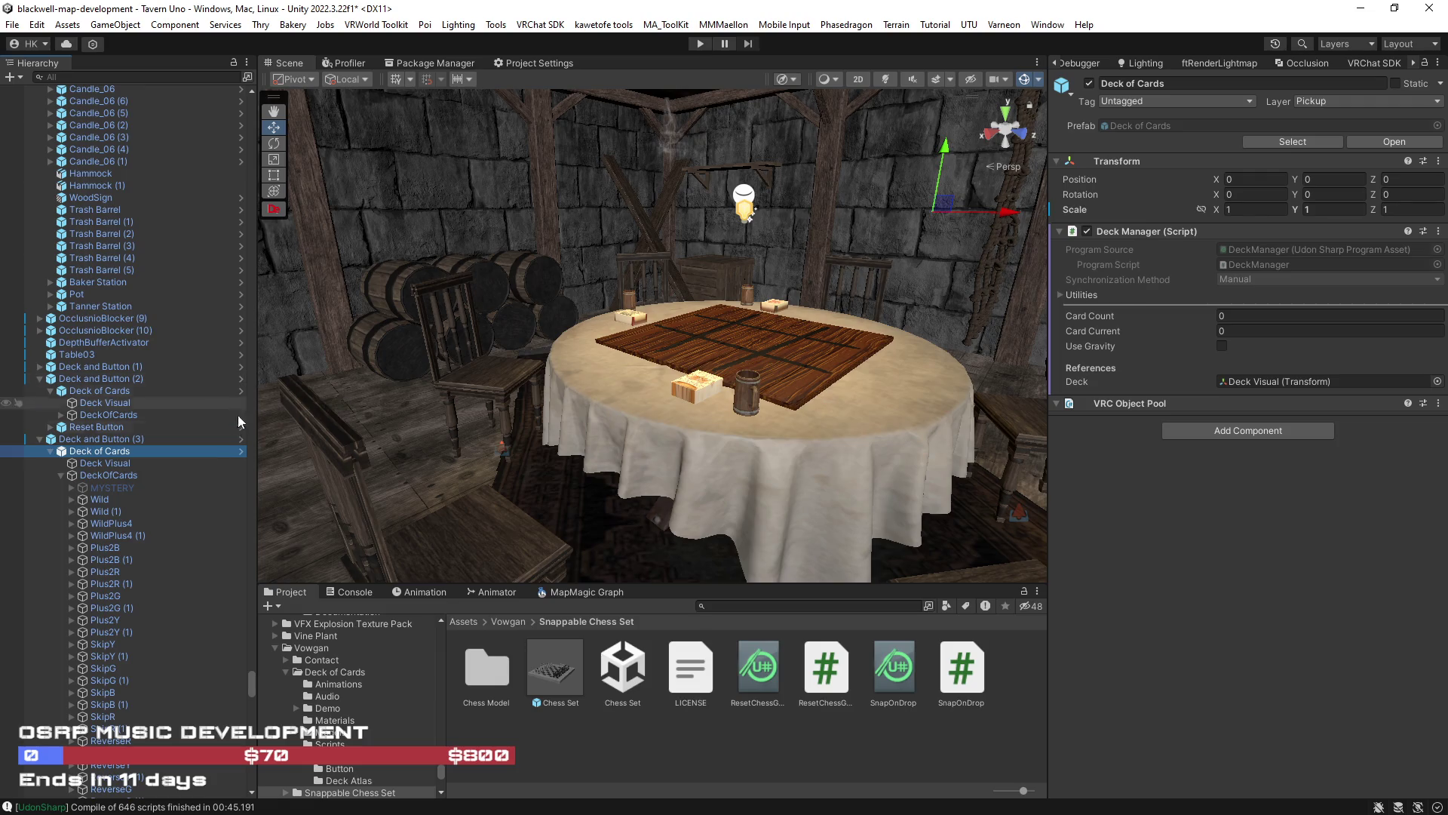
drag(252, 682, 246, 698)
click(686, 399)
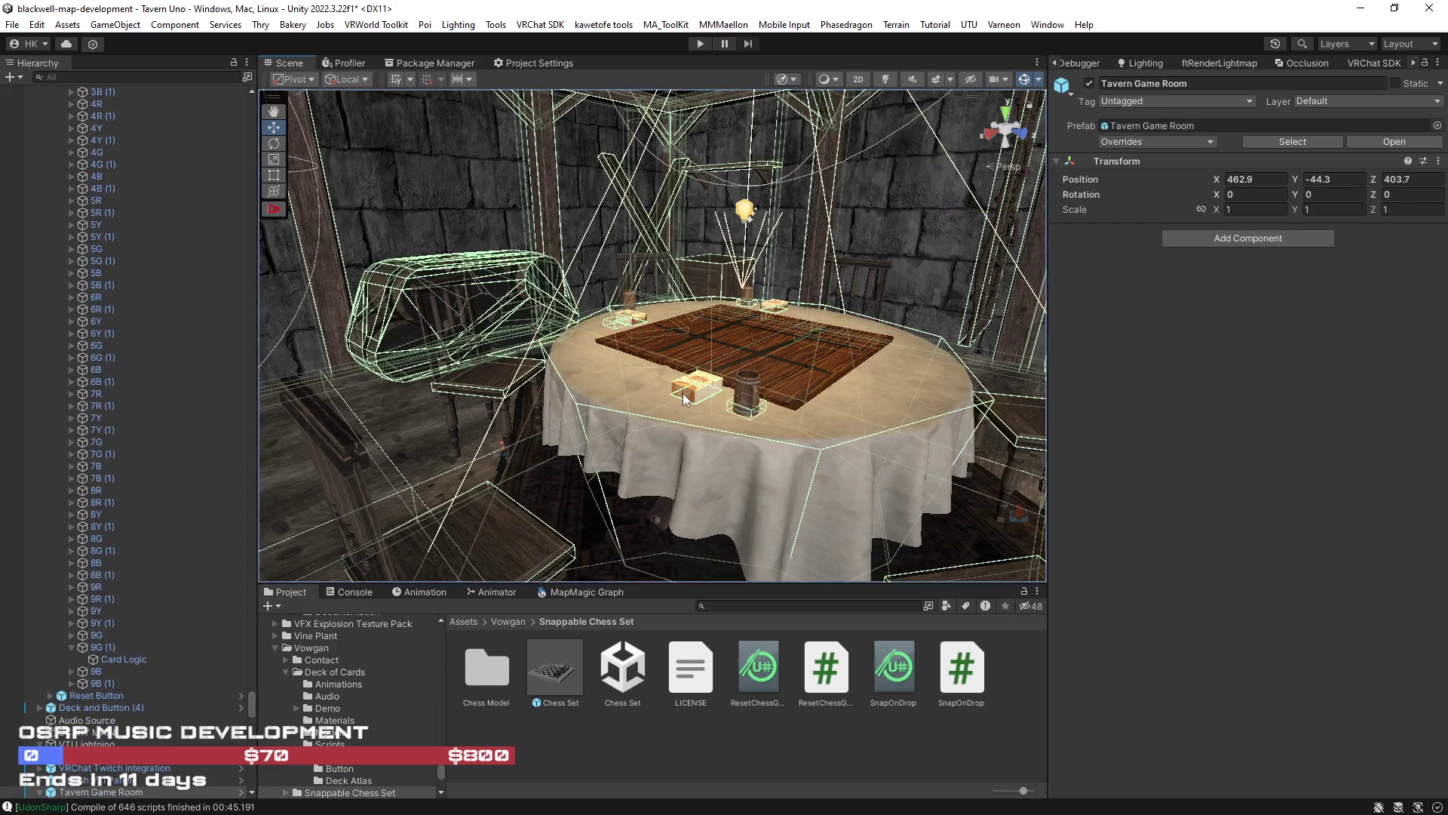
scroll(121, 590, down, 3)
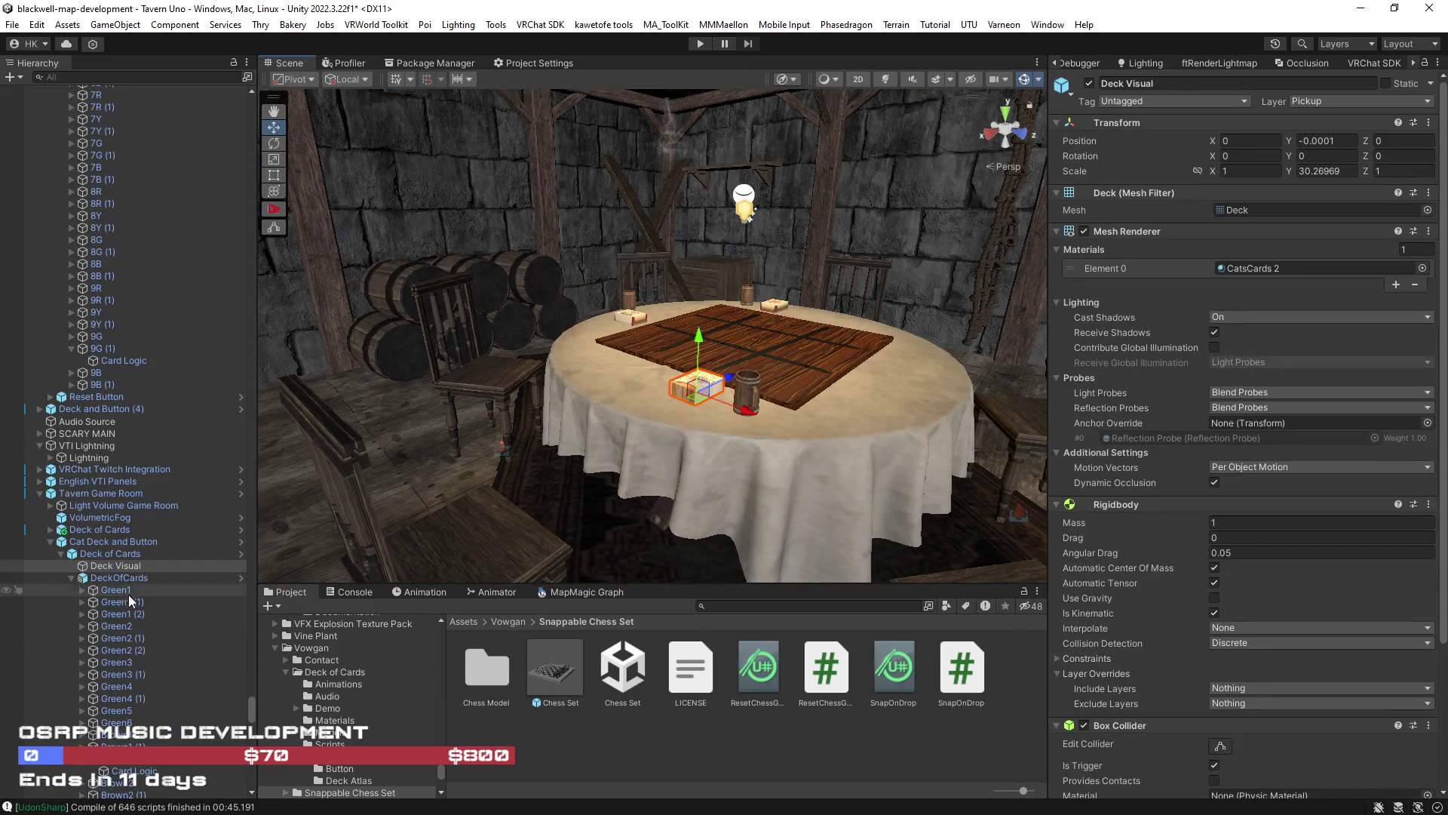
Add VRC Object Sync to cat deck cards Green1 through Blue6, then start Play mode
click(125, 566)
click(127, 589)
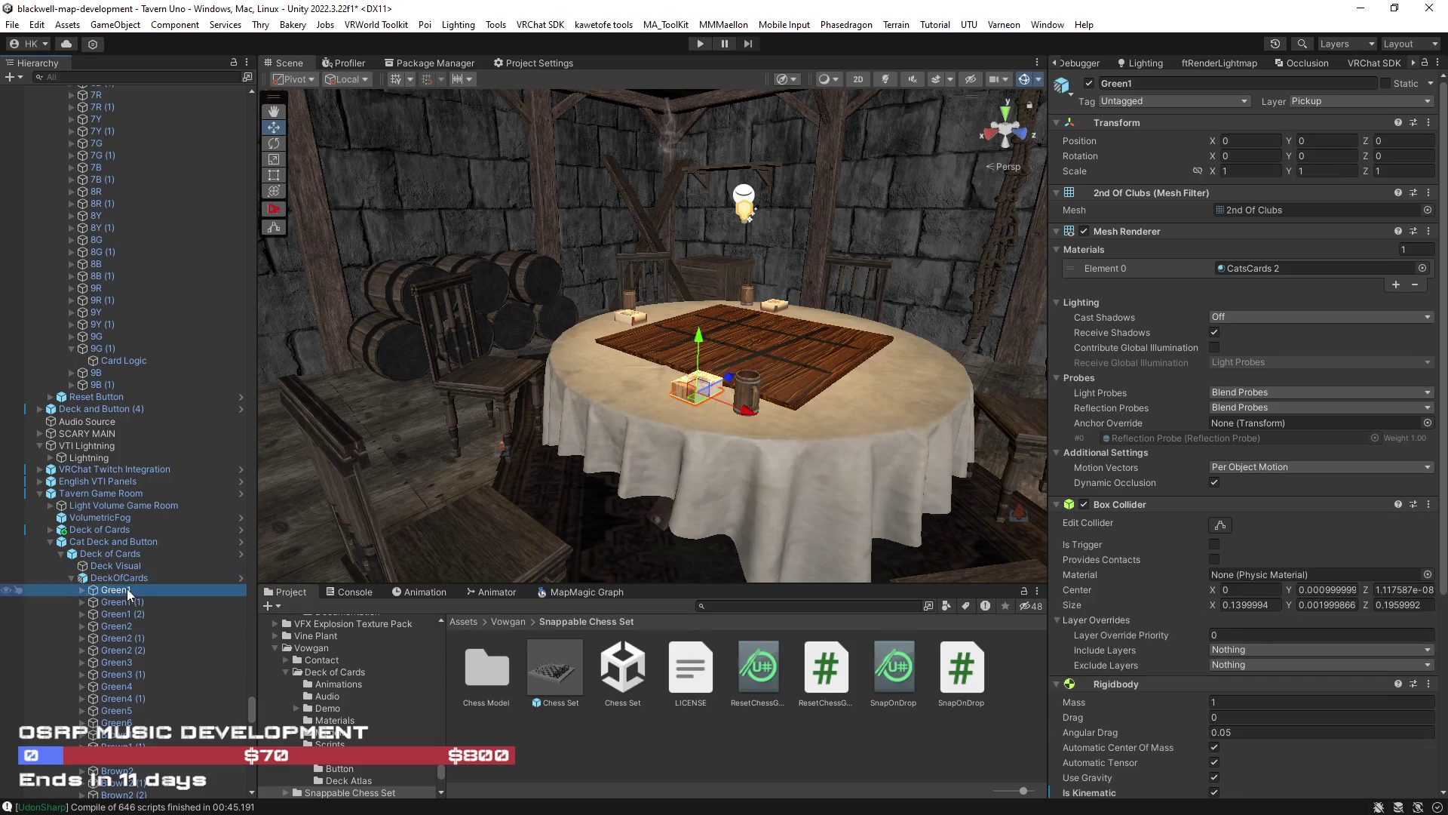
scroll(142, 596, down, 10)
shift+click(129, 658)
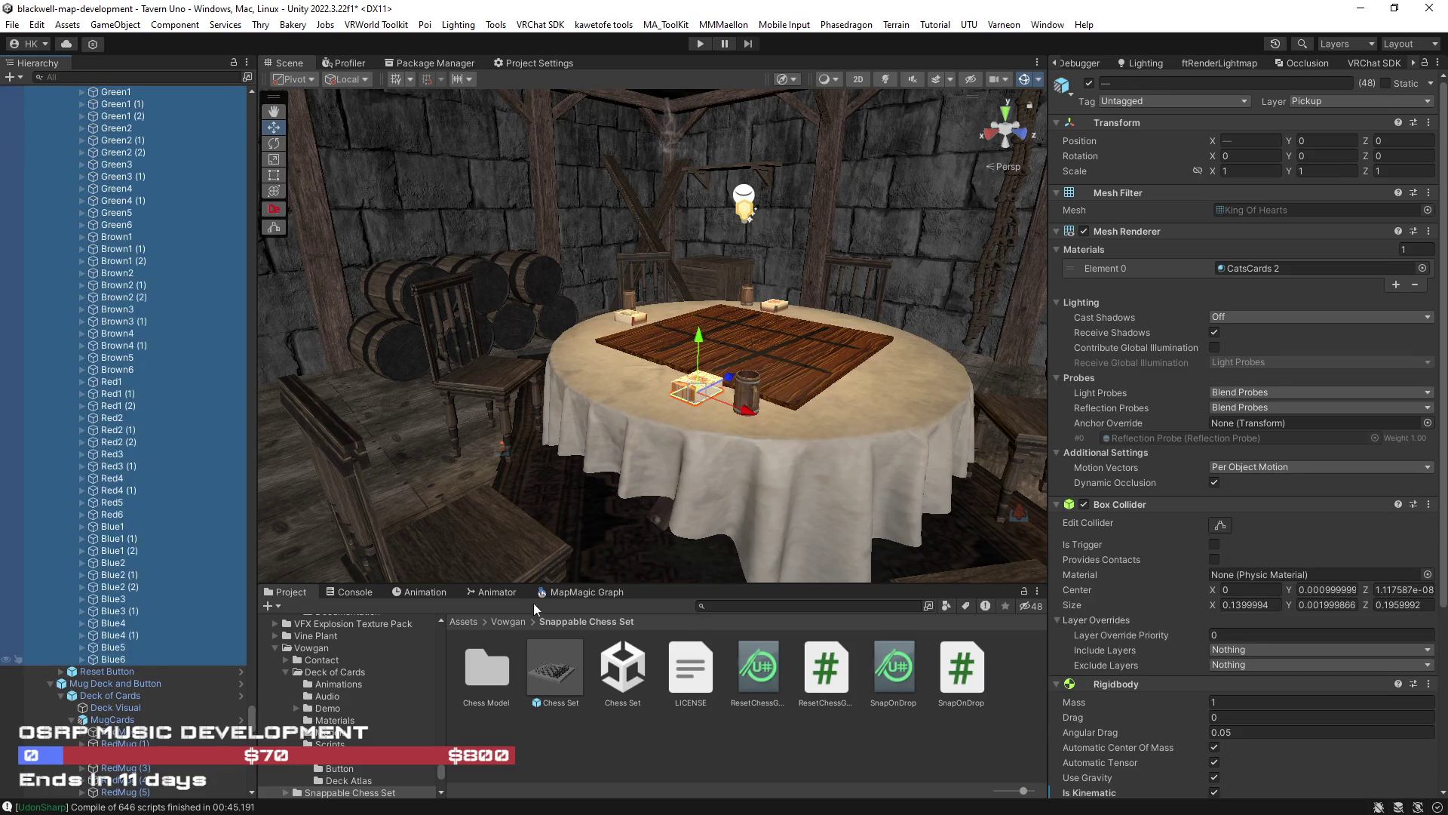
scroll(1270, 563, down, 4)
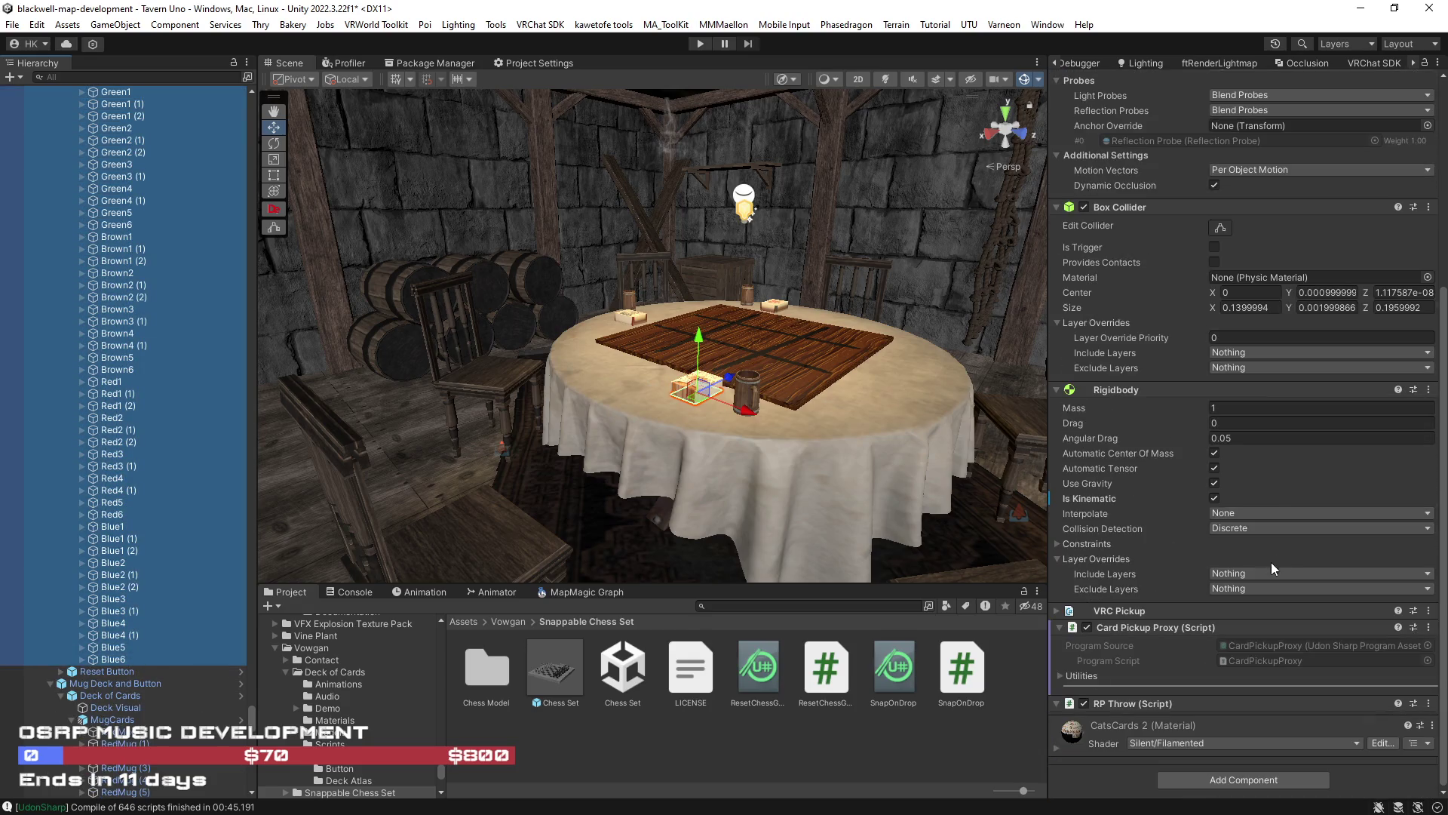
click(1255, 781)
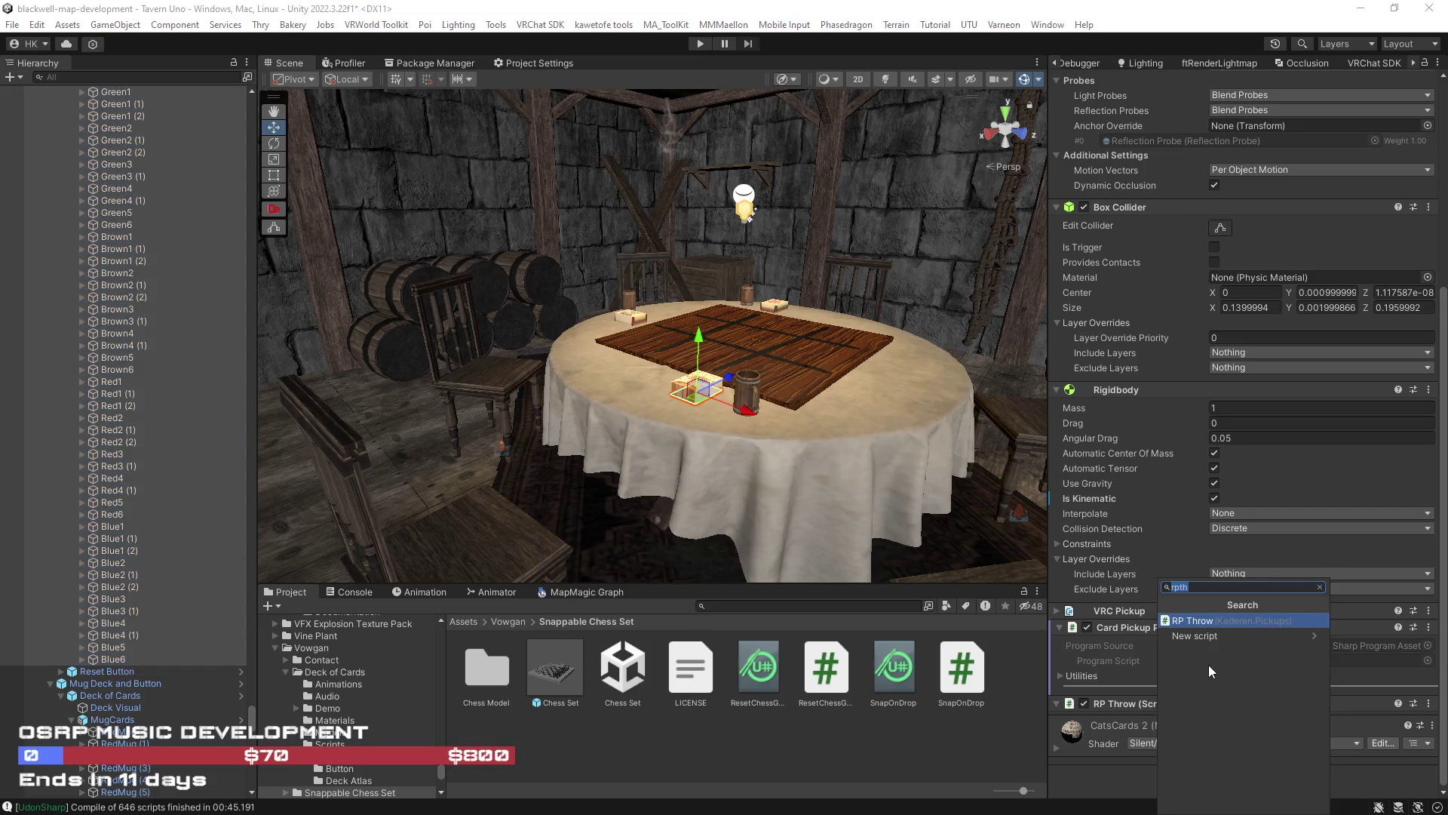
text(sync)
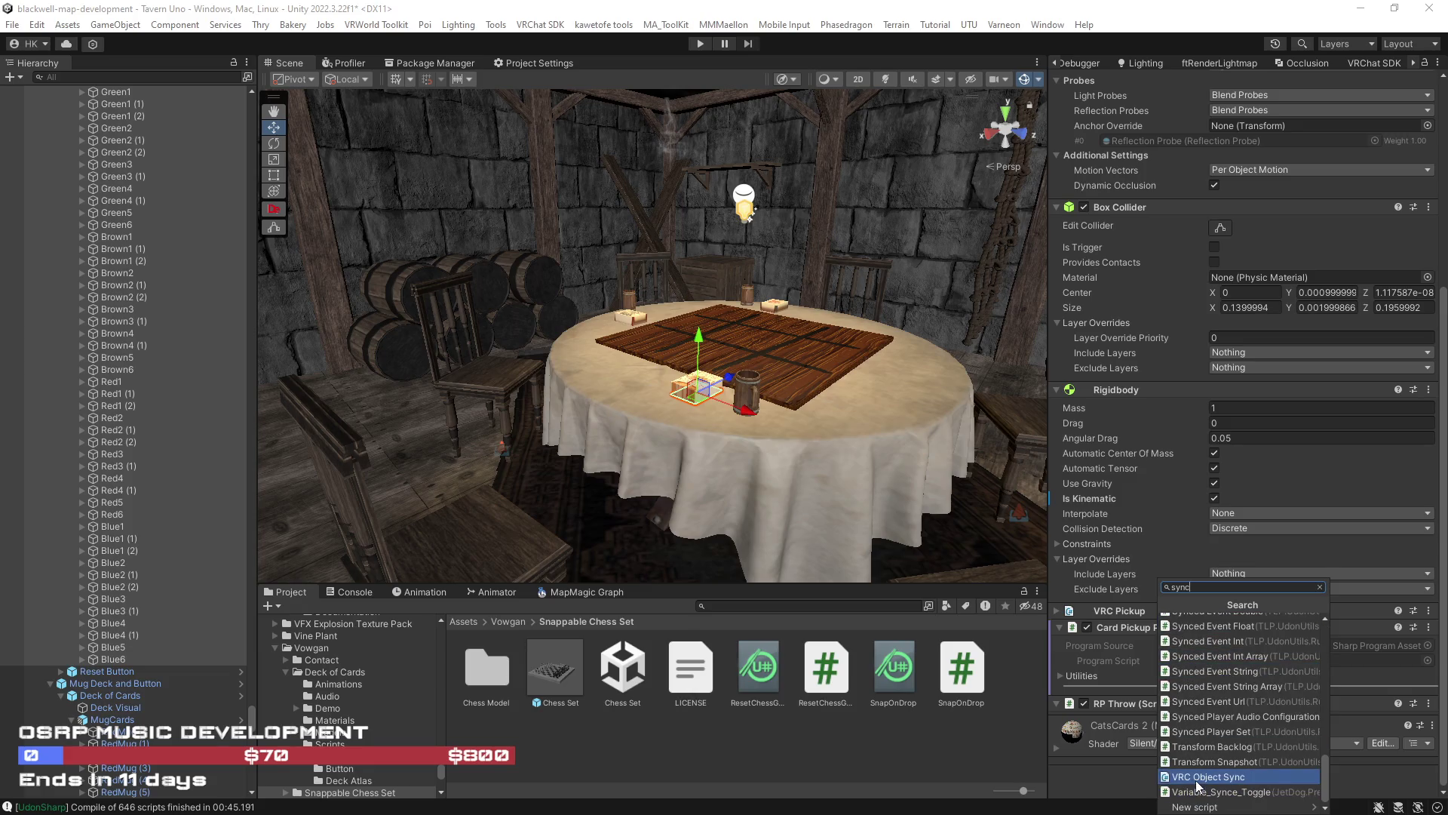
key(Escape)
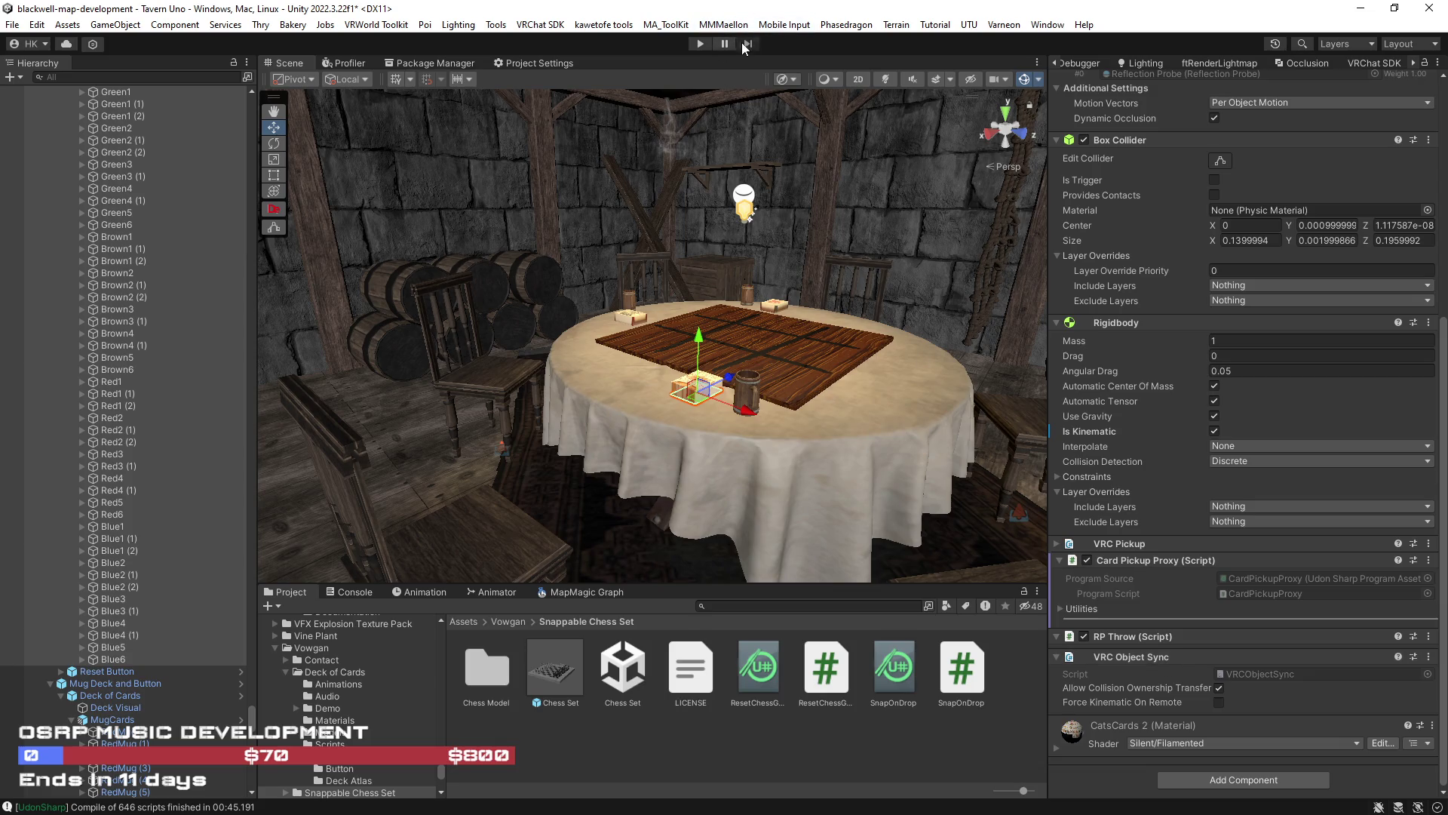
click(700, 48)
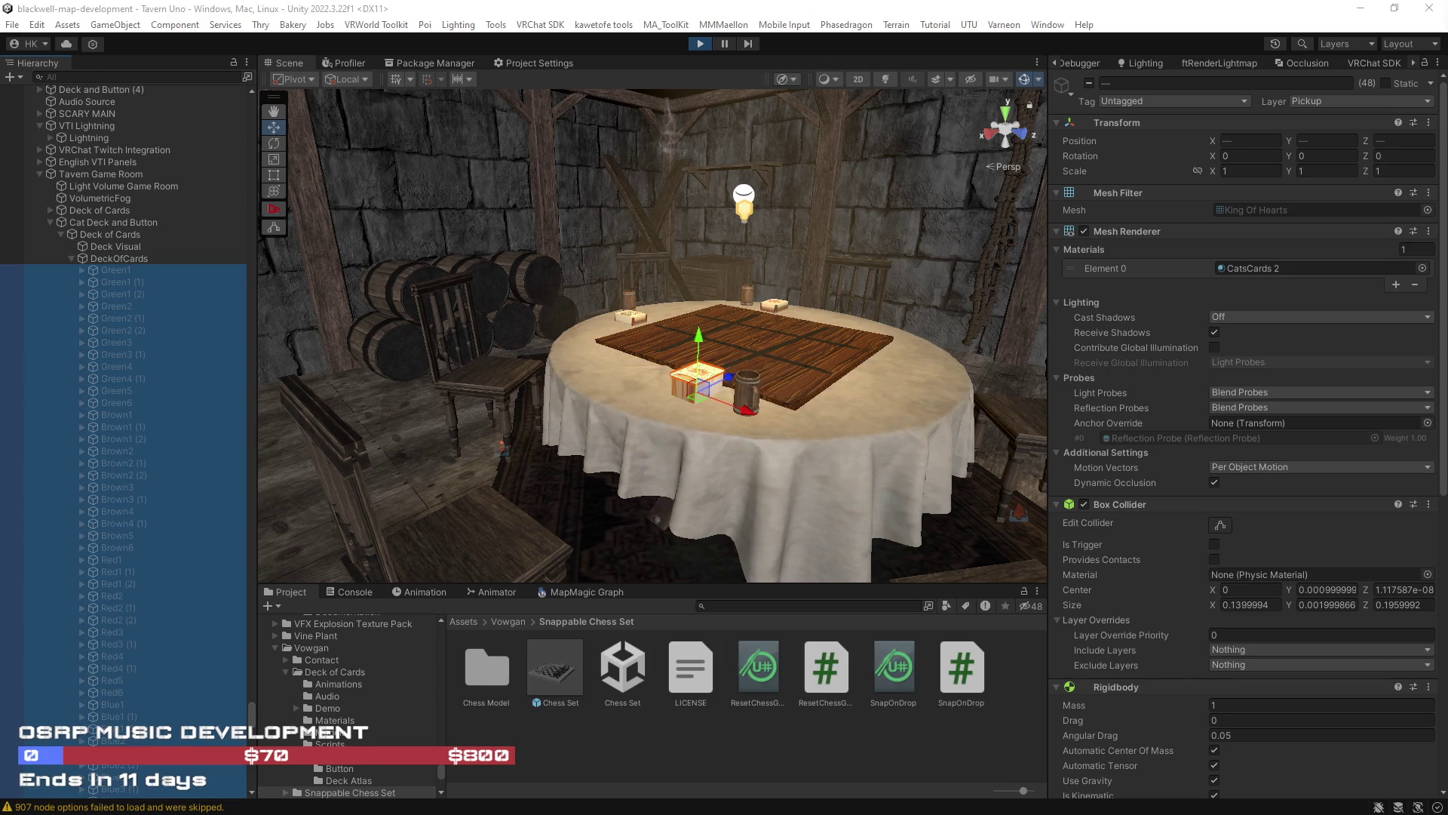
Clear the card selection during the play-mode test
click(142, 270)
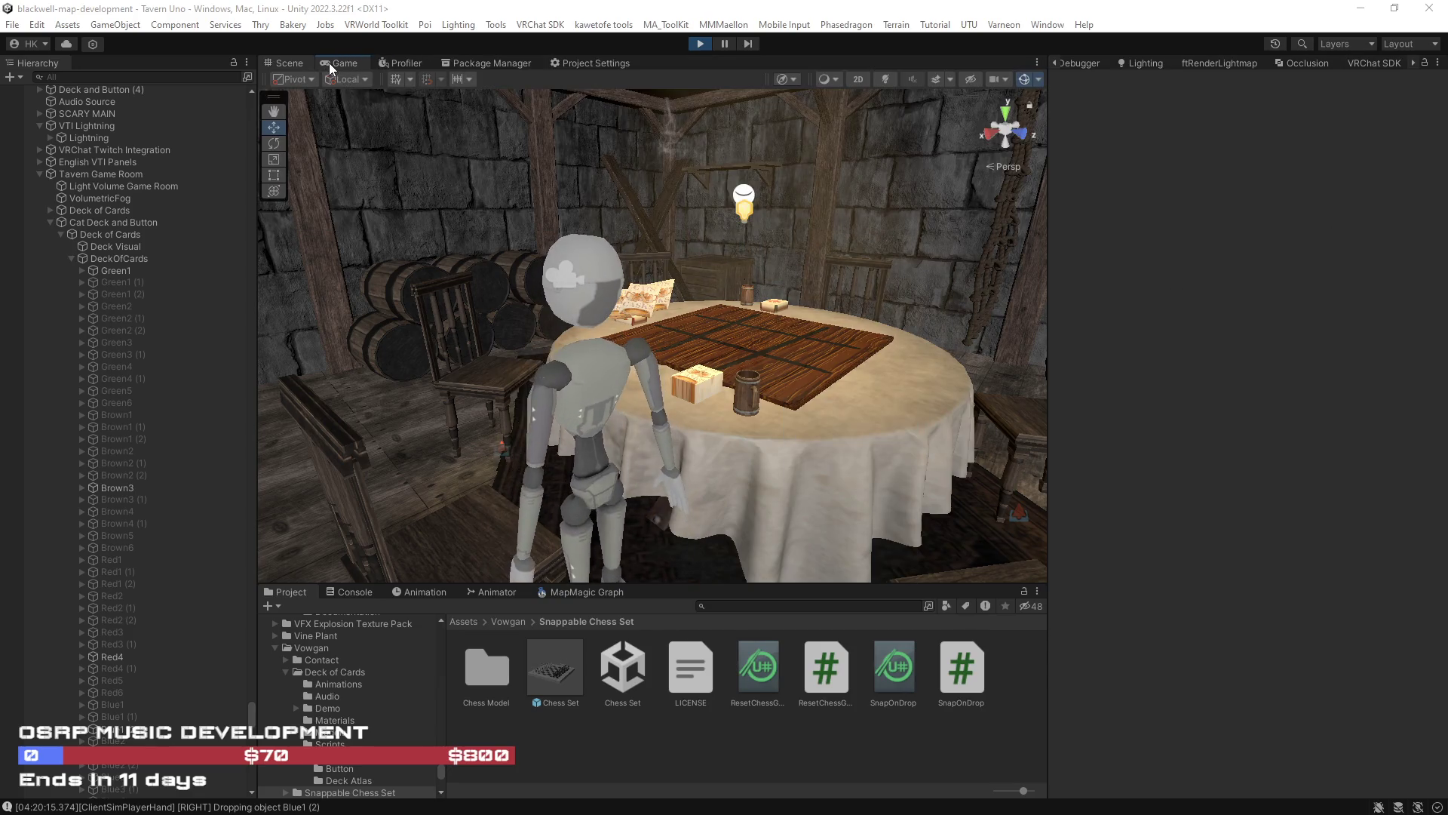
Test the cards in the first-person Game view, then exit Play mode back to the Scene view
click(329, 62)
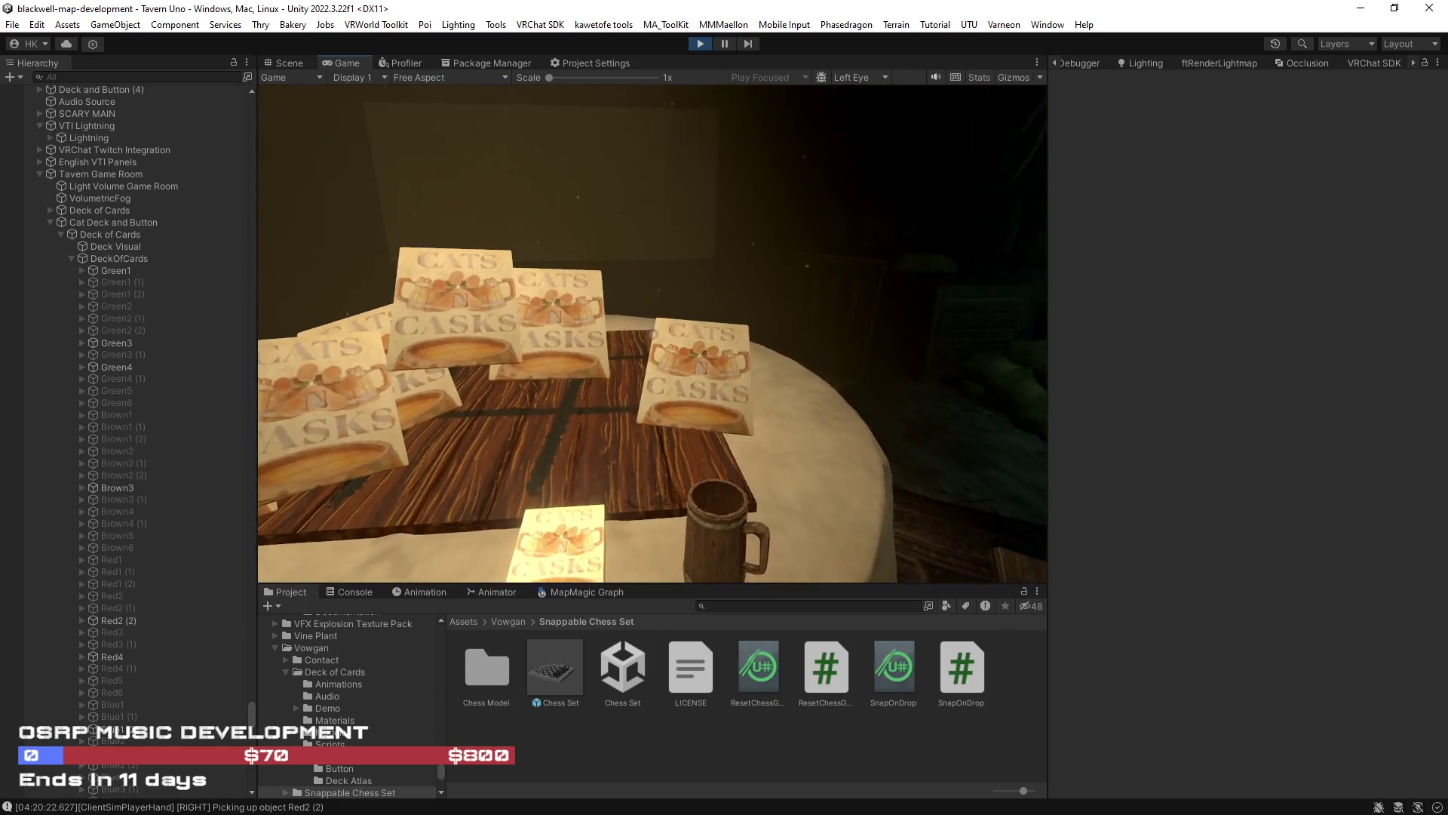
click(699, 44)
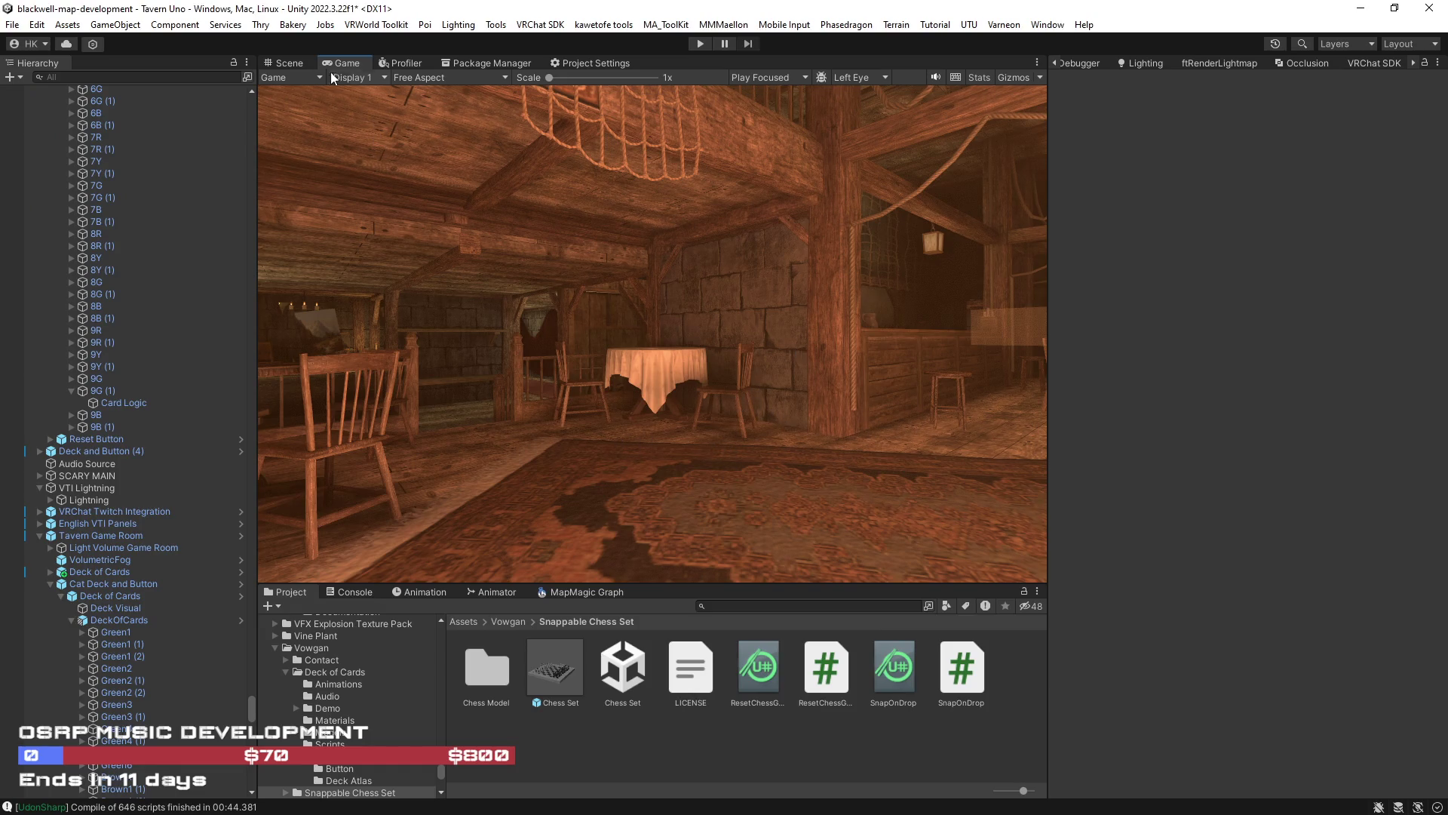
click(297, 66)
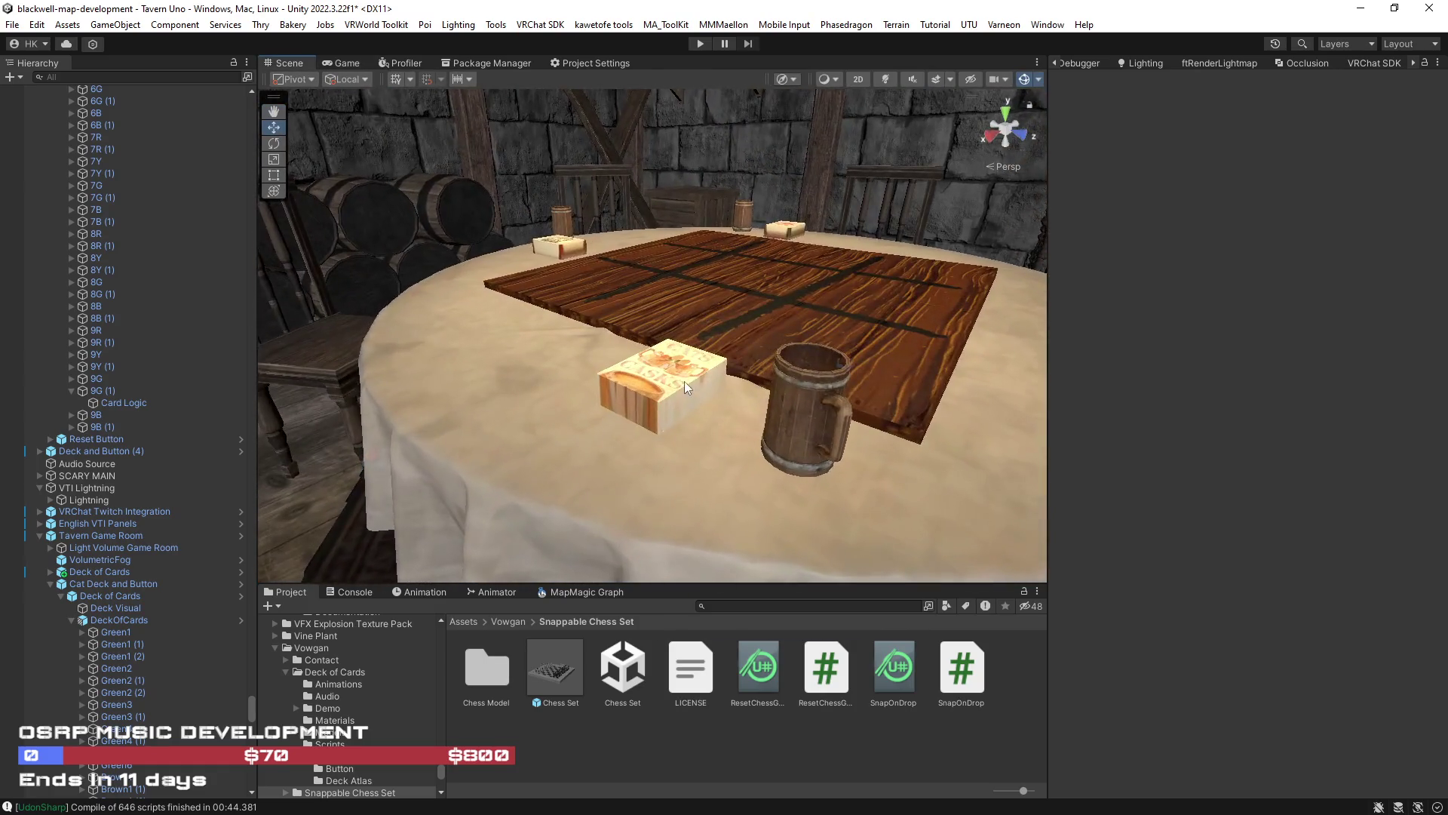
Select the mug deck cards from RedMug through BrownMug (5)
click(635, 387)
click(650, 371)
mouse_move(686, 400)
mouse_down()
mouse_move(715, 441)
mouse_move(95, 626)
mouse_up()
click(69, 620)
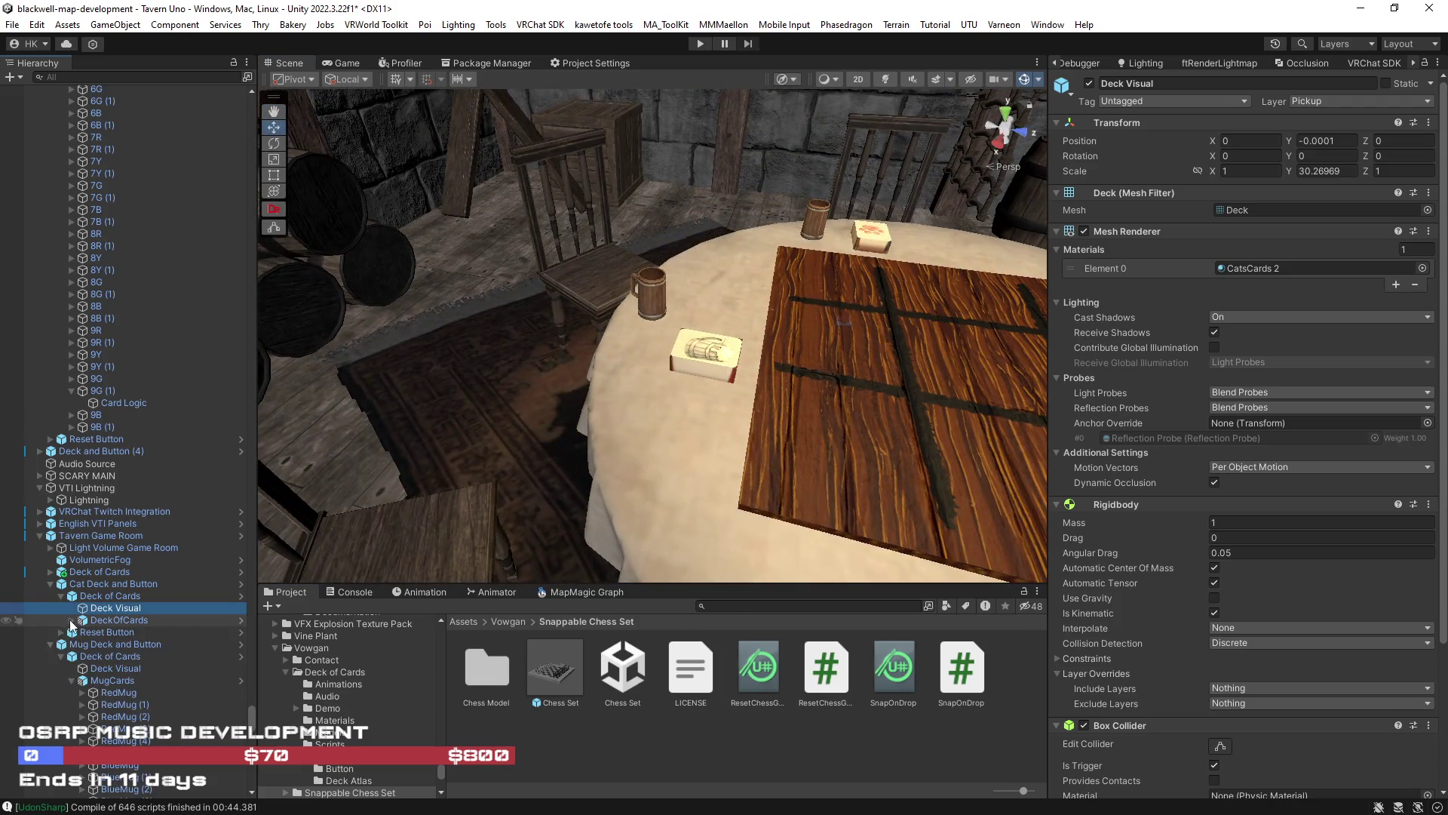
click(118, 692)
scroll(150, 632, down, 10)
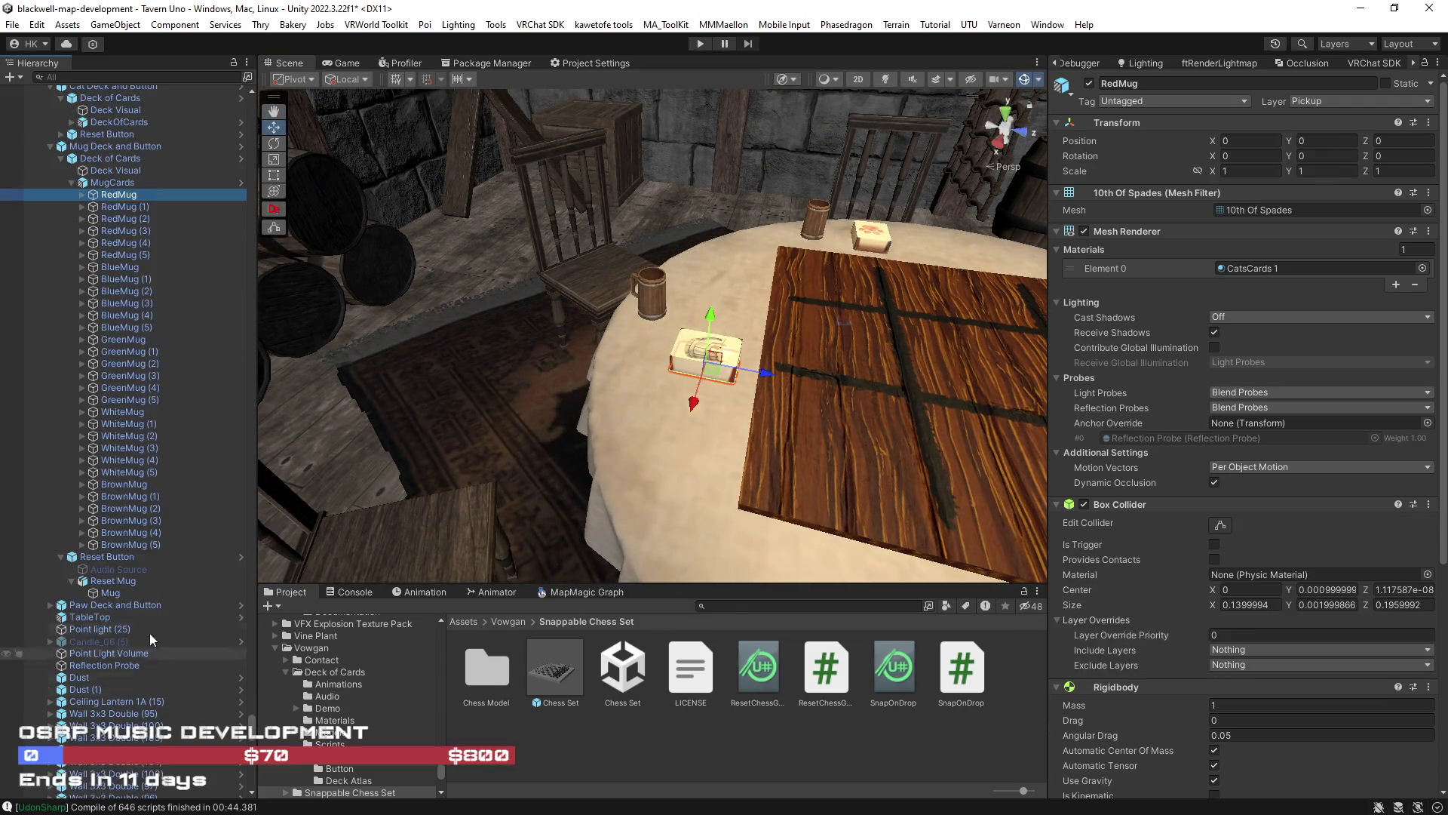
shift+click(143, 545)
scroll(1216, 757, down, 5)
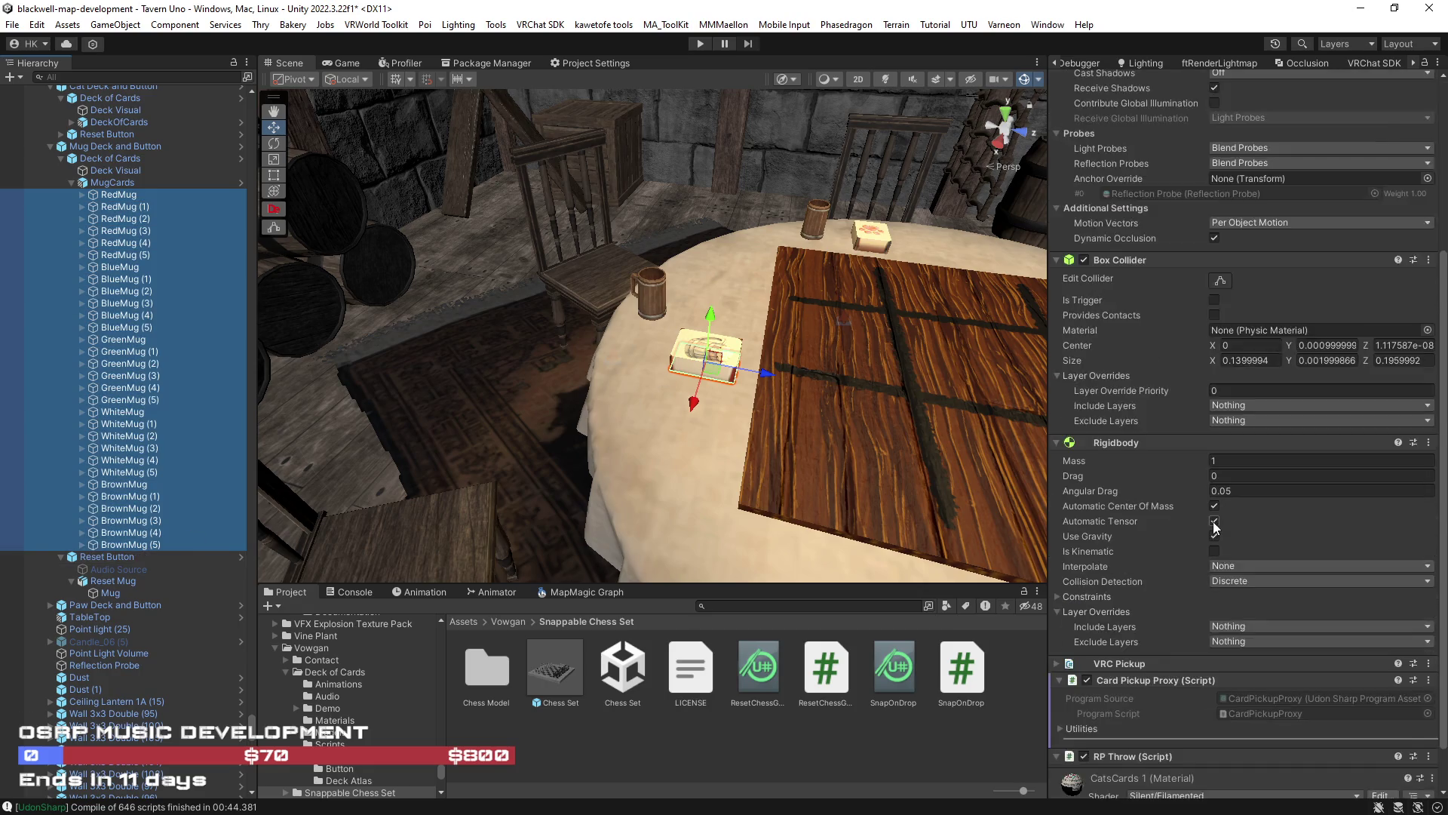
Add VRC Object Sync to the selected mug cards and orbit close to the table card
click(1232, 782)
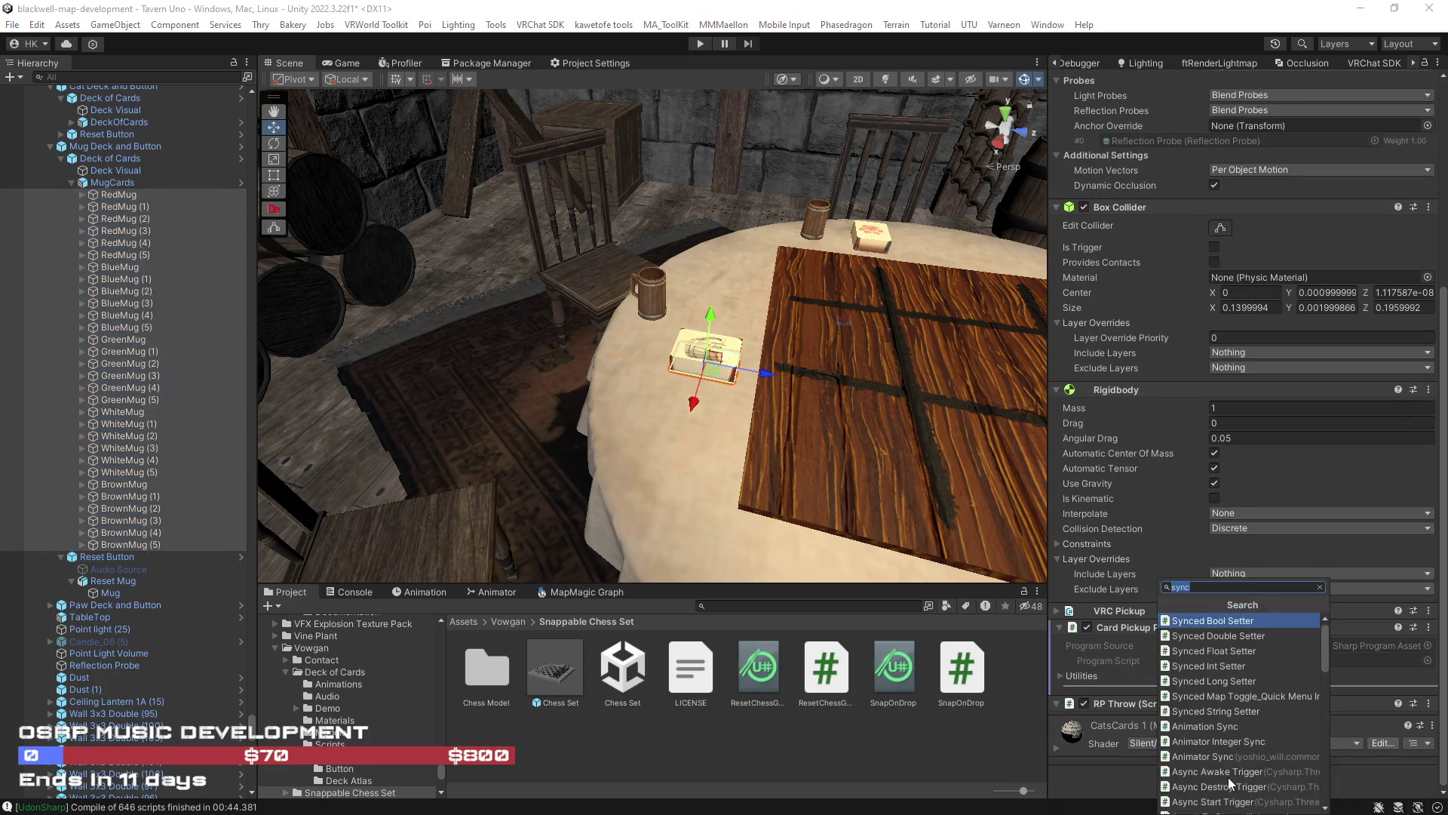
text(syn)
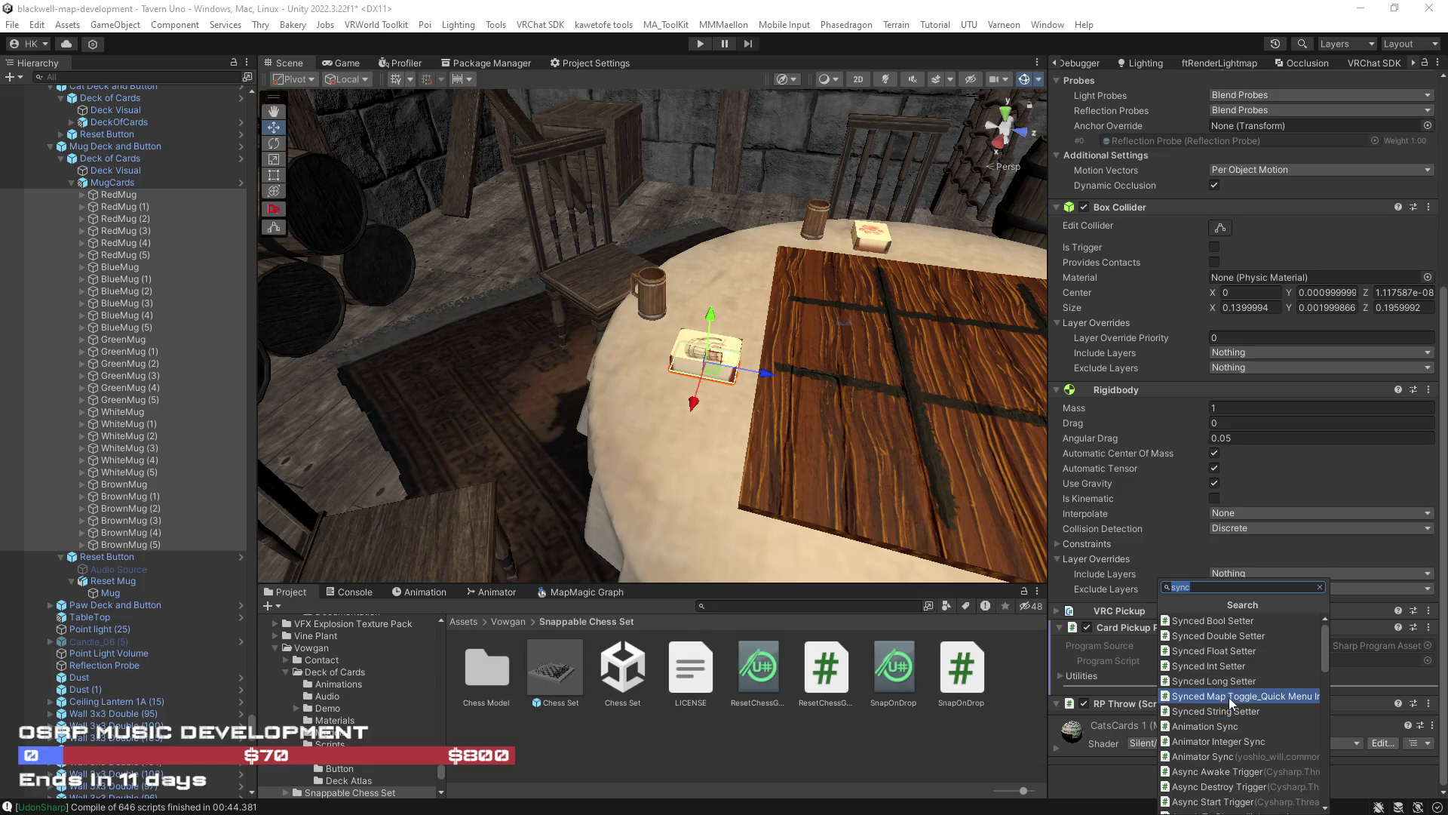
text(c)
scroll(1260, 689, down, 5)
click(1211, 782)
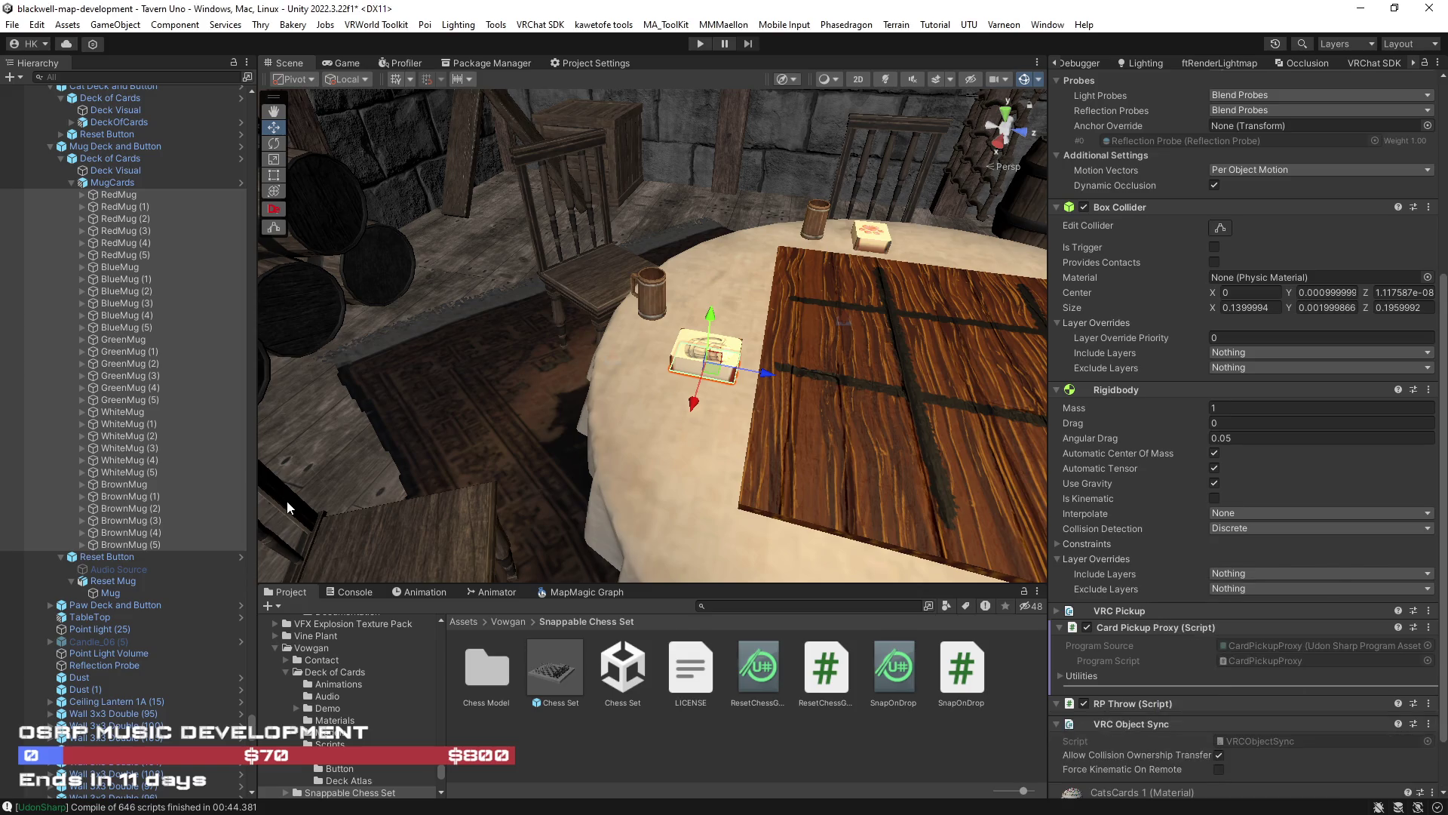
scroll(124, 536, down, 3)
scroll(115, 527, up, 3)
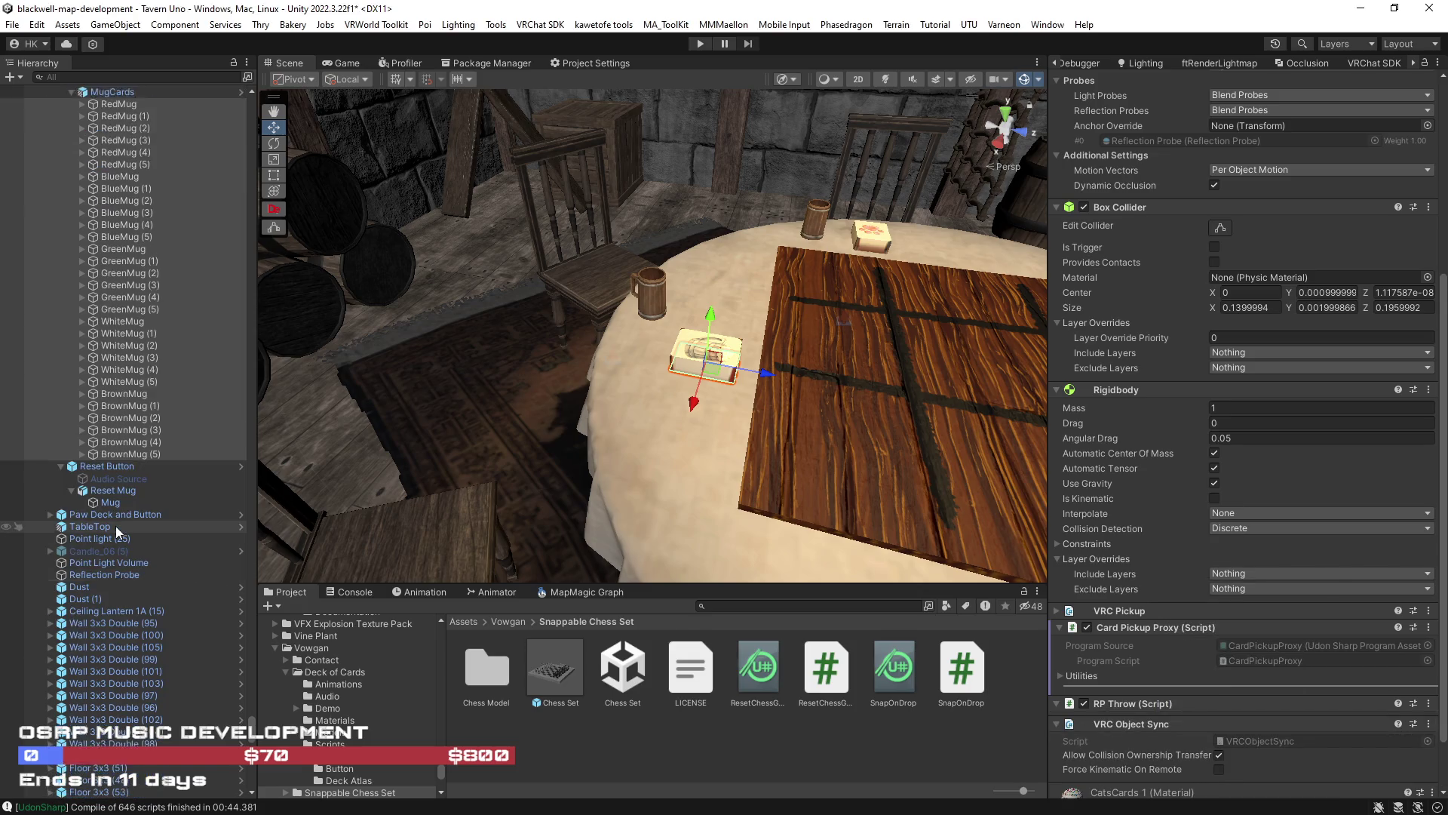
drag(761, 441, 682, 334)
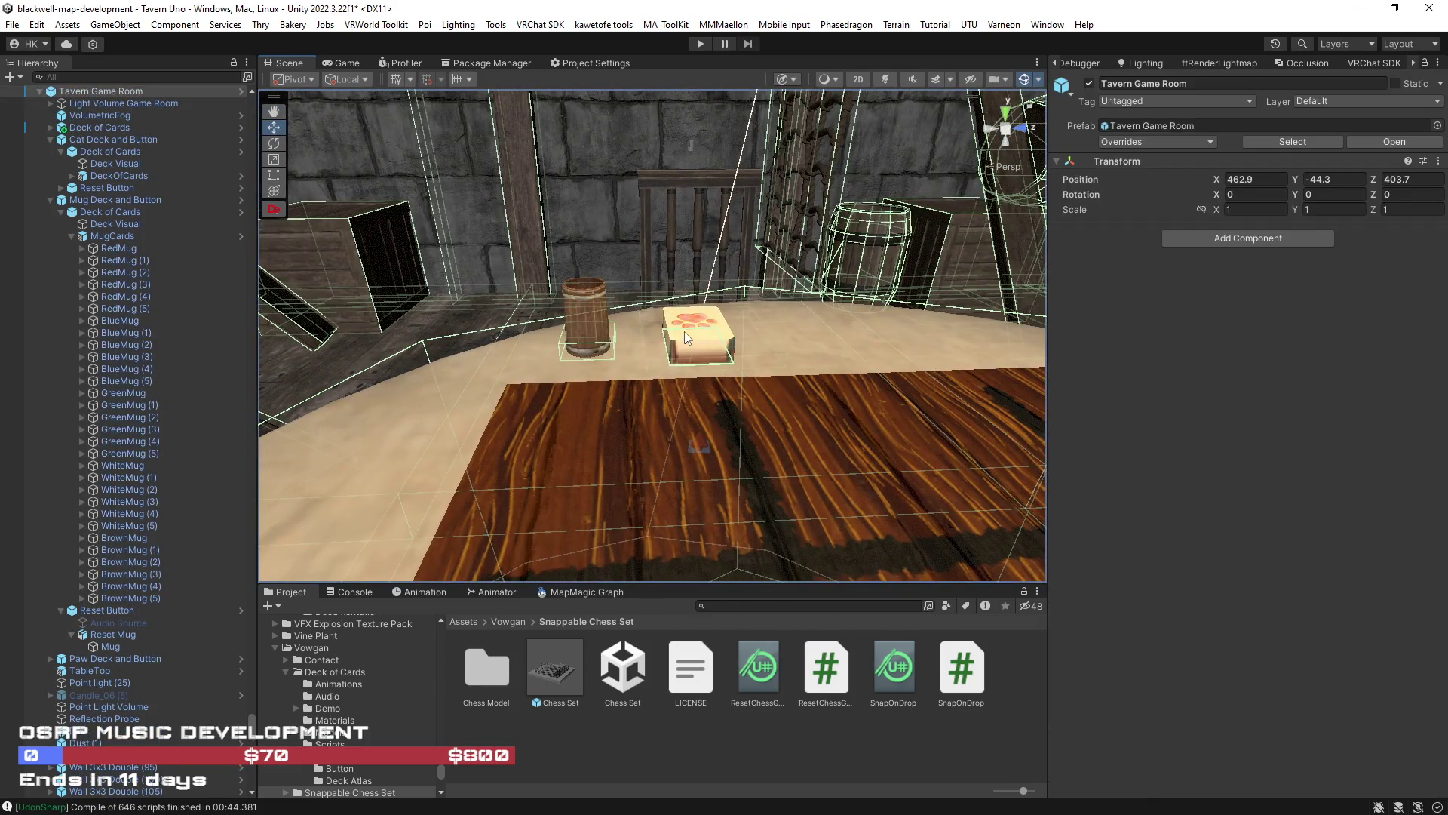
Add VRC Object Sync to the paw cards CatClaw through WhiskerWatch (2)
click(685, 332)
click(130, 526)
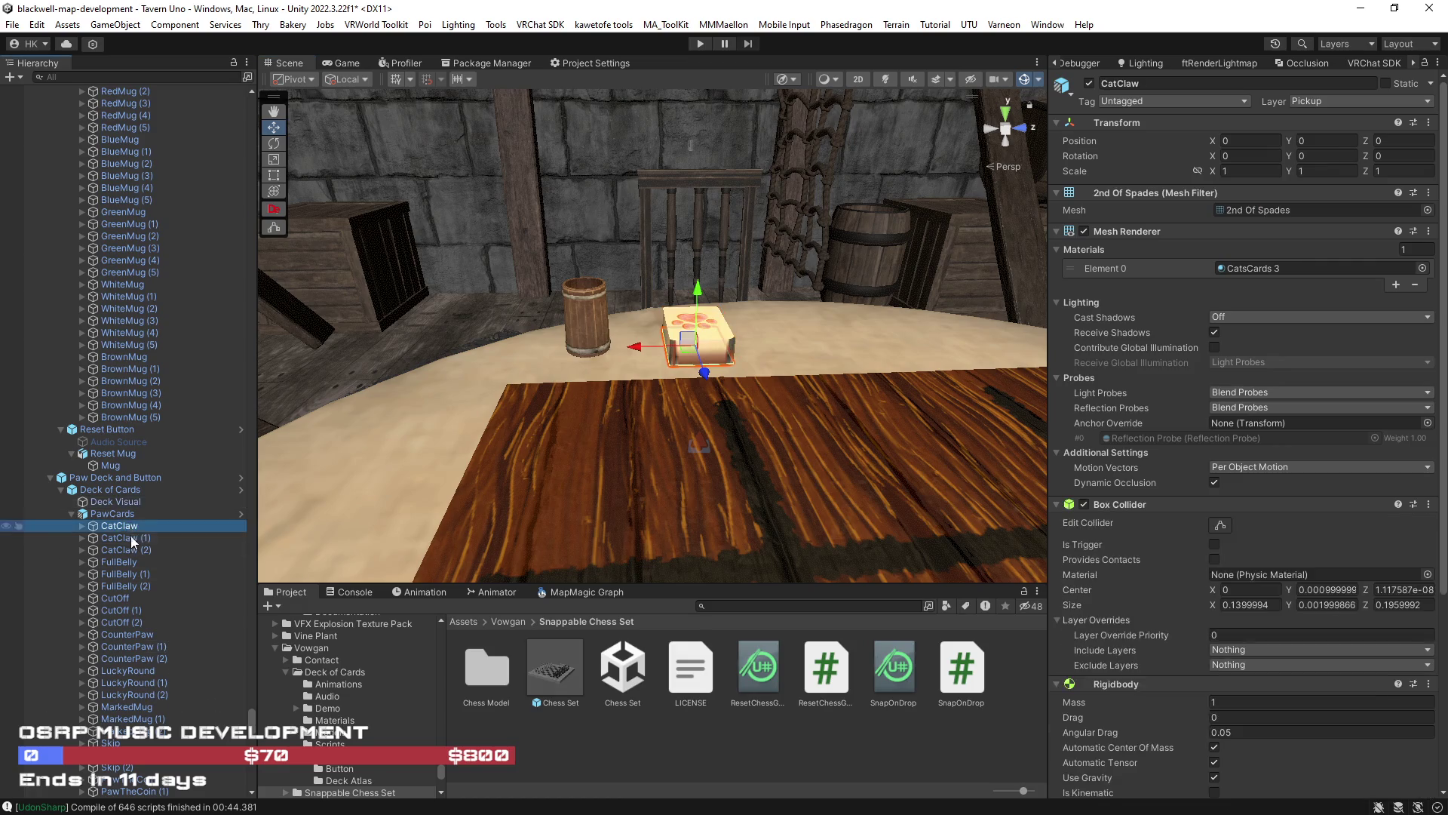
scroll(134, 537, down, 10)
shift+click(144, 548)
scroll(1207, 656, down, 5)
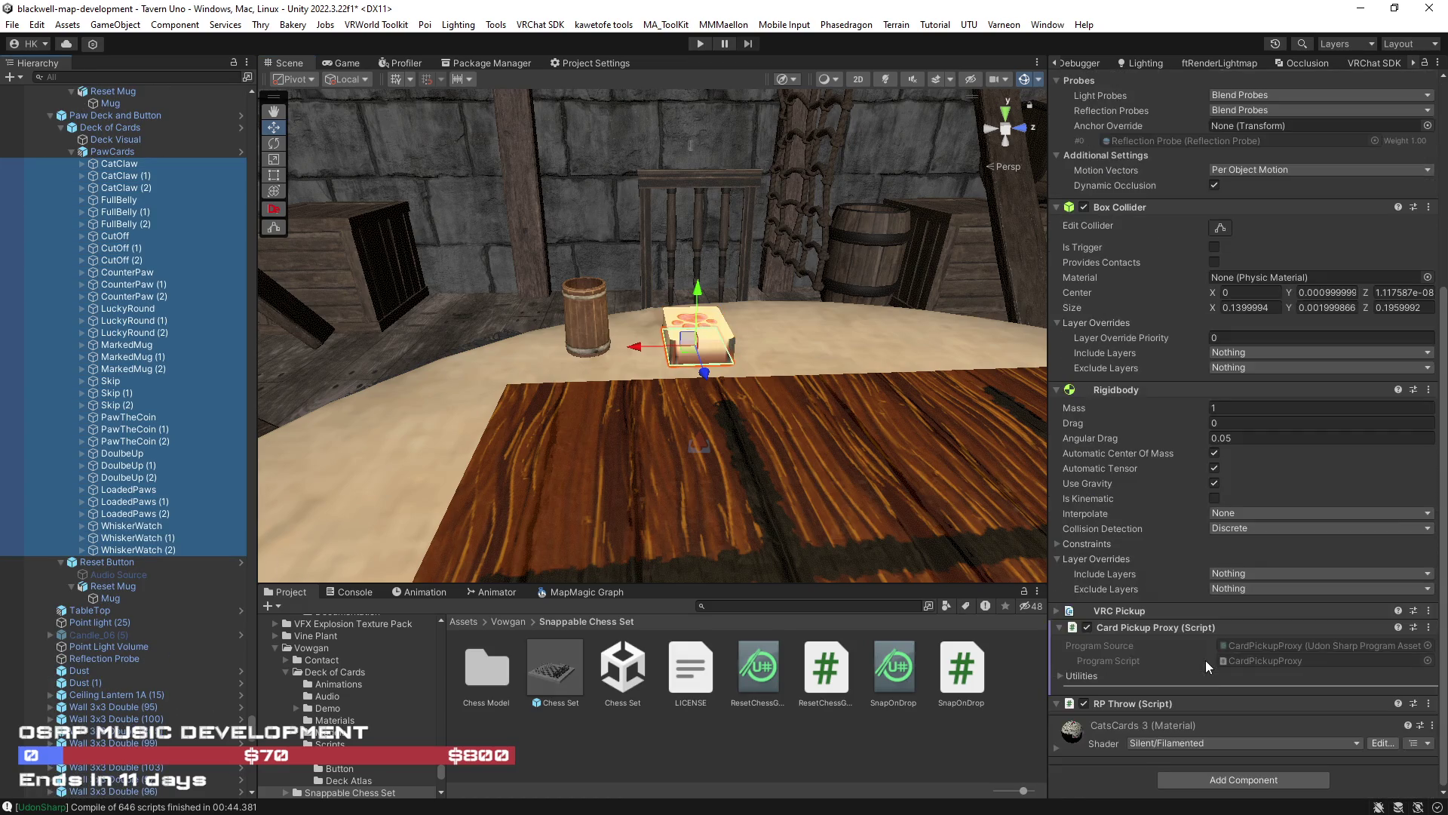
click(1219, 777)
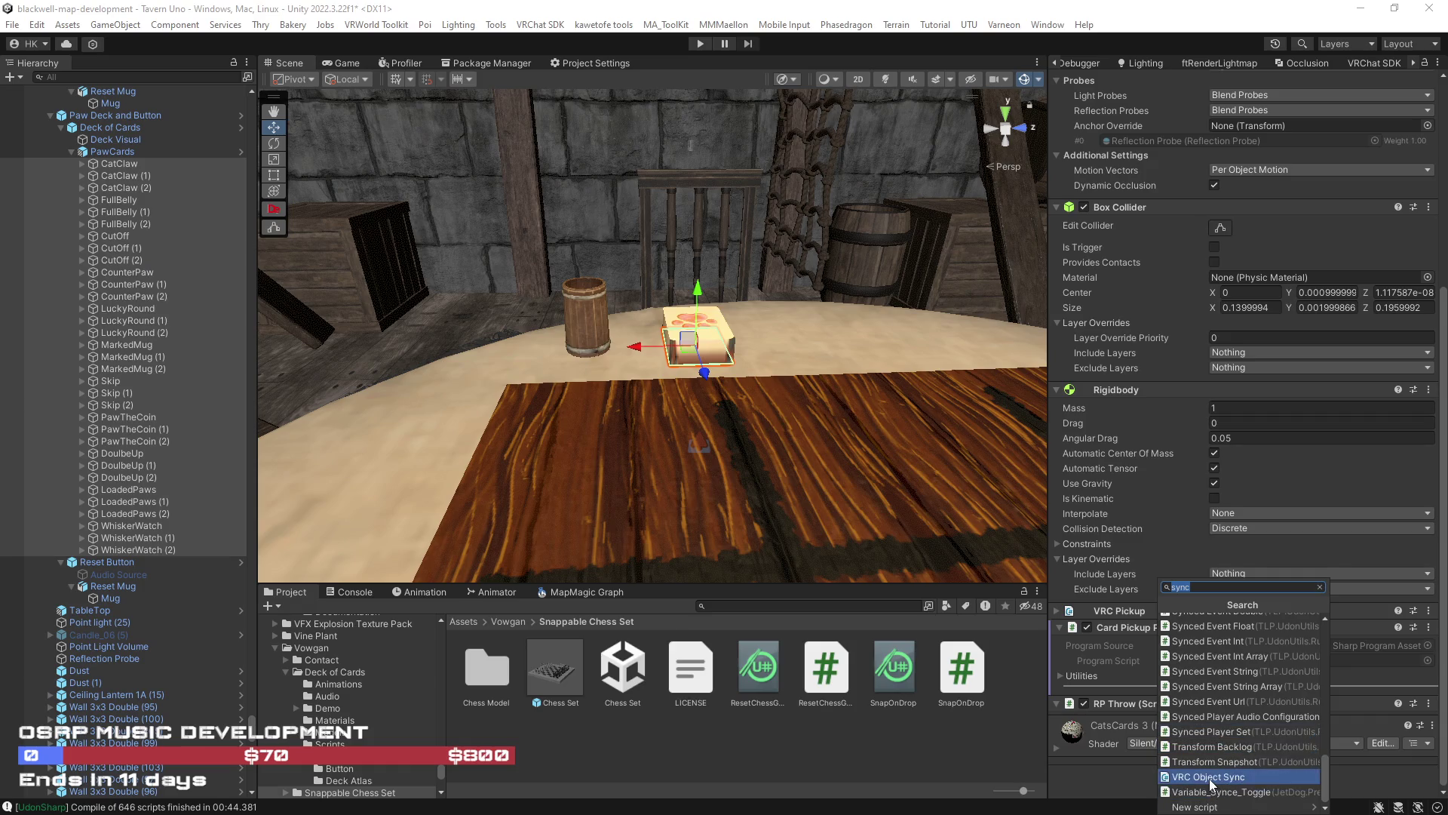
click(1210, 777)
scroll(1201, 726, down, 2)
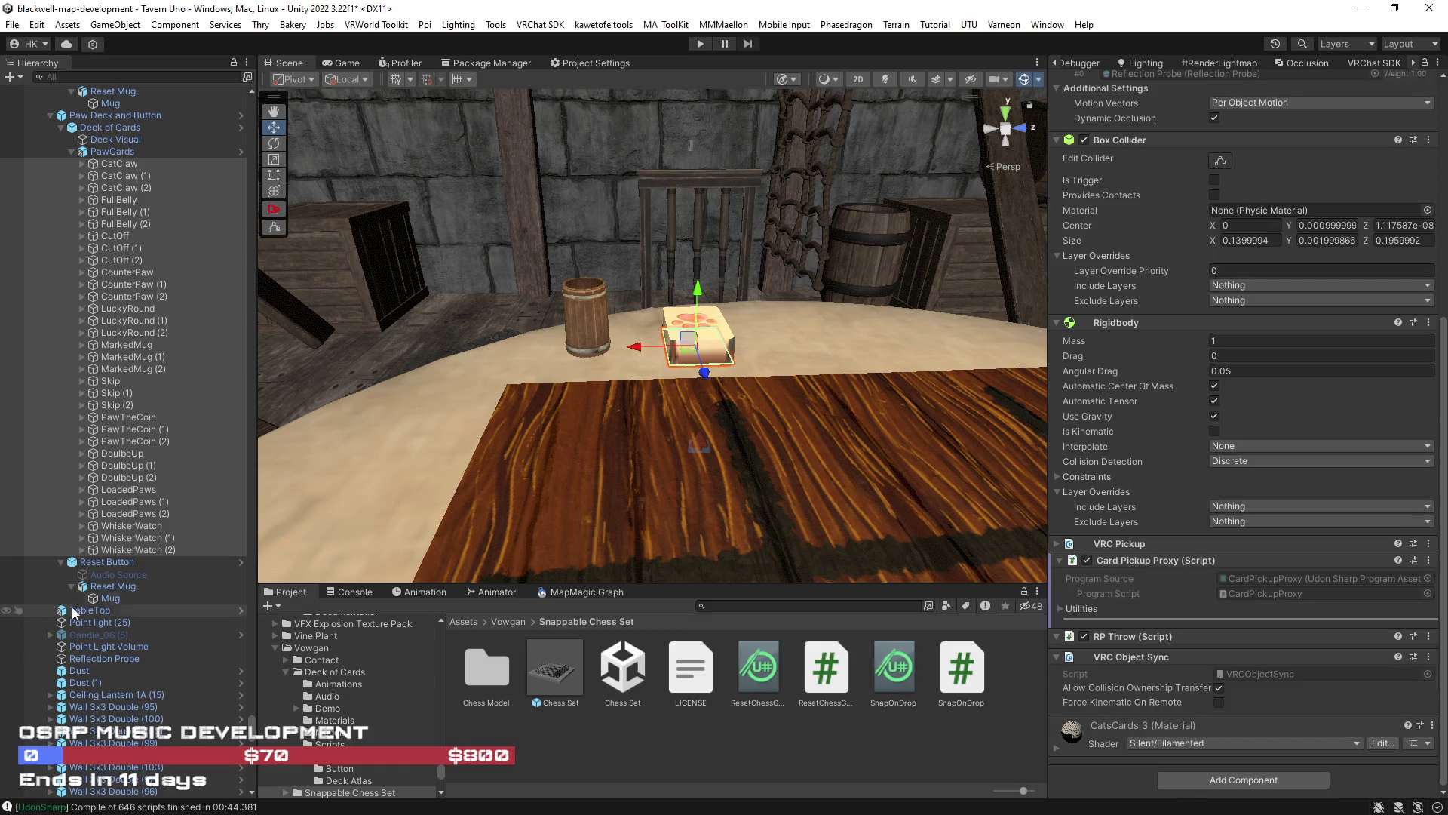
scroll(161, 318, up, 4)
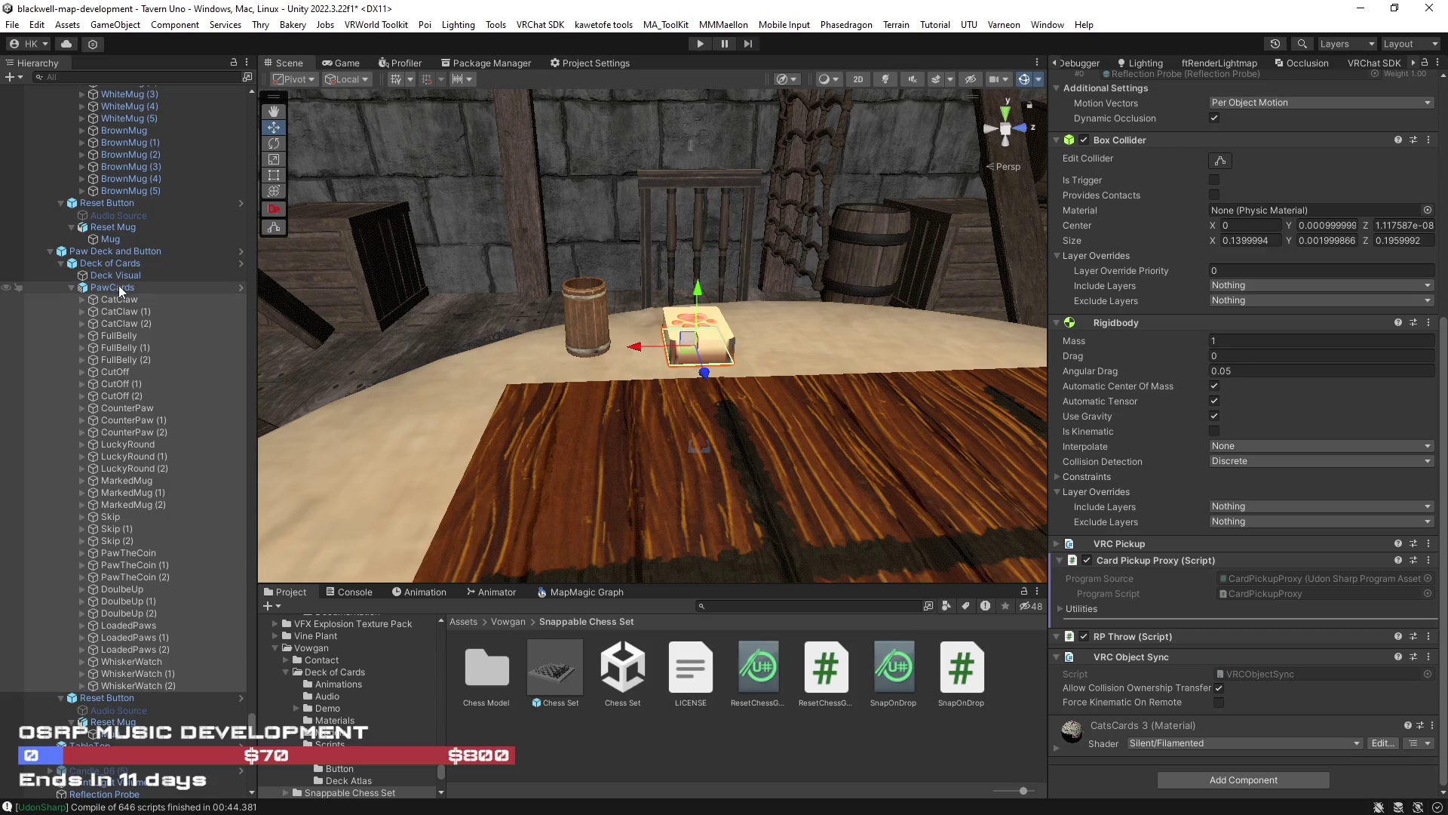
Put the PawCards group and all its children on the Pickup layer
click(119, 285)
click(1383, 103)
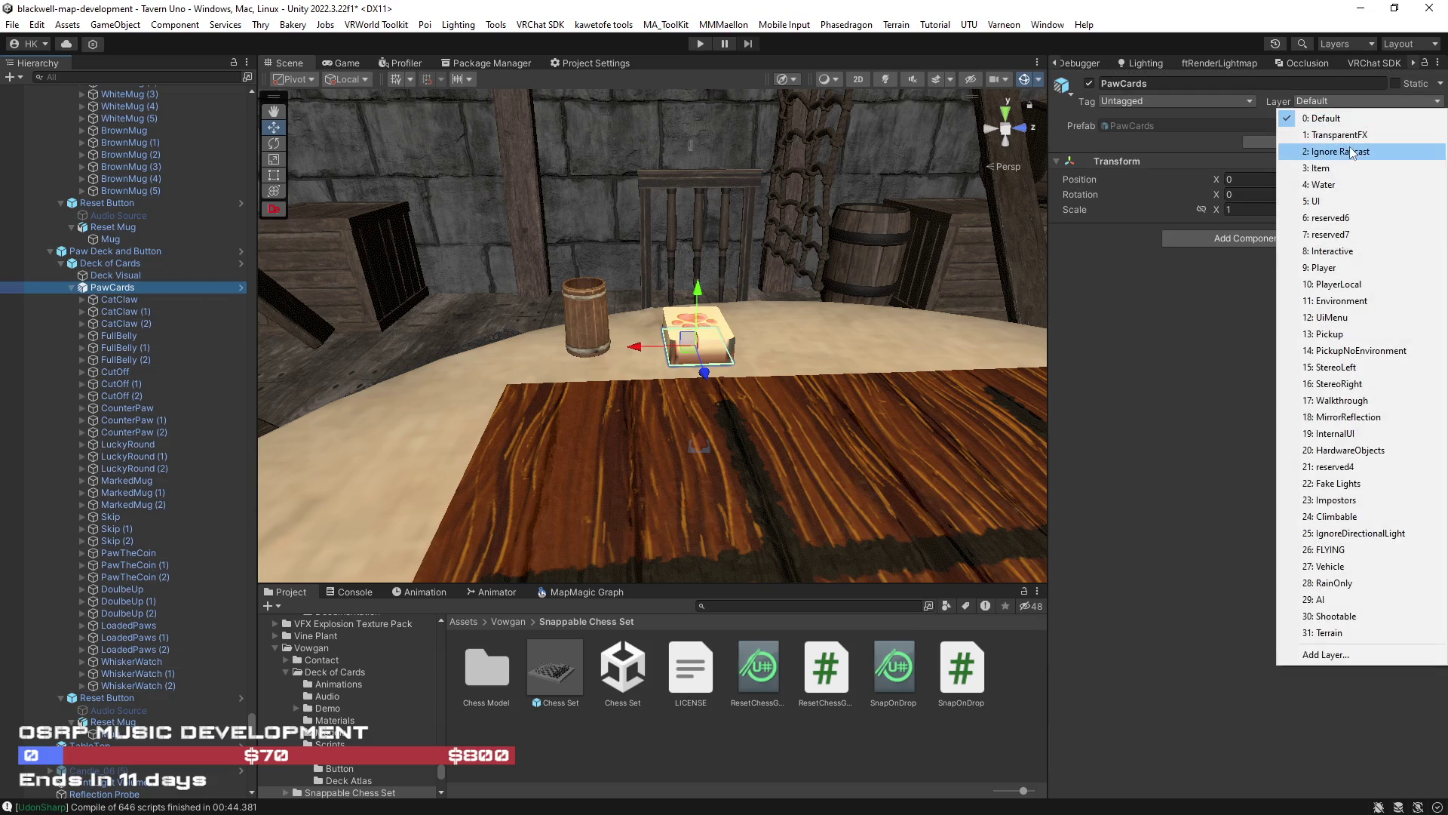
click(1355, 331)
click(689, 445)
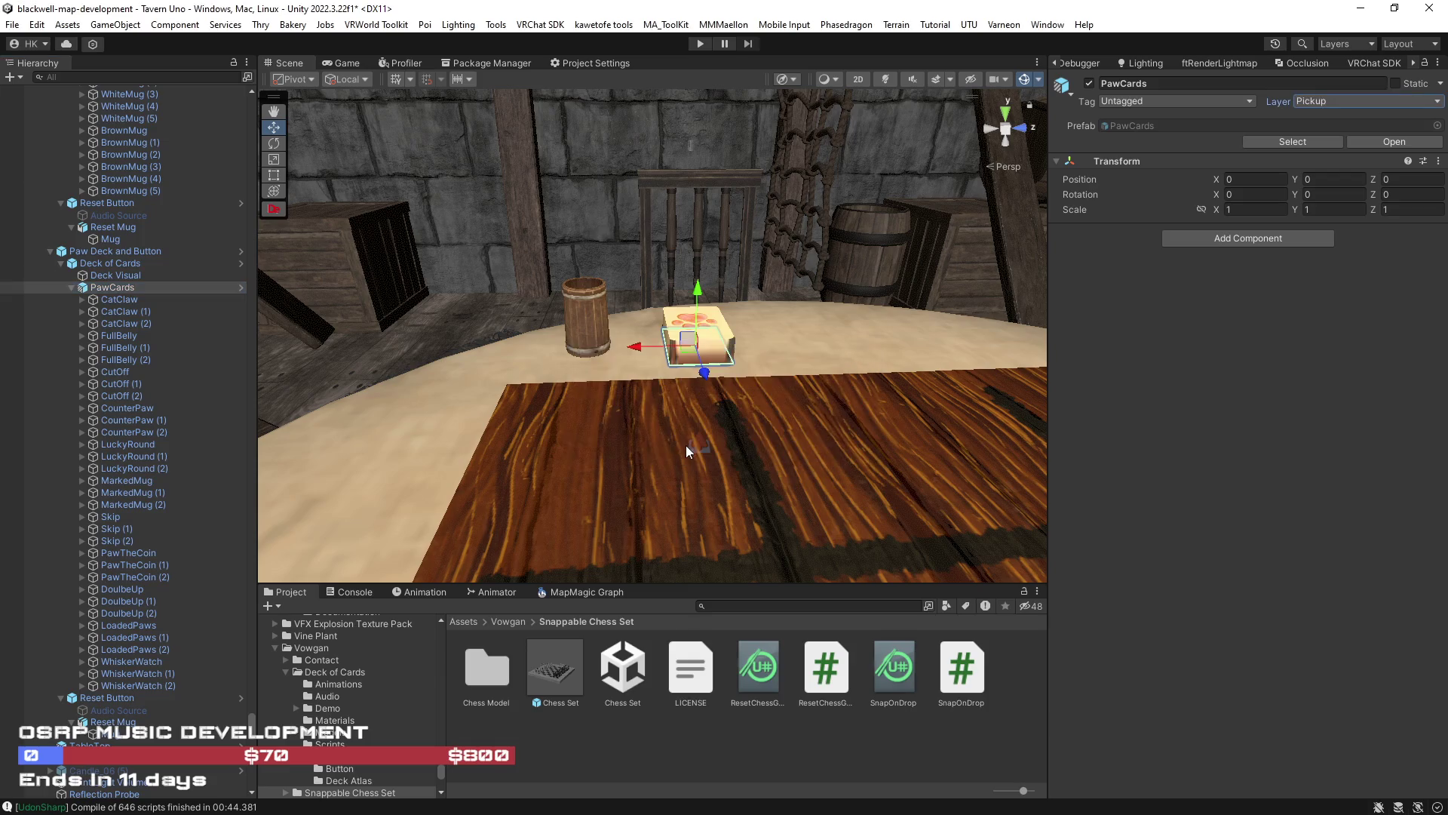
Review Cat Deck and Button, its Deck of Cards and the Tavern Game Room objects
scroll(136, 264, up, 8)
scroll(133, 265, up, 6)
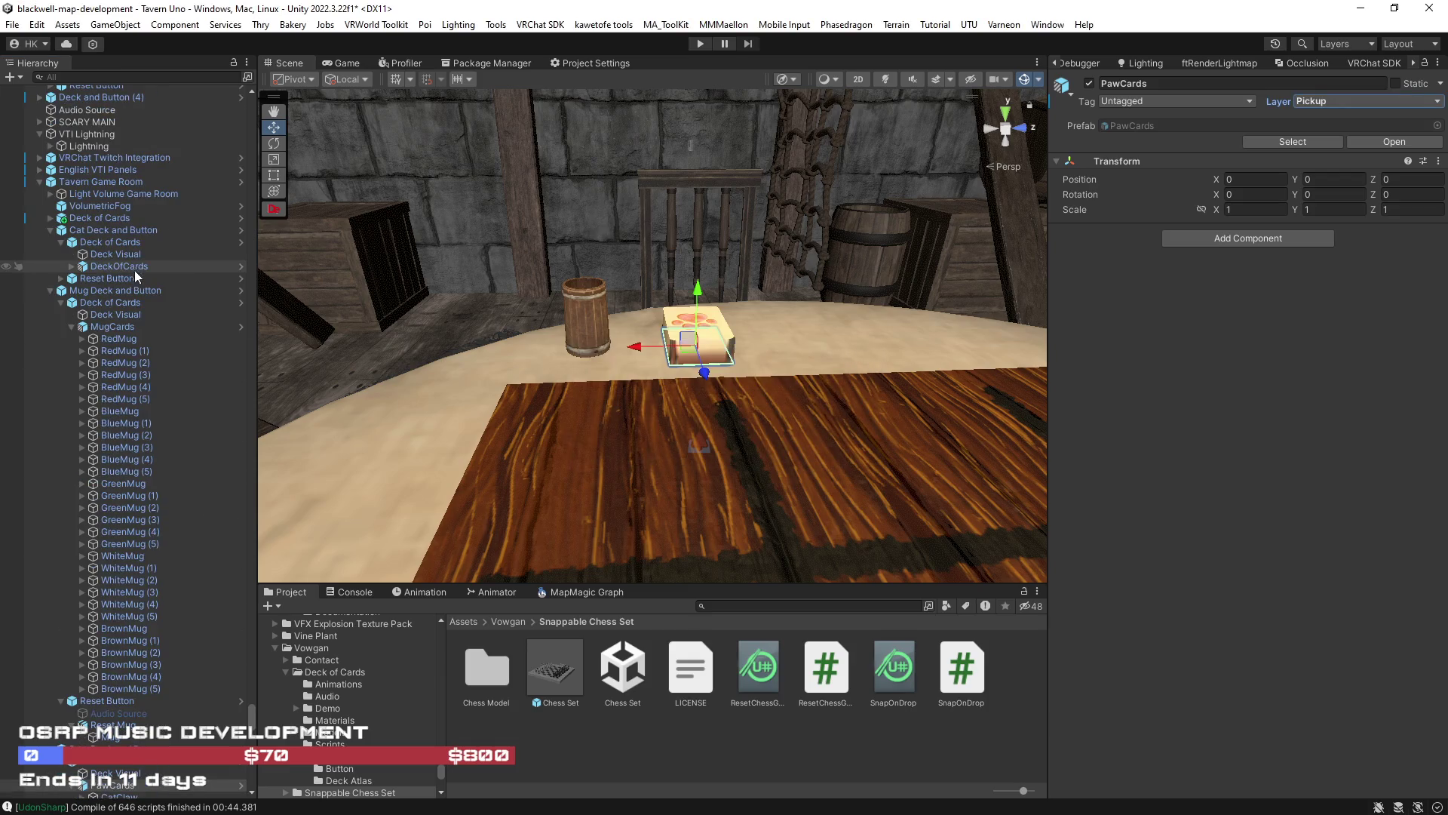
click(84, 231)
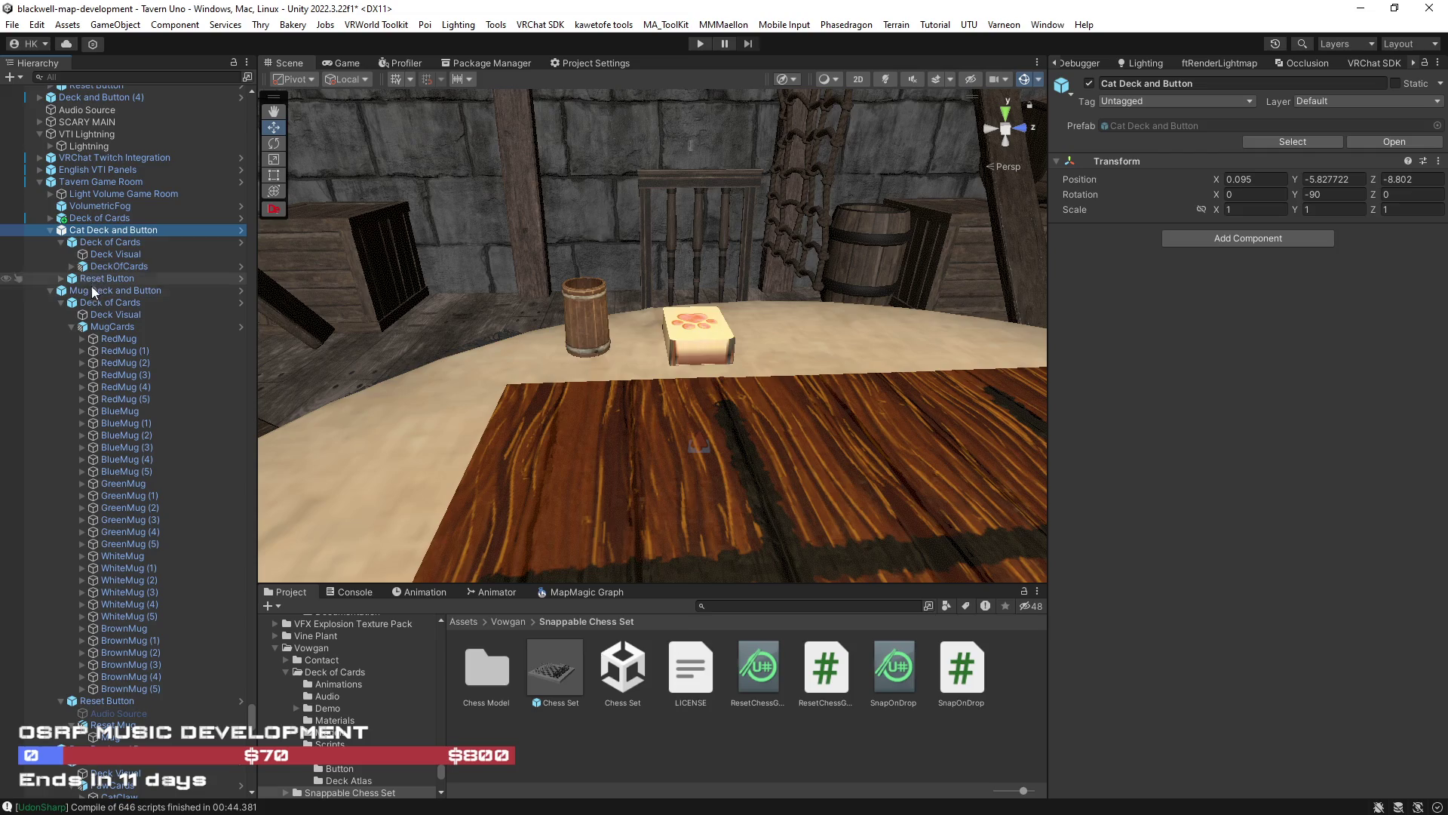
click(81, 218)
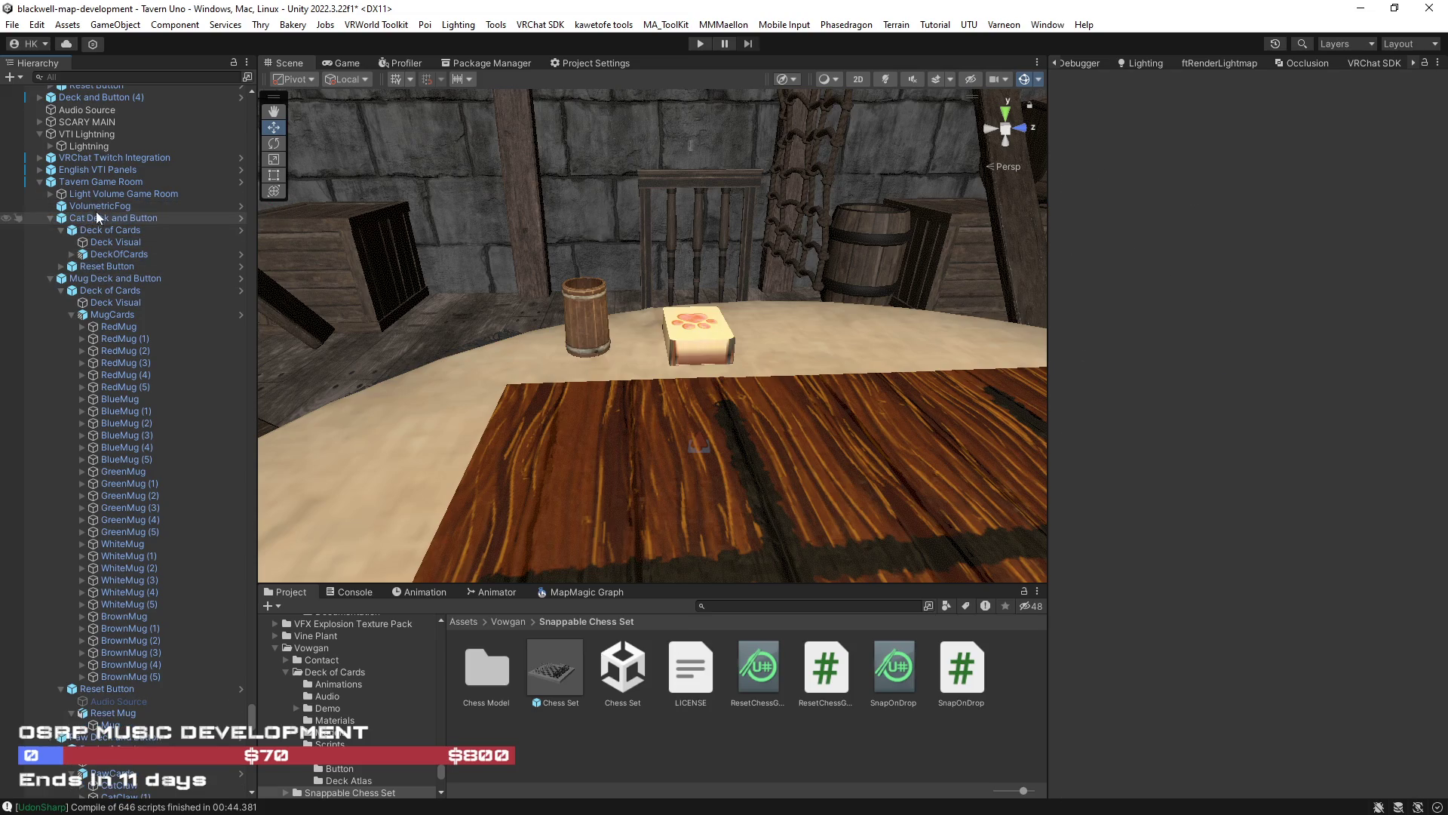
click(88, 184)
scroll(87, 184, up, 6)
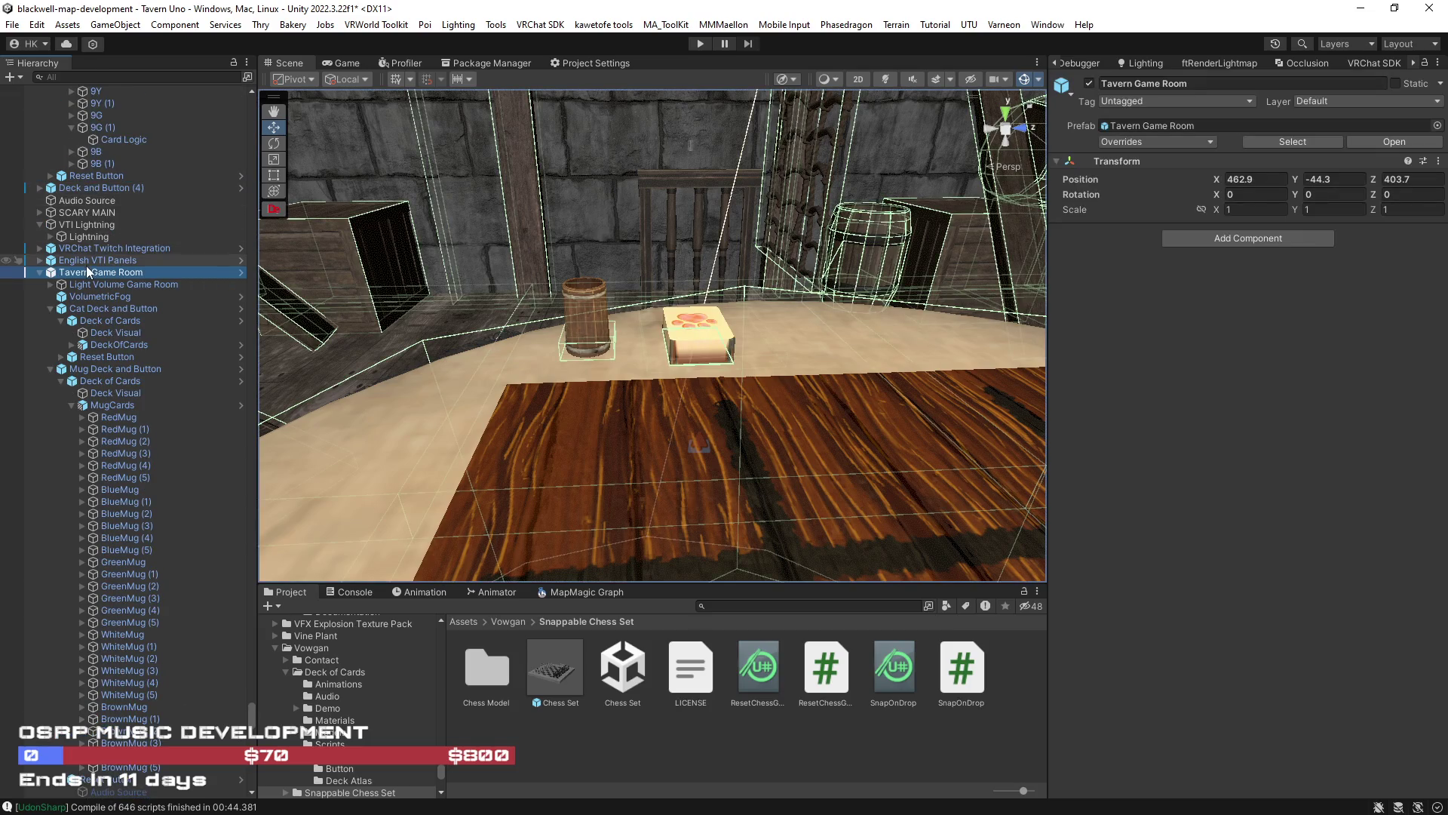
click(12, 24)
Save the scene and orbit the view toward the tavern wall and door
click(45, 98)
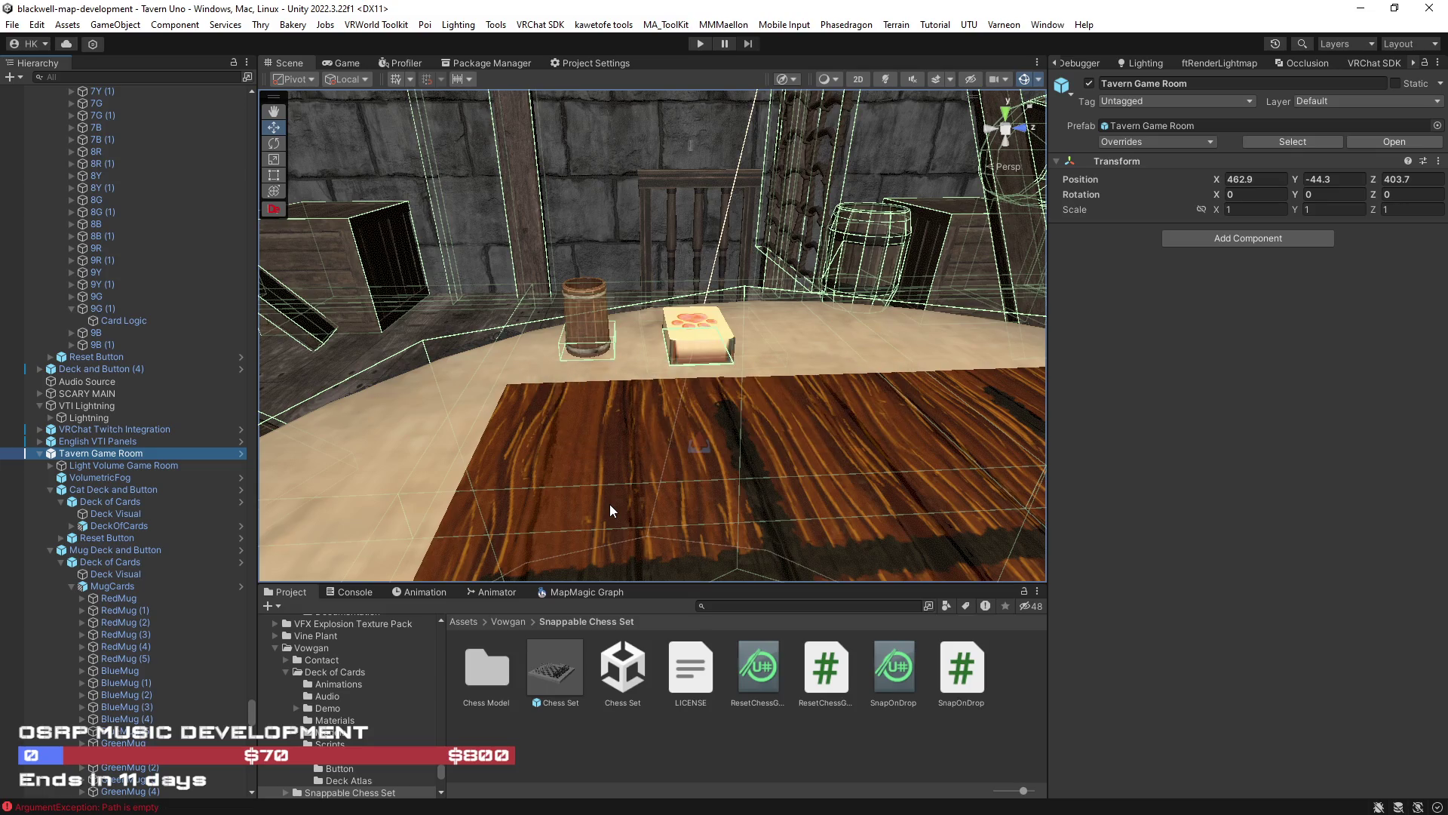
mouse_move(655, 472)
mouse_down()
mouse_move(942, 495)
mouse_move(1059, 522)
mouse_move(871, 504)
mouse_up()
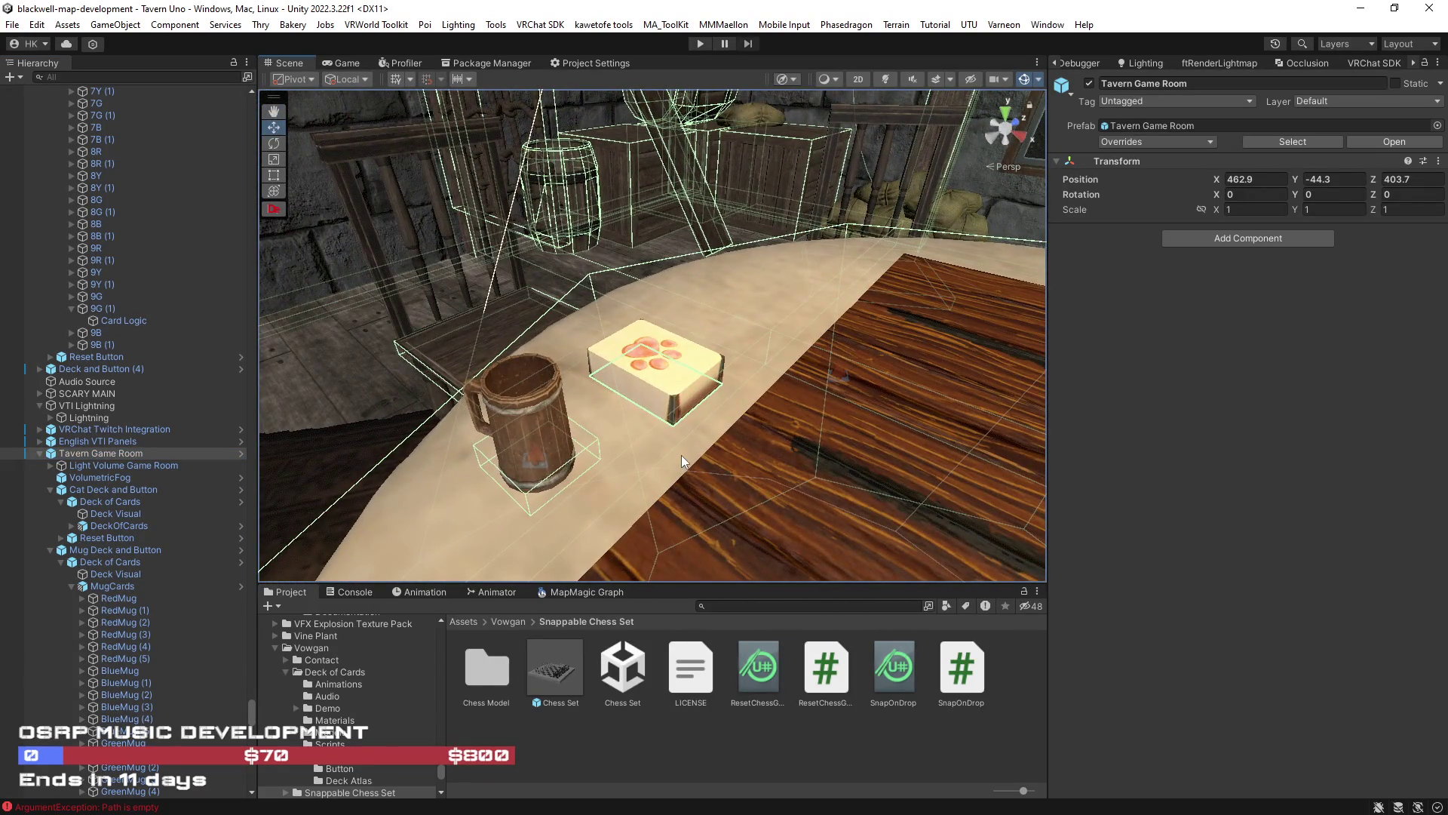
mouse_move(670, 456)
mouse_down()
mouse_move(913, 467)
mouse_move(875, 456)
mouse_up()
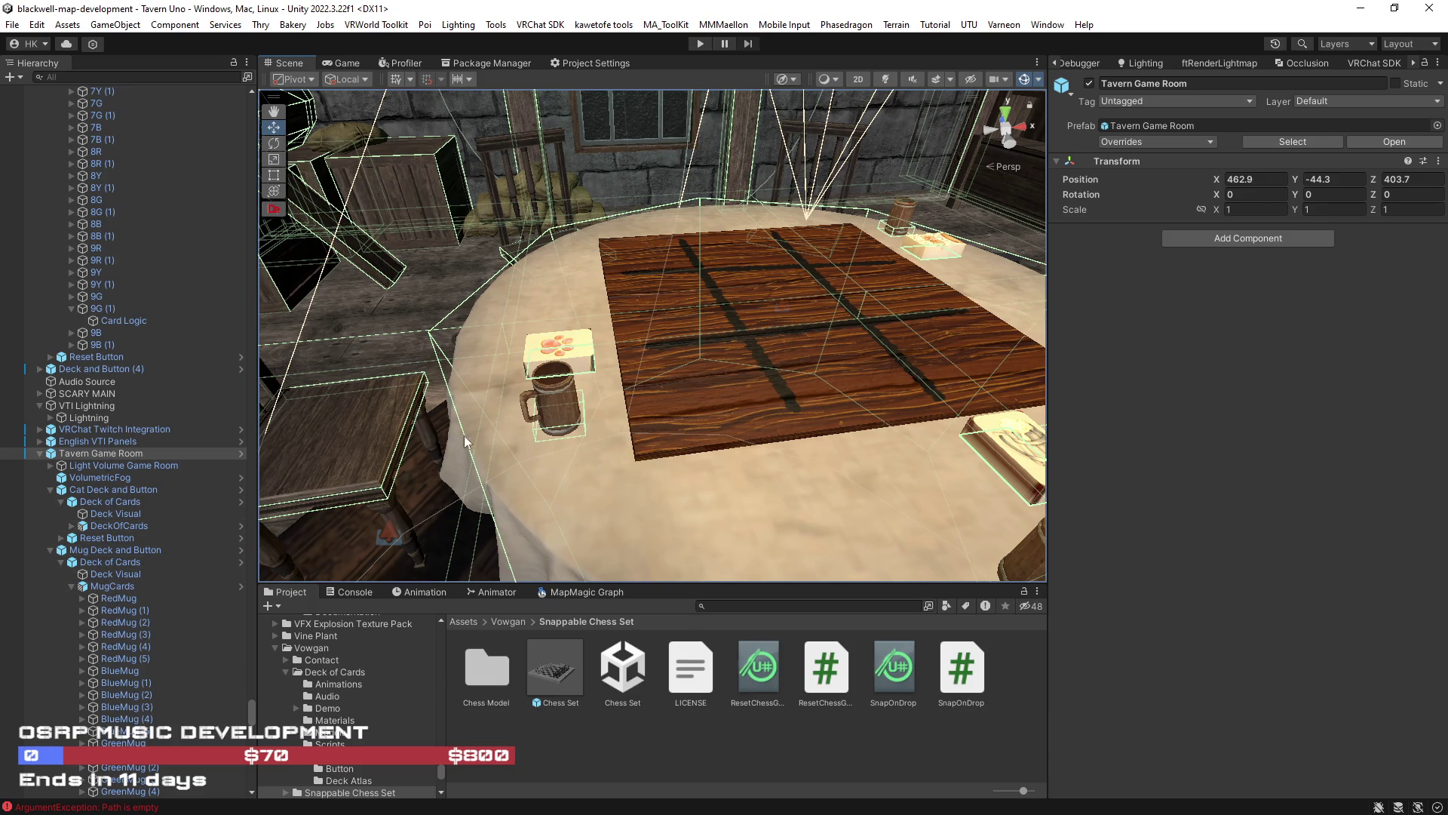
mouse_move(465, 441)
mouse_down()
mouse_move(835, 262)
mouse_move(791, 309)
mouse_up()
Deepen the door's box collider to Size Z 0.2710544 and select DoorButton
click(790, 309)
click(1223, 523)
drag(703, 192, 684, 192)
scroll(102, 712, down, 10)
click(121, 577)
From the SDK Builder, Build & Publish Tavern Uno for Windows and accept the copyright agreement
drag(684, 191, 720, 269)
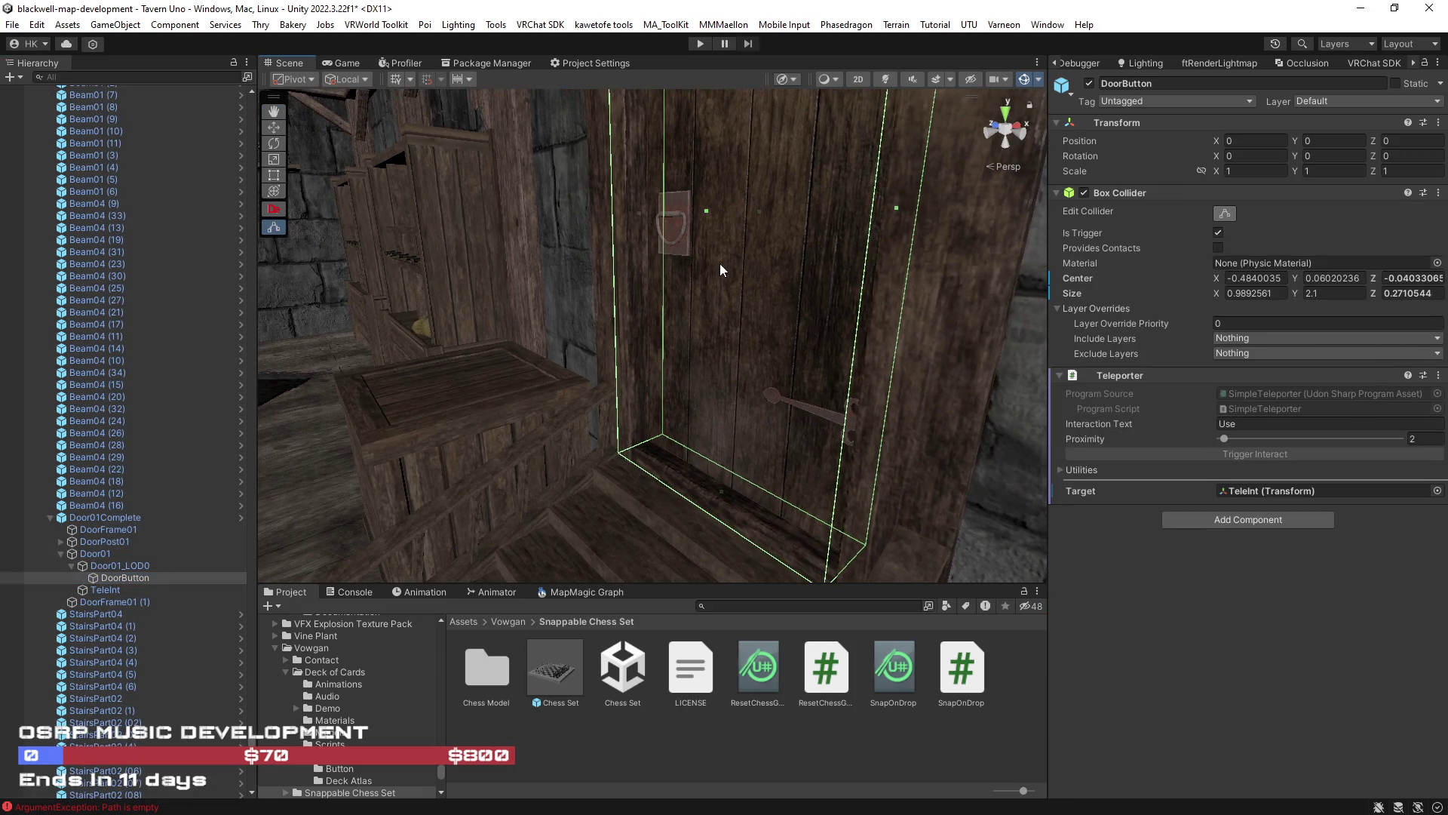
click(1412, 63)
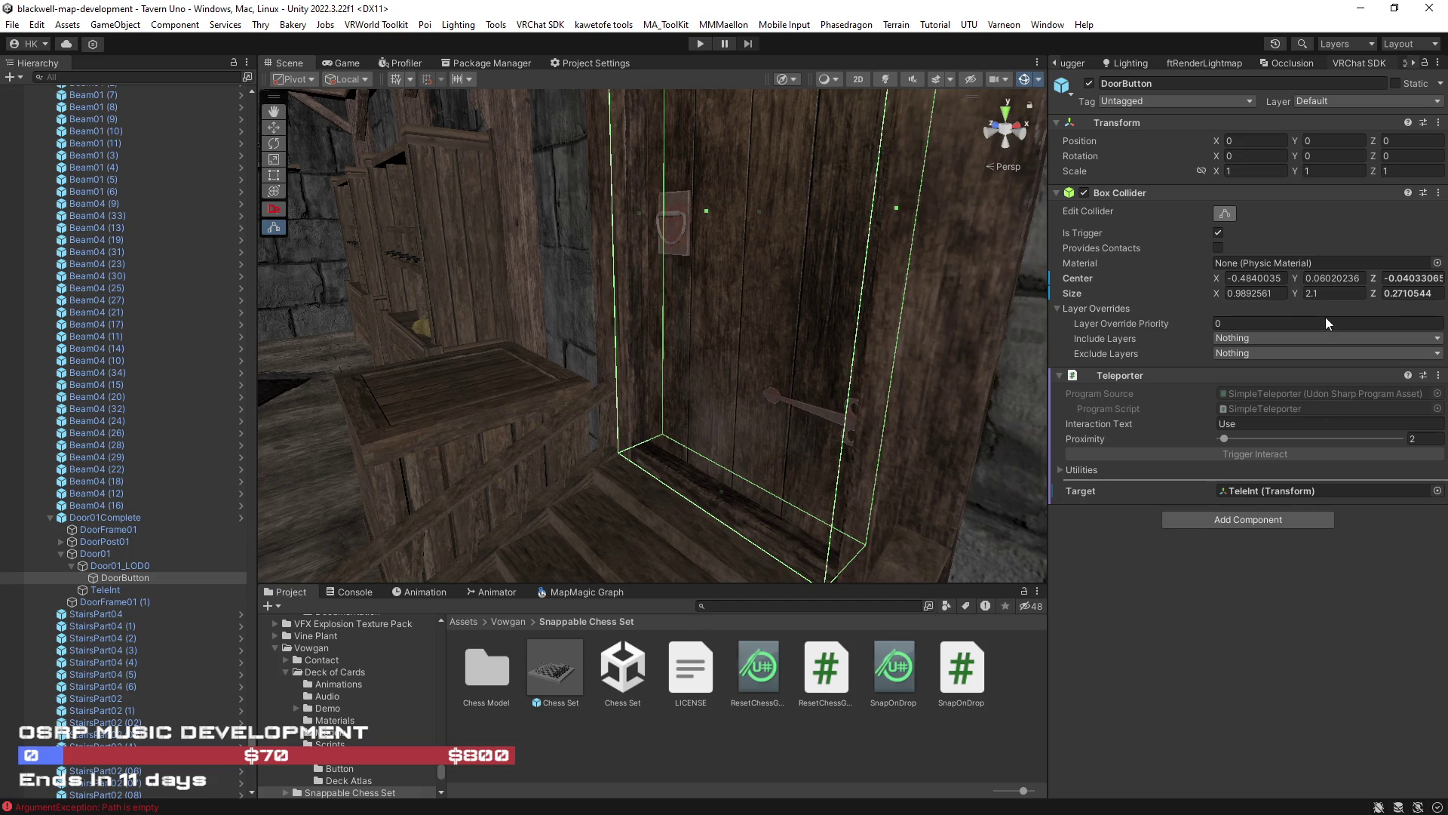
click(1201, 82)
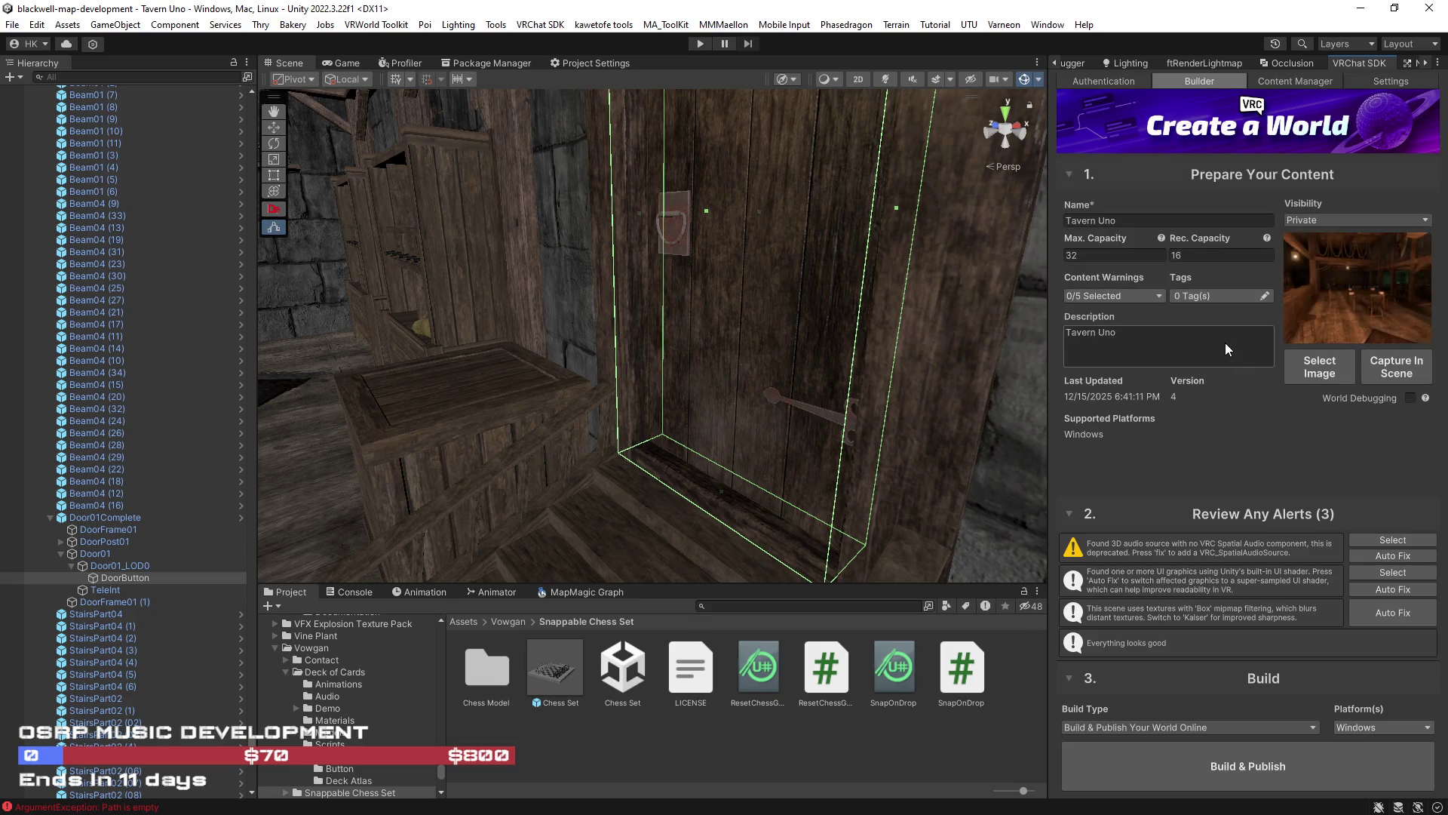
click(1257, 763)
click(1380, 739)
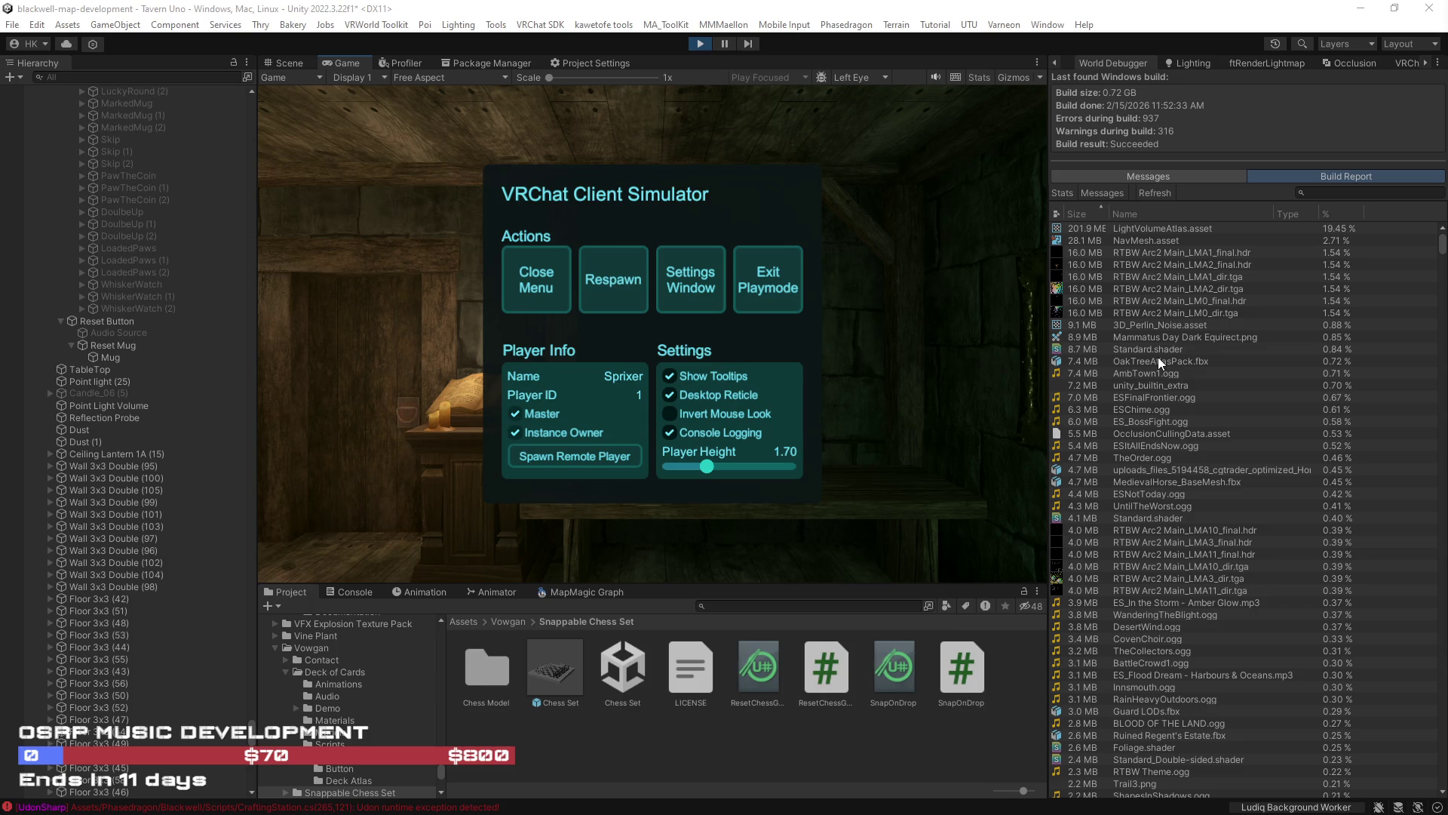
Close the Client Simulator menu, clear the Udon errors in the Console, and exit Play mode with Ctrl+P
click(536, 288)
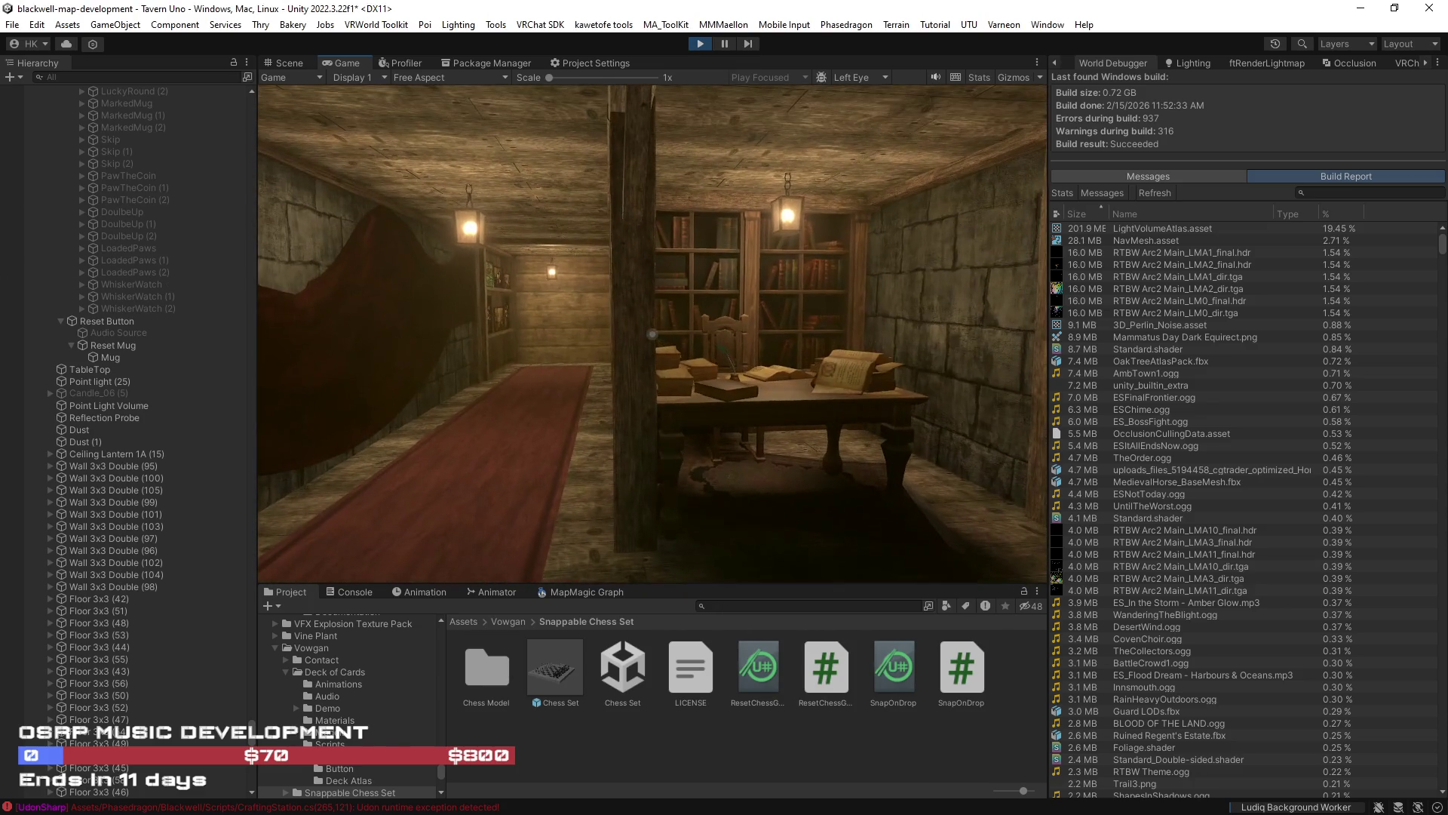
click(346, 591)
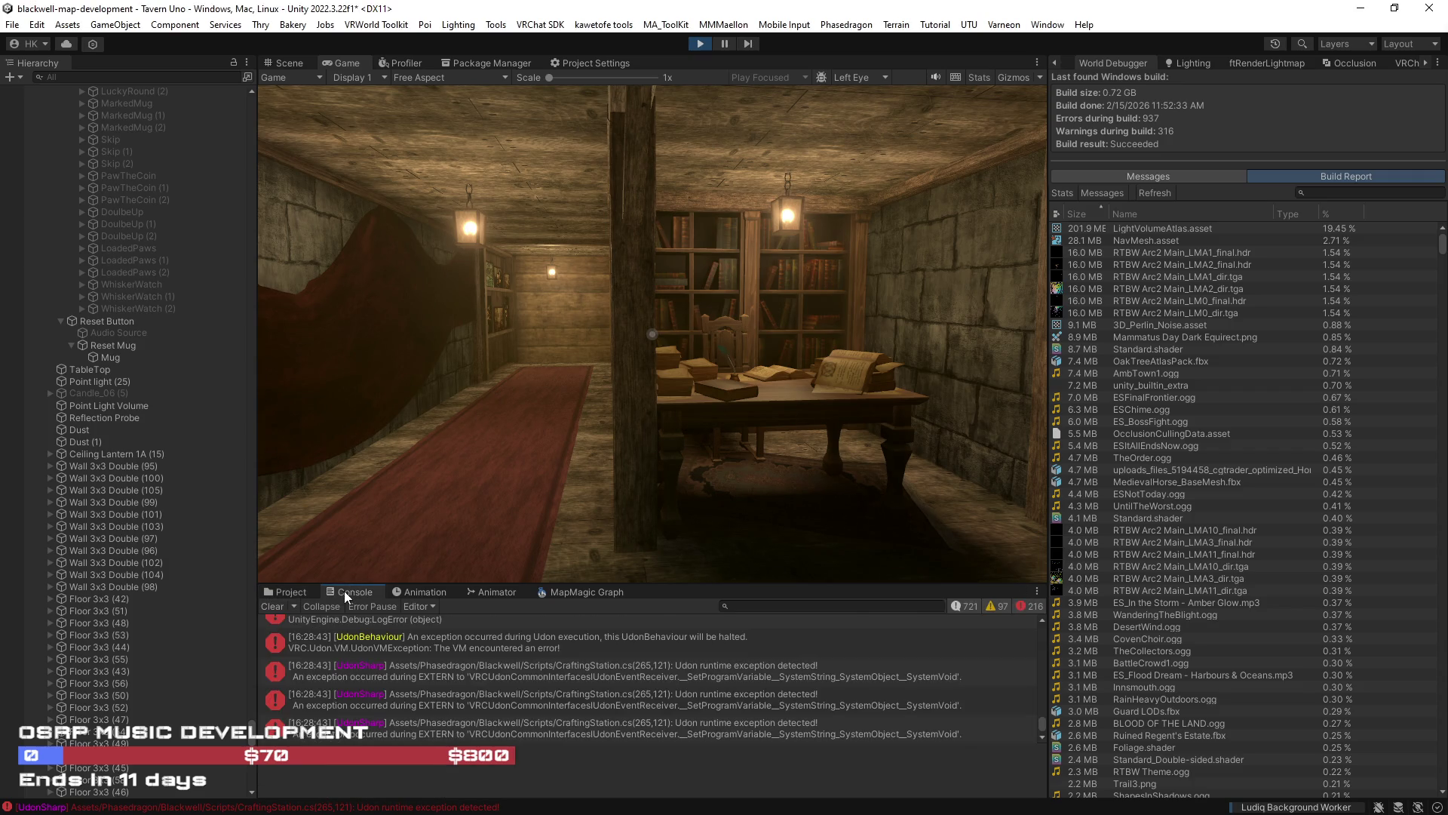
click(270, 609)
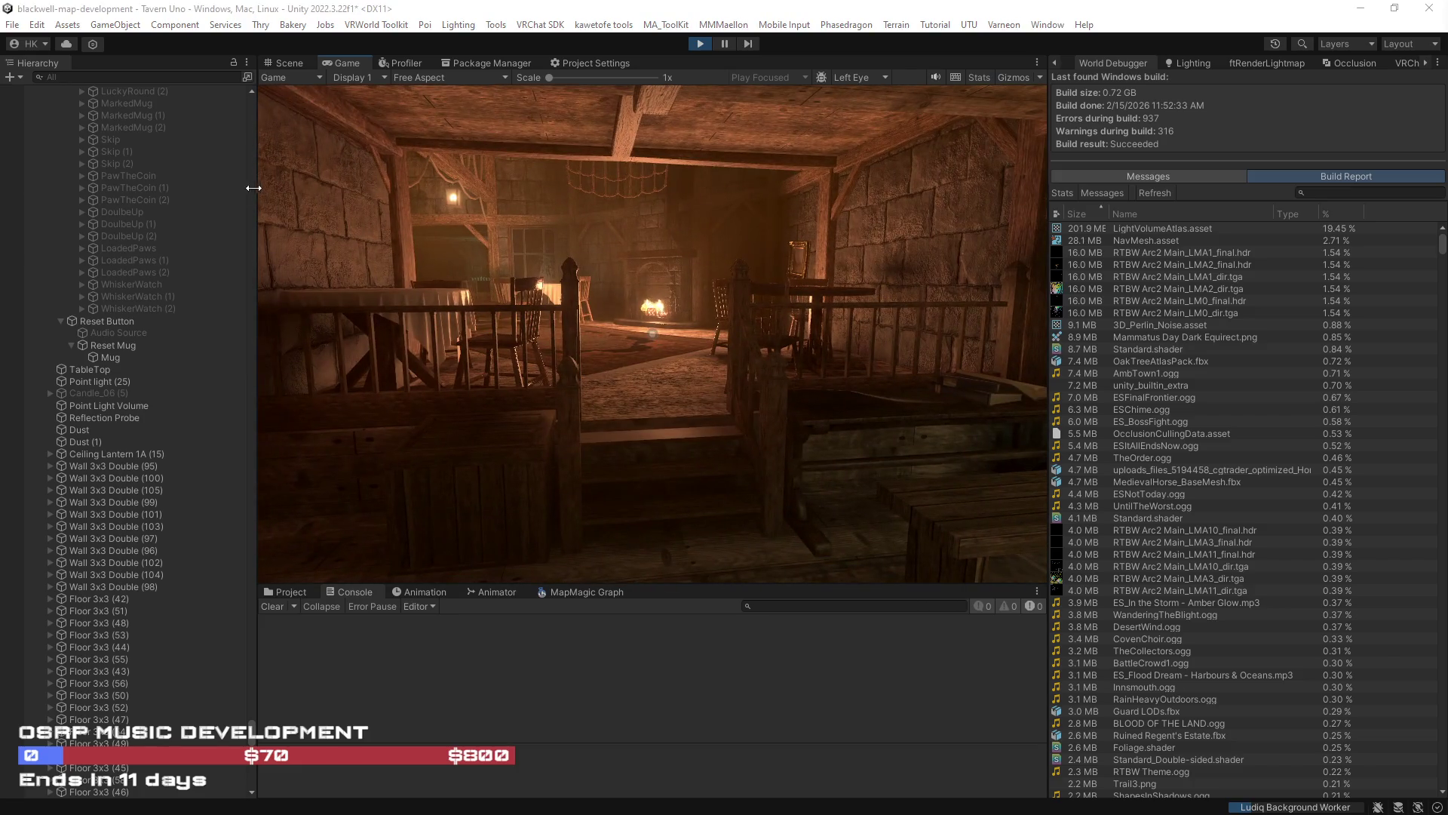
mouse_move(243, 724)
mouse_down()
mouse_move(214, 262)
mouse_move(229, 126)
mouse_move(246, 105)
mouse_up()
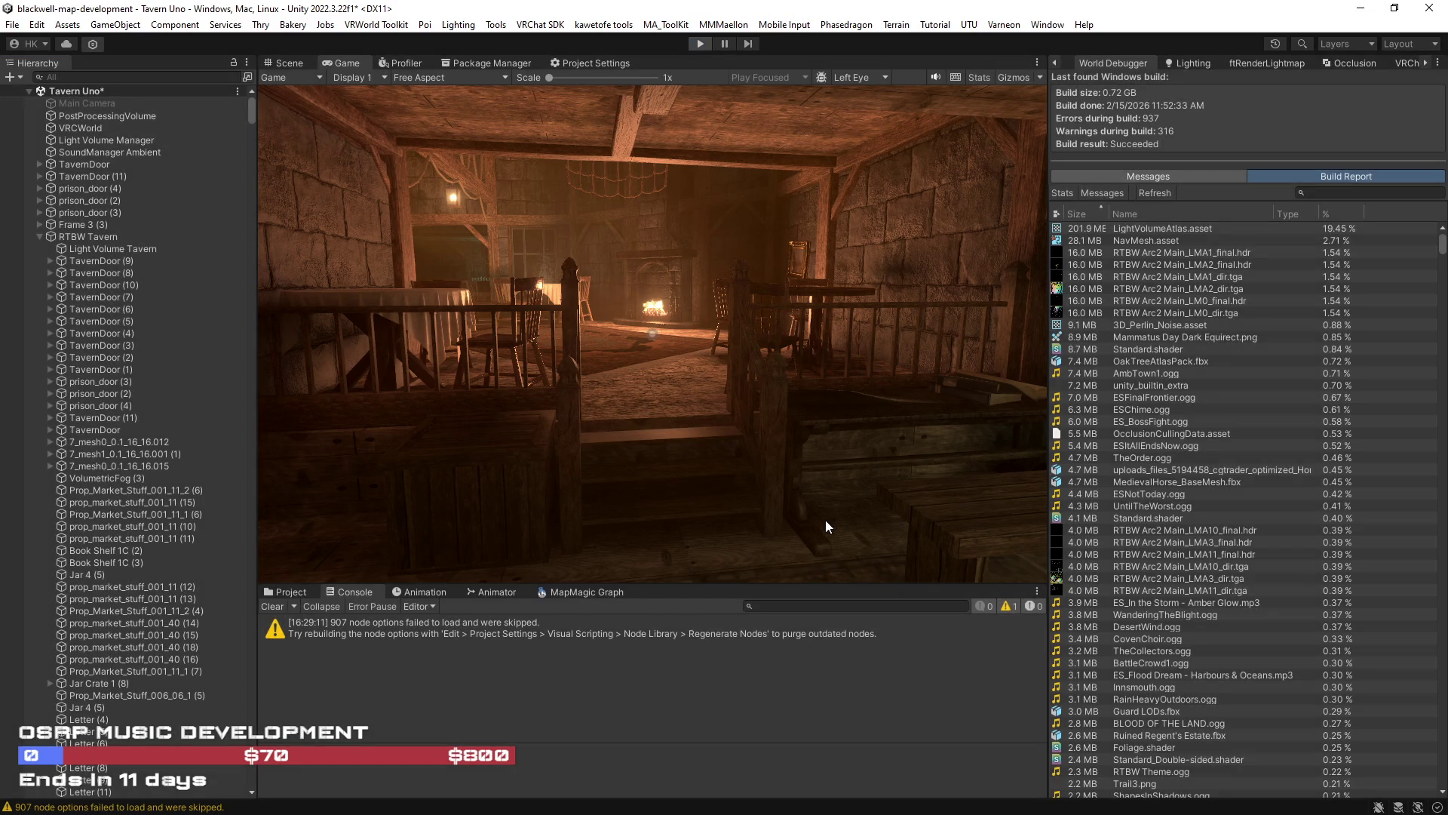
key(ctrl+p)
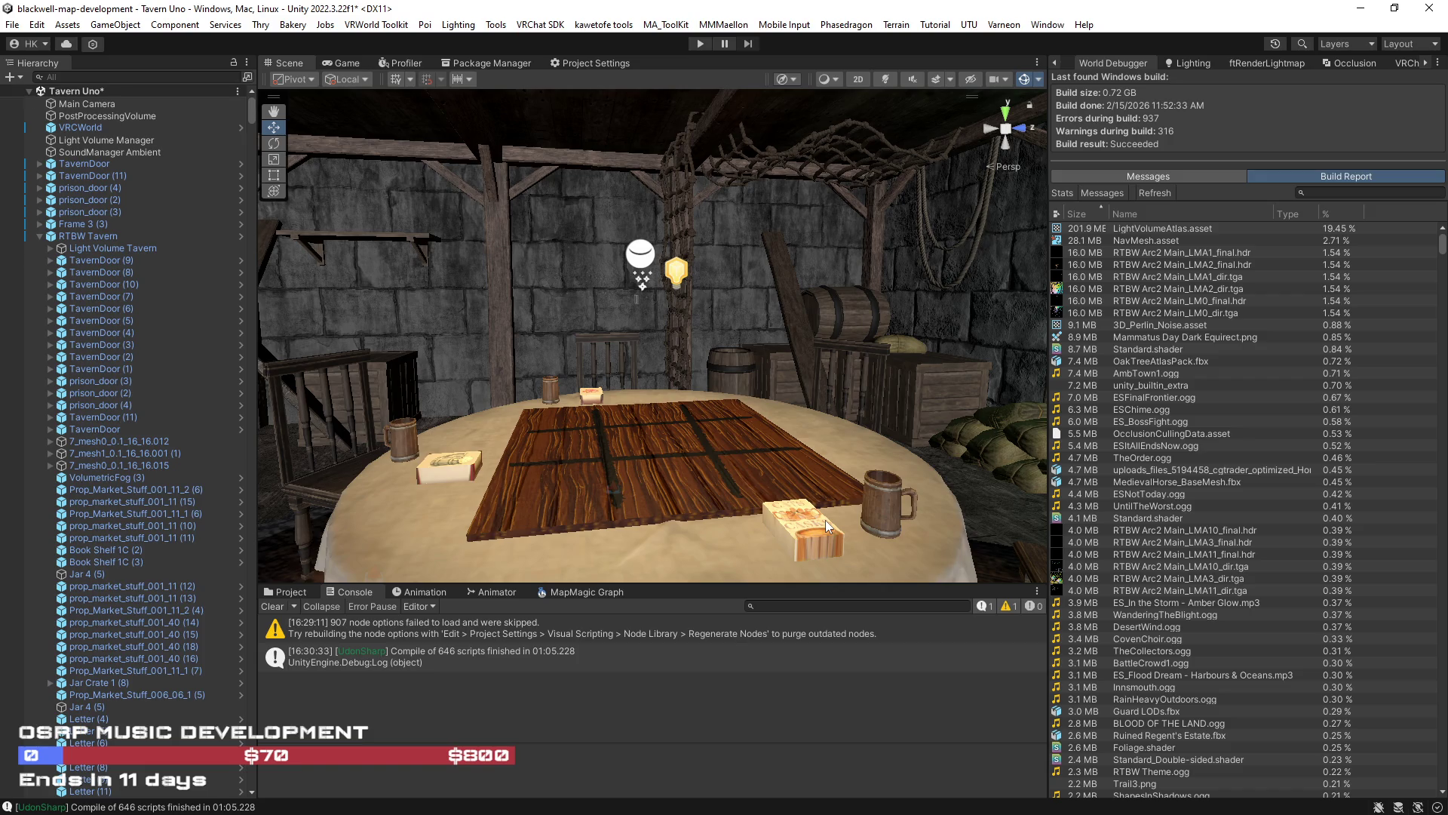
Fly the Scene view from the card table past the barrels to the entrance door and stairs
mouse_move(837, 558)
mouse_down()
mouse_move(779, 506)
mouse_move(540, 468)
mouse_move(707, 469)
mouse_move(658, 478)
mouse_up()
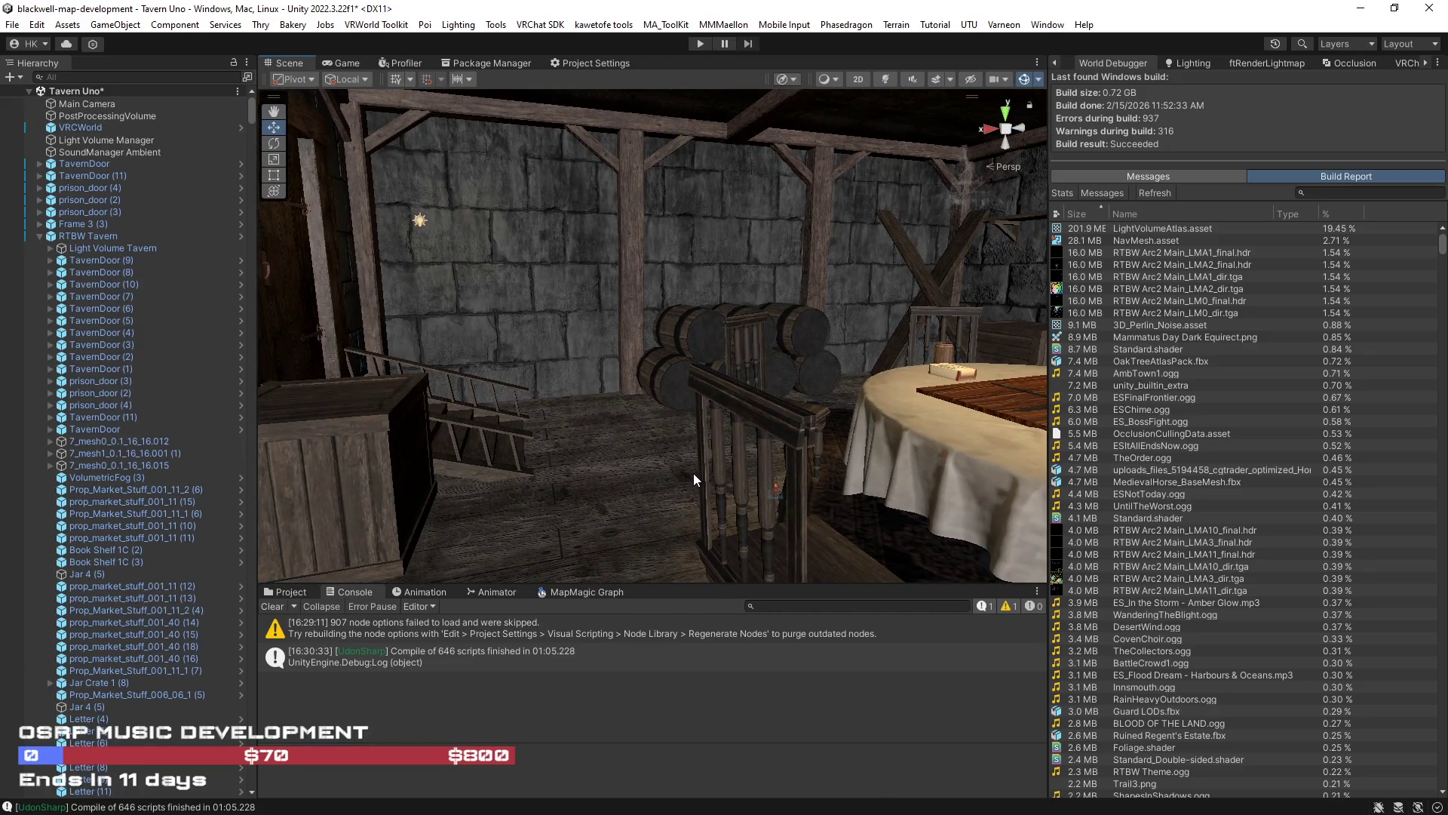
mouse_move(692, 476)
mouse_down()
mouse_move(679, 454)
mouse_move(825, 446)
mouse_move(604, 468)
mouse_move(599, 484)
mouse_move(794, 466)
mouse_up()
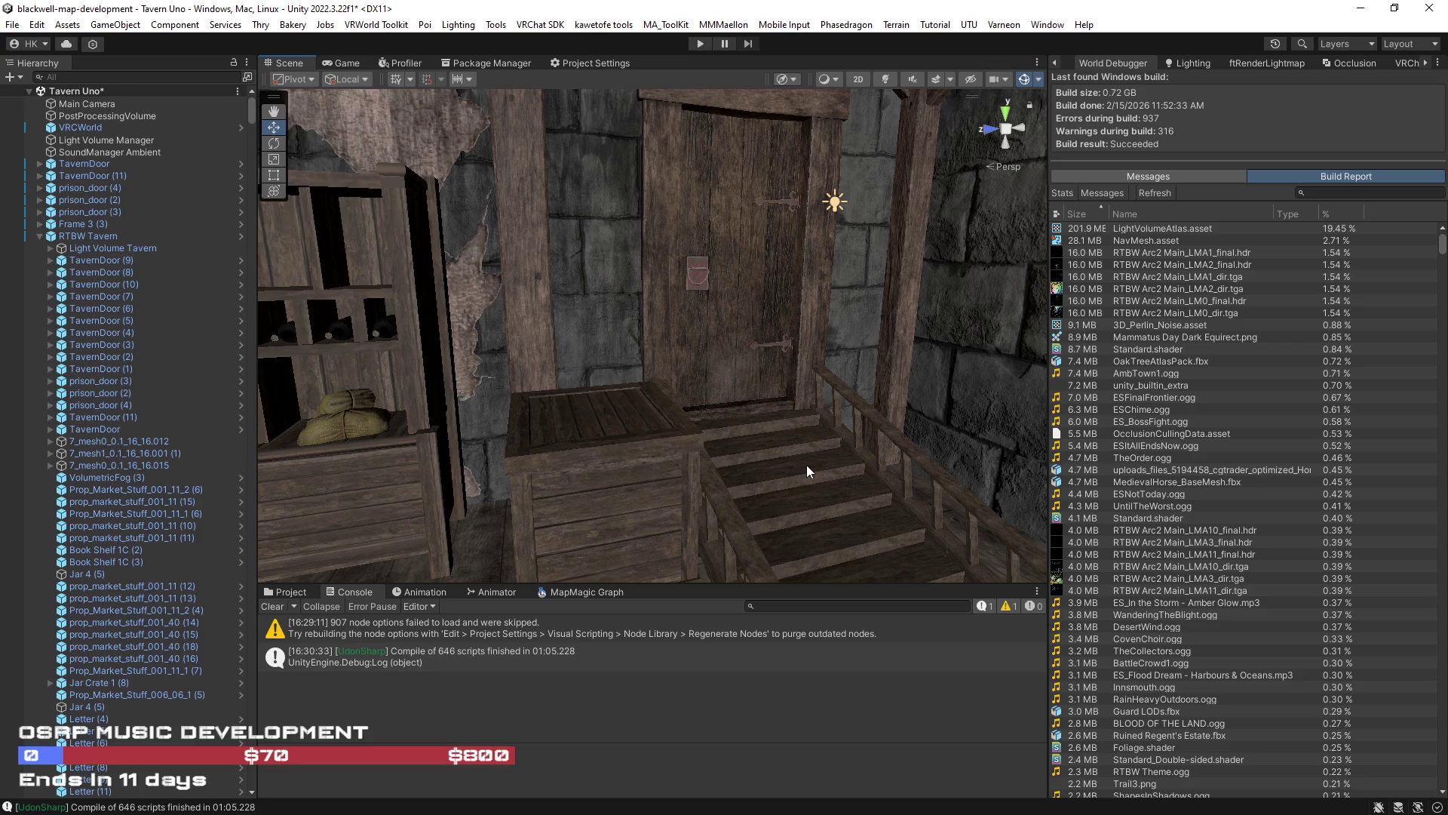
drag(801, 249, 791, 258)
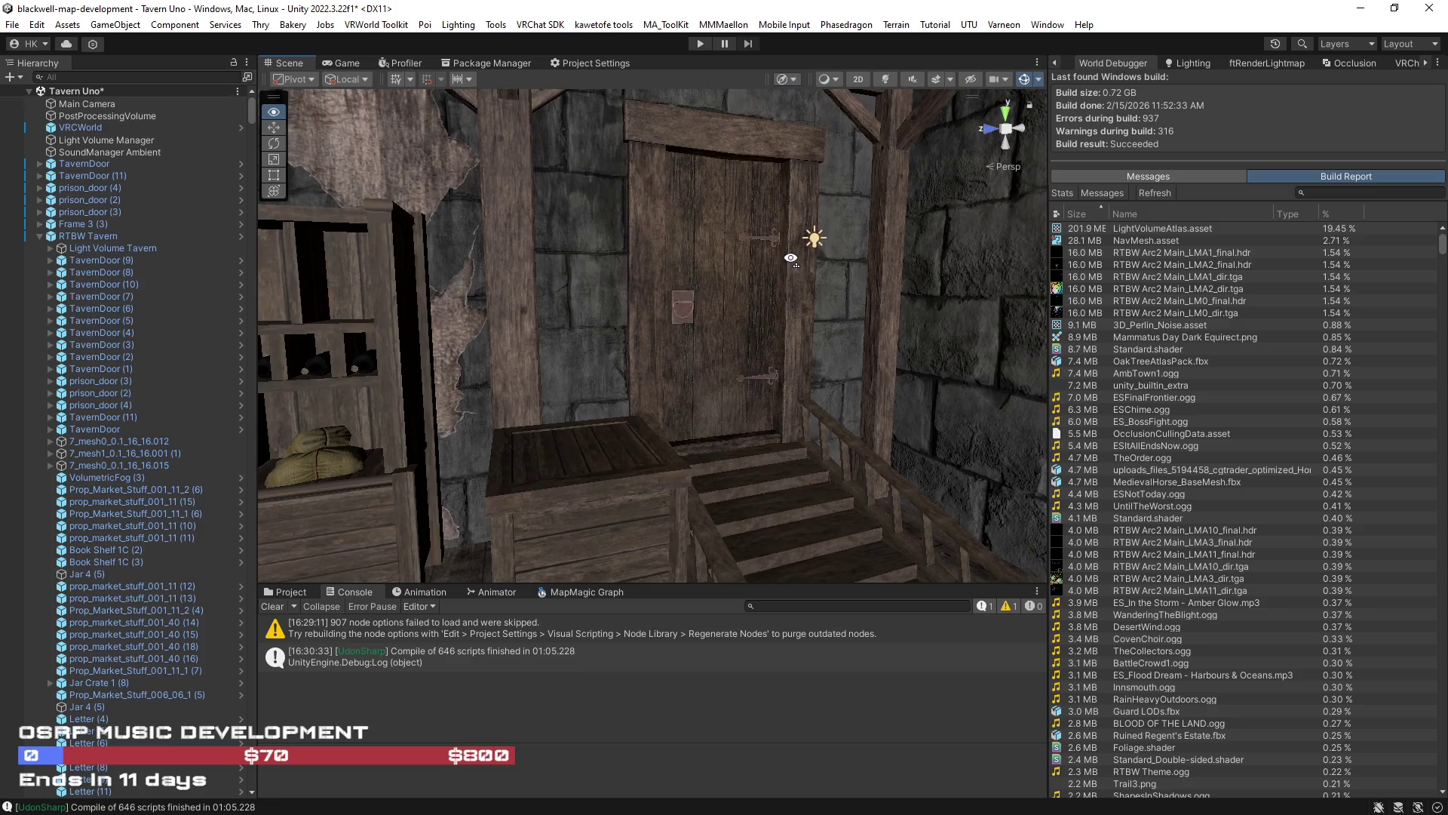
Check the VRChat SDK Network ID Import and Export Utility, then show the Snappable Chess Set project folder
click(550, 25)
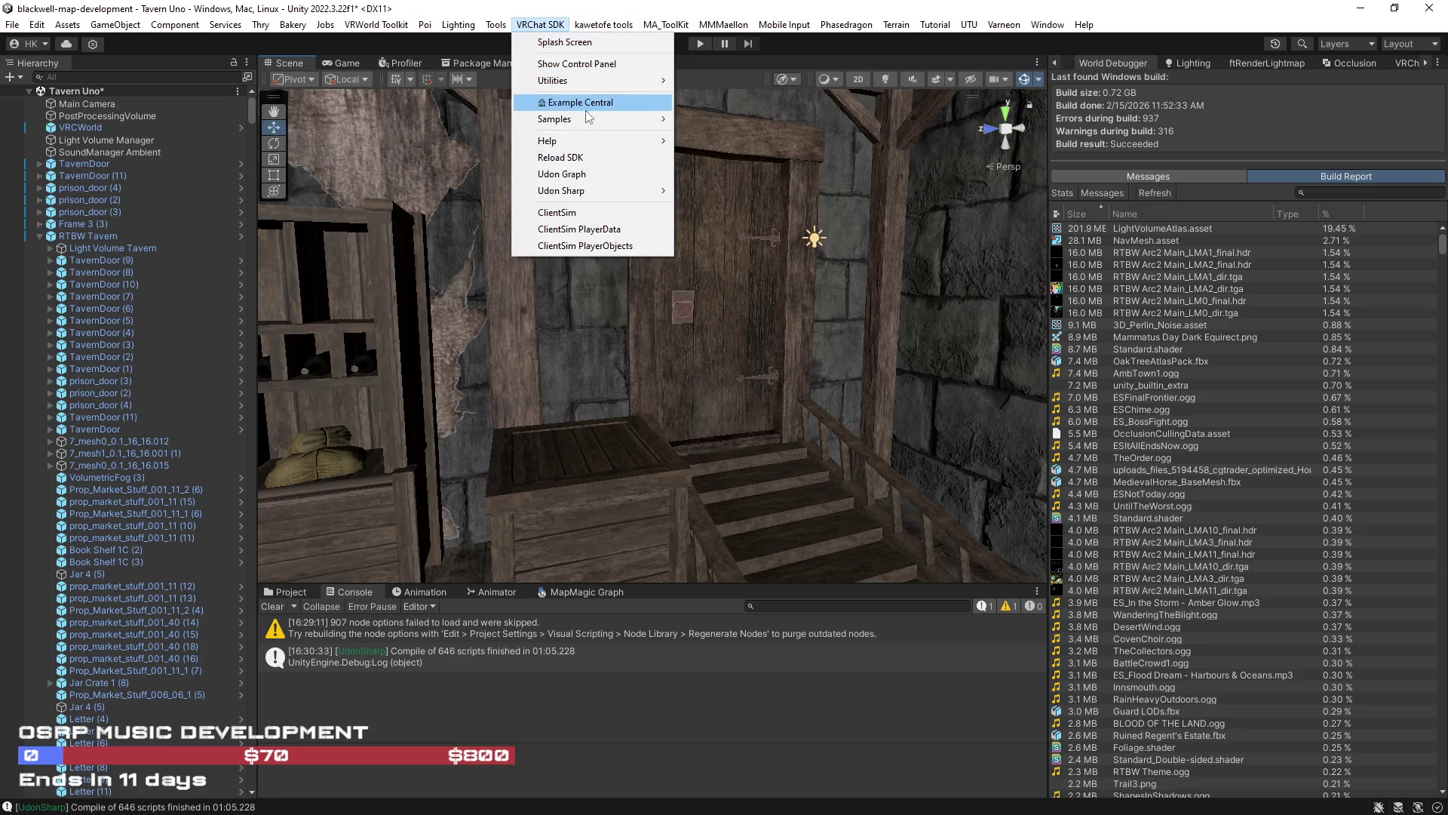
mouse_move(581, 82)
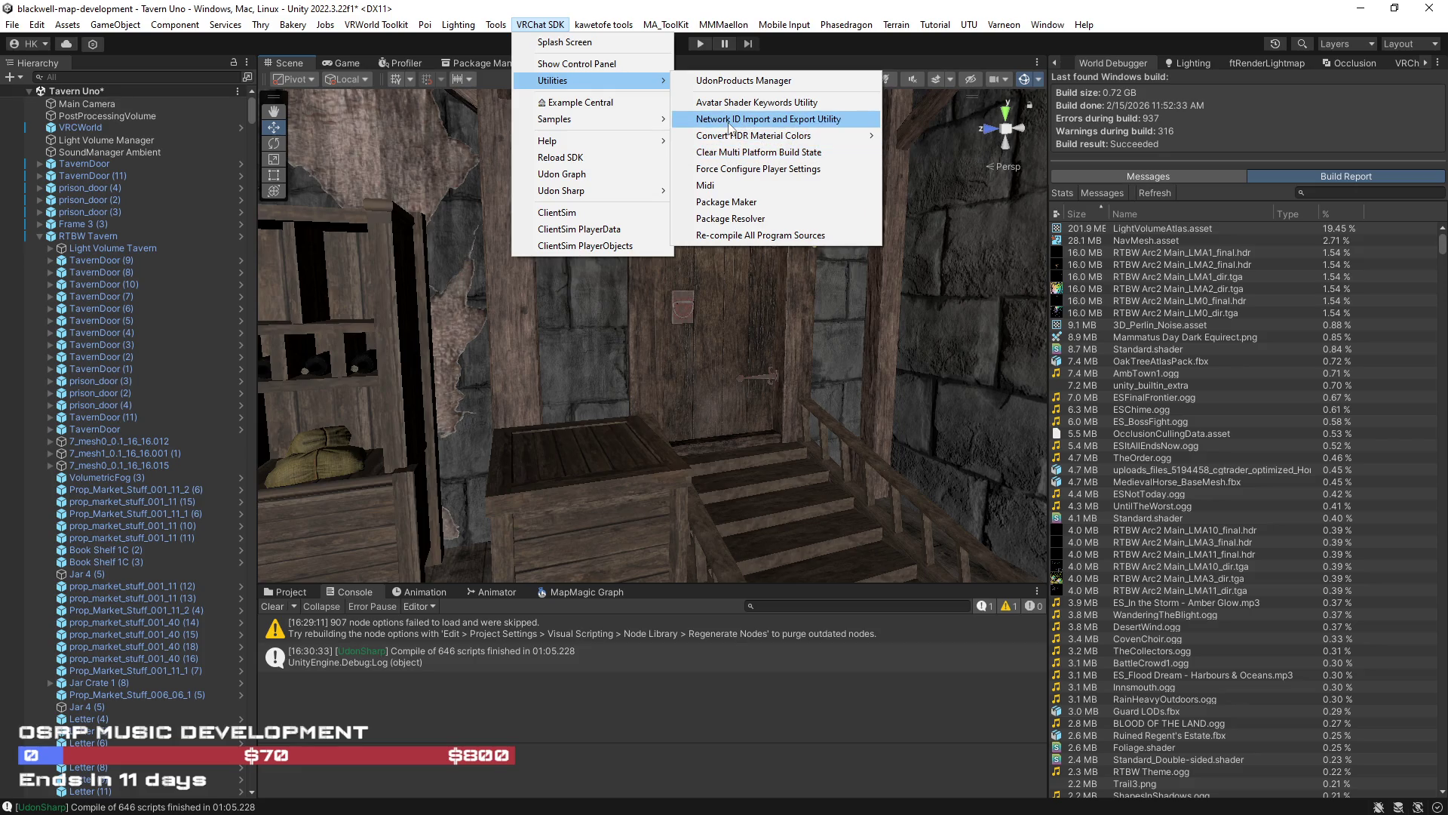
click(792, 121)
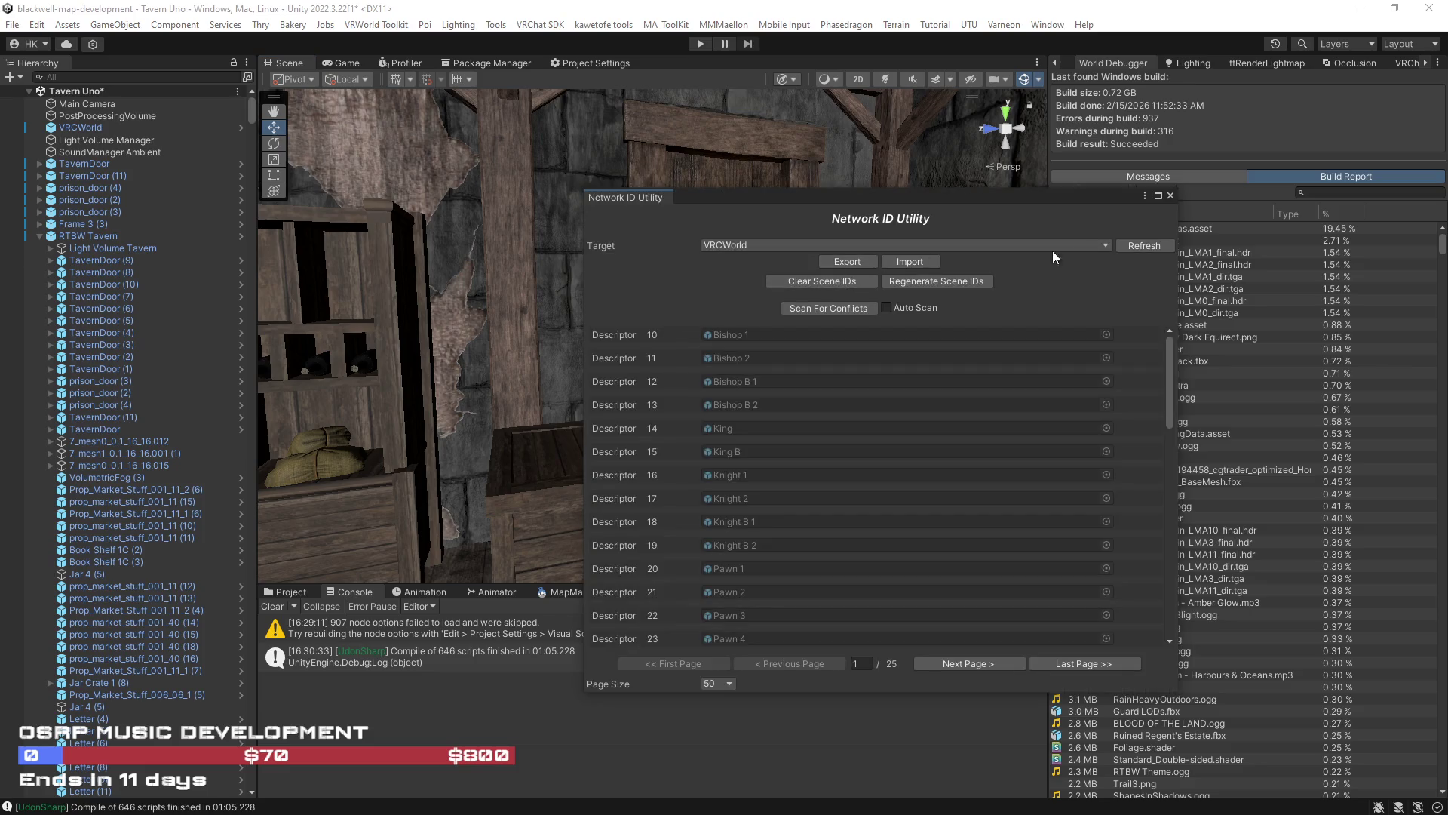
click(1171, 196)
click(291, 591)
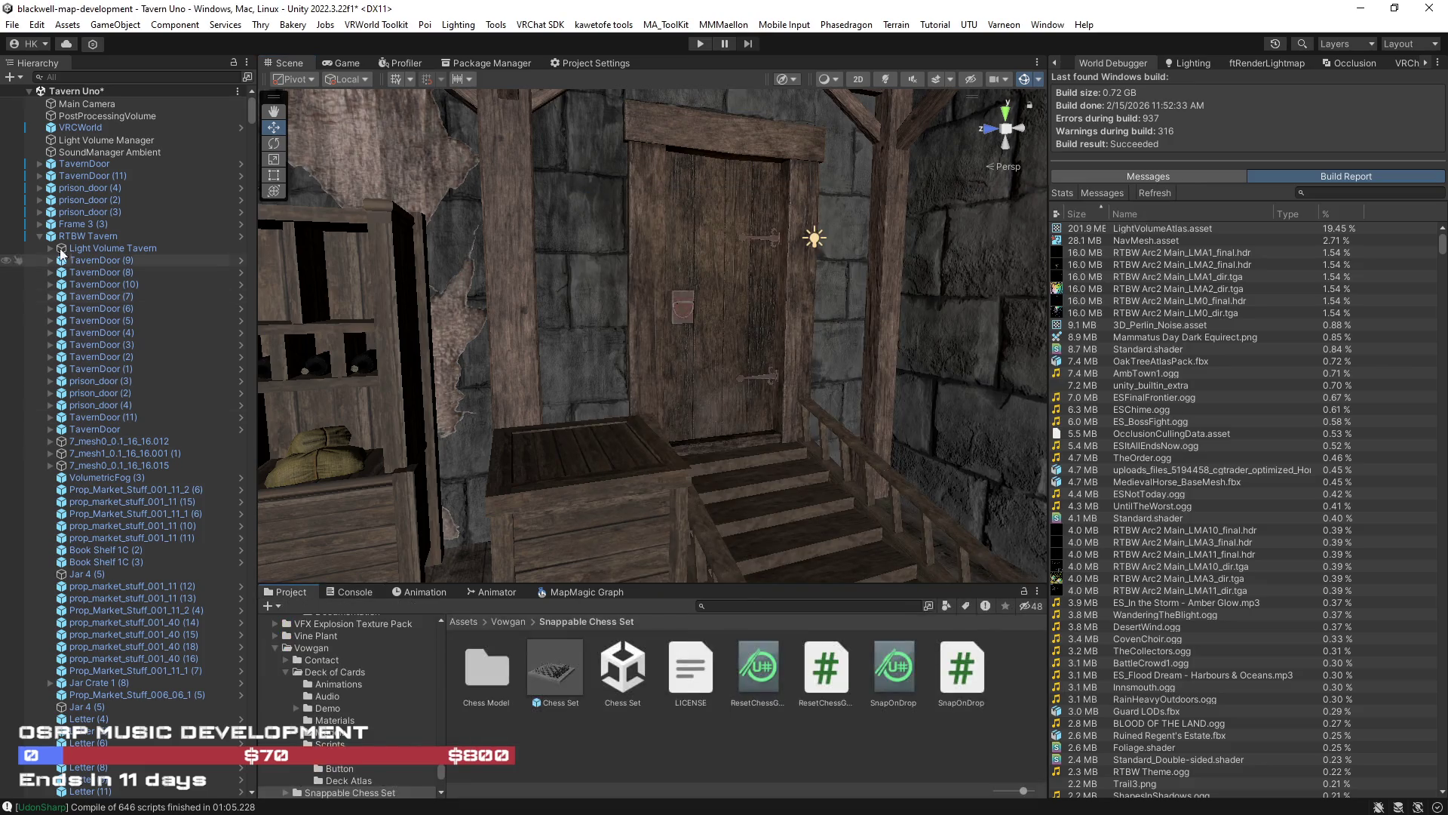
Return the Project browser to the root Assets folder, scroll its grid, and turn the view toward the table
click(468, 621)
scroll(818, 662, down, 1)
scroll(816, 664, down, 3)
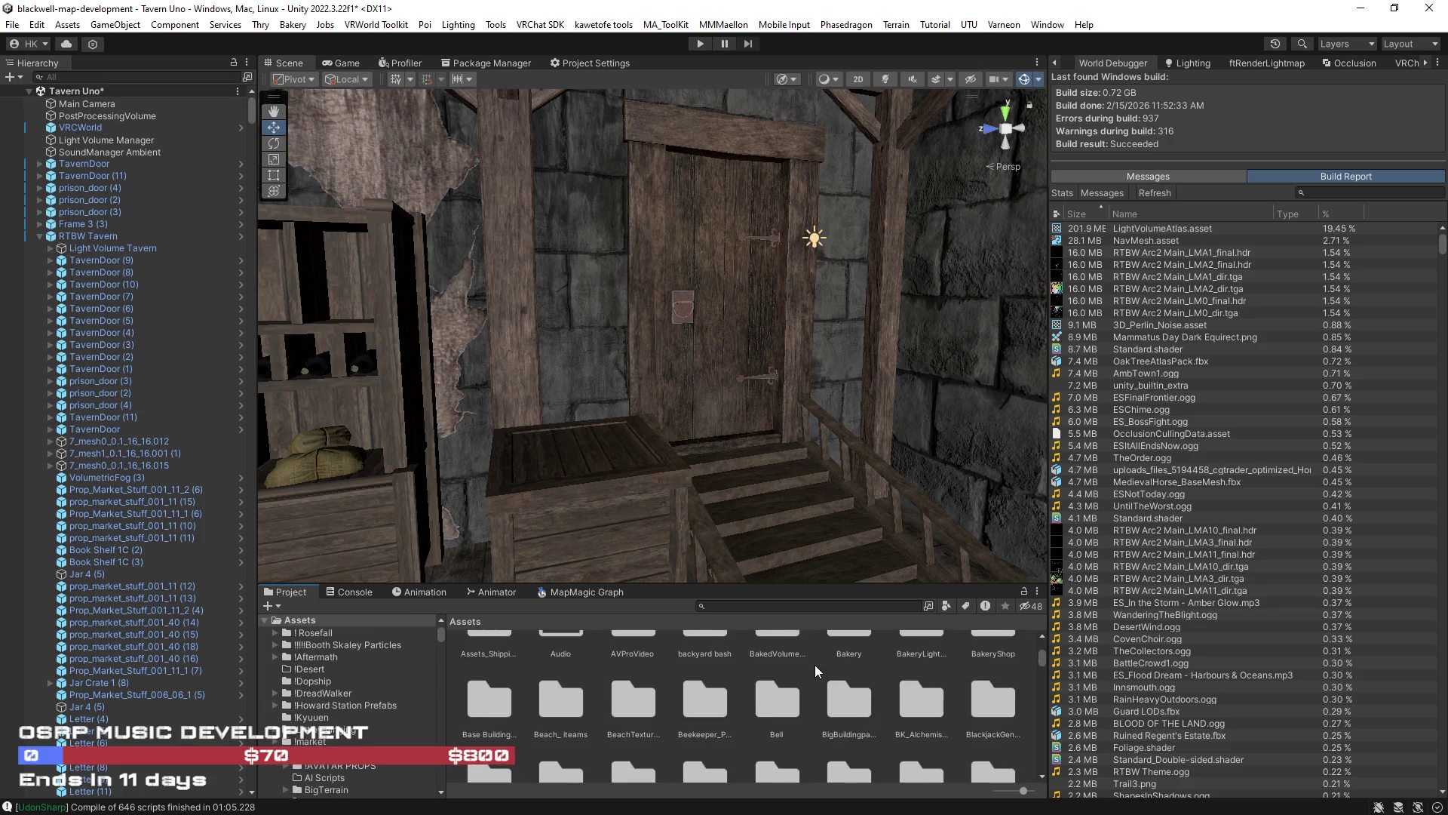
scroll(815, 665, down, 4)
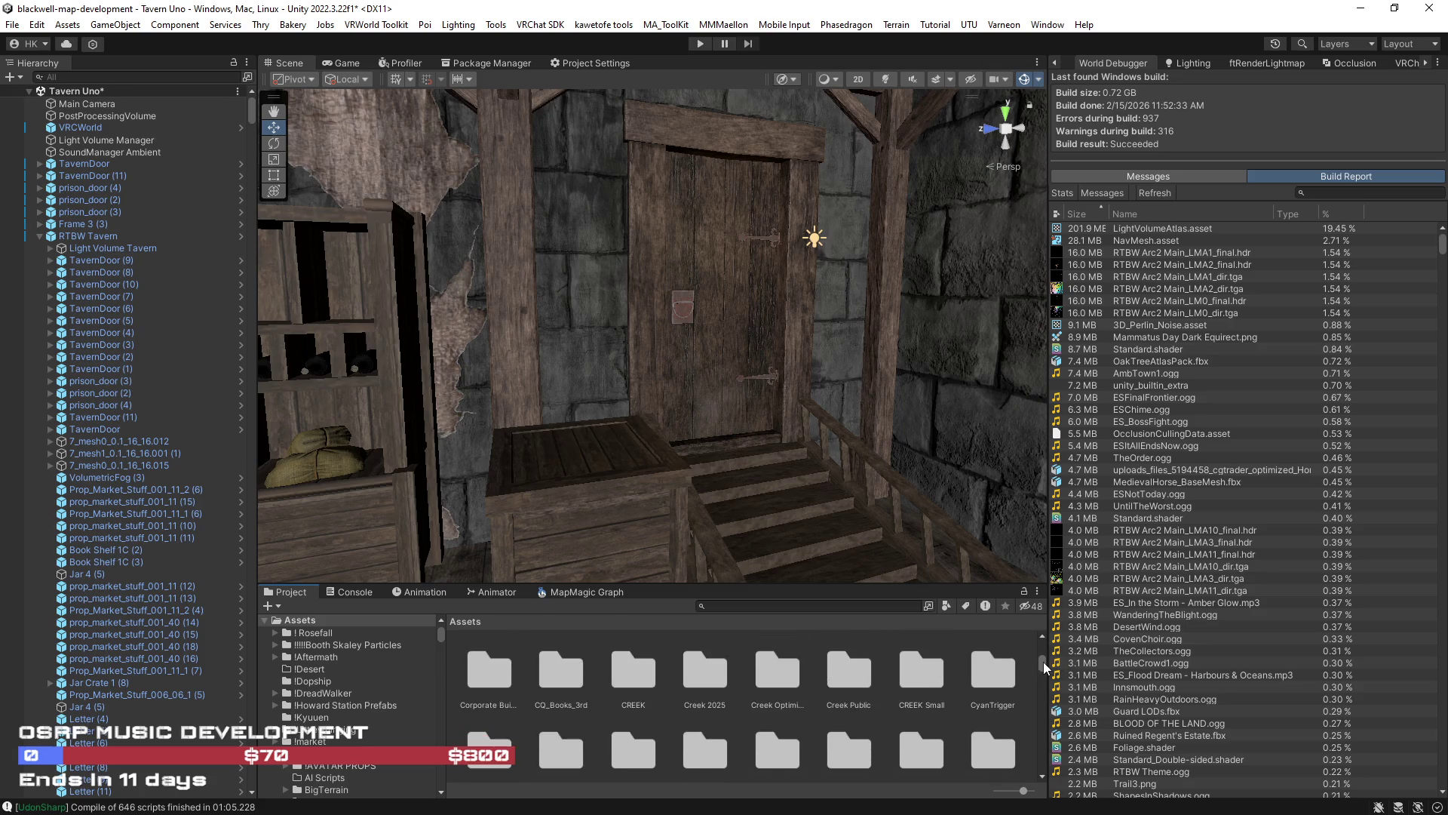
drag(1043, 663, 1041, 645)
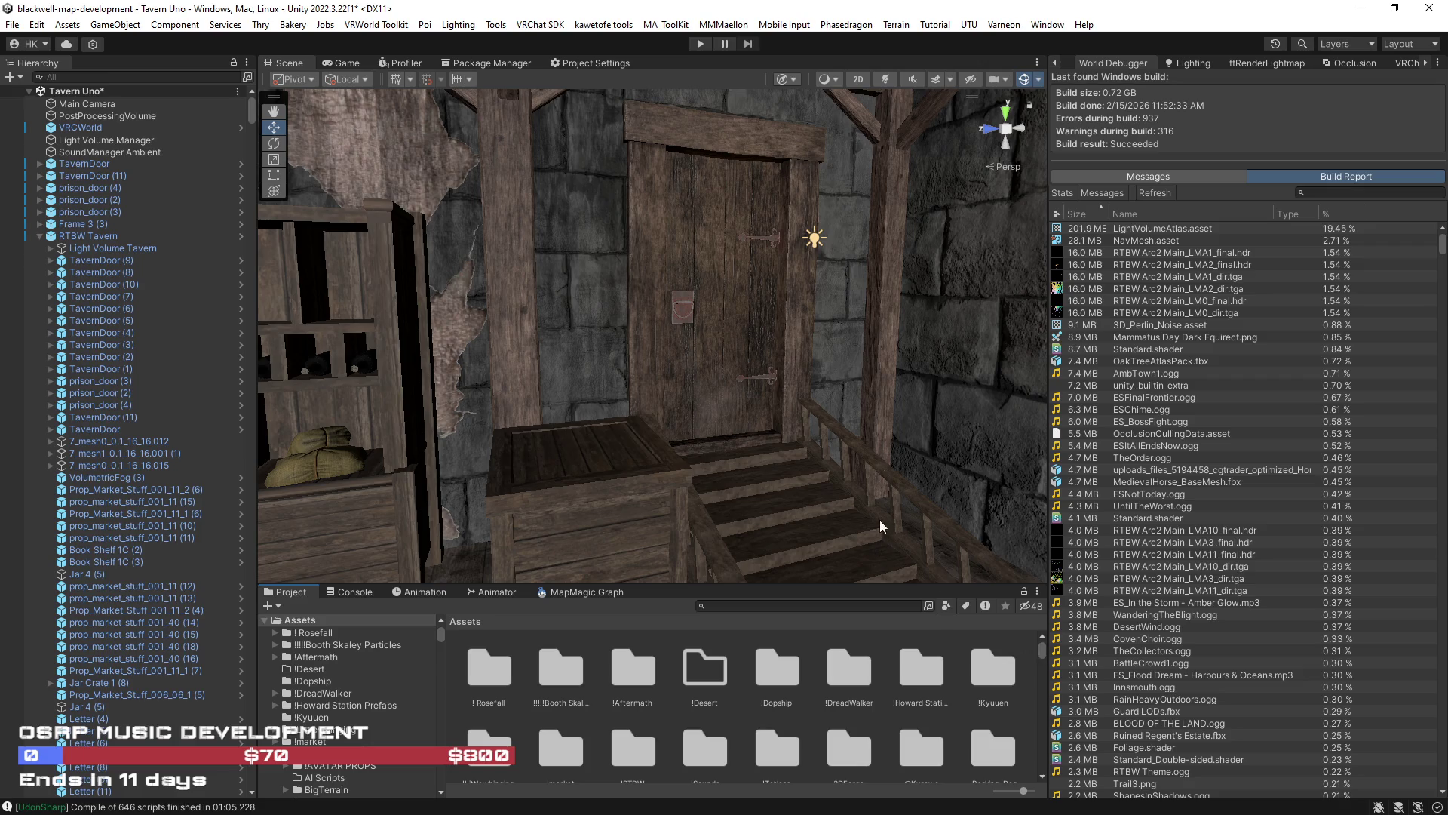
mouse_move(753, 509)
mouse_down()
mouse_move(638, 488)
mouse_move(639, 456)
mouse_up()
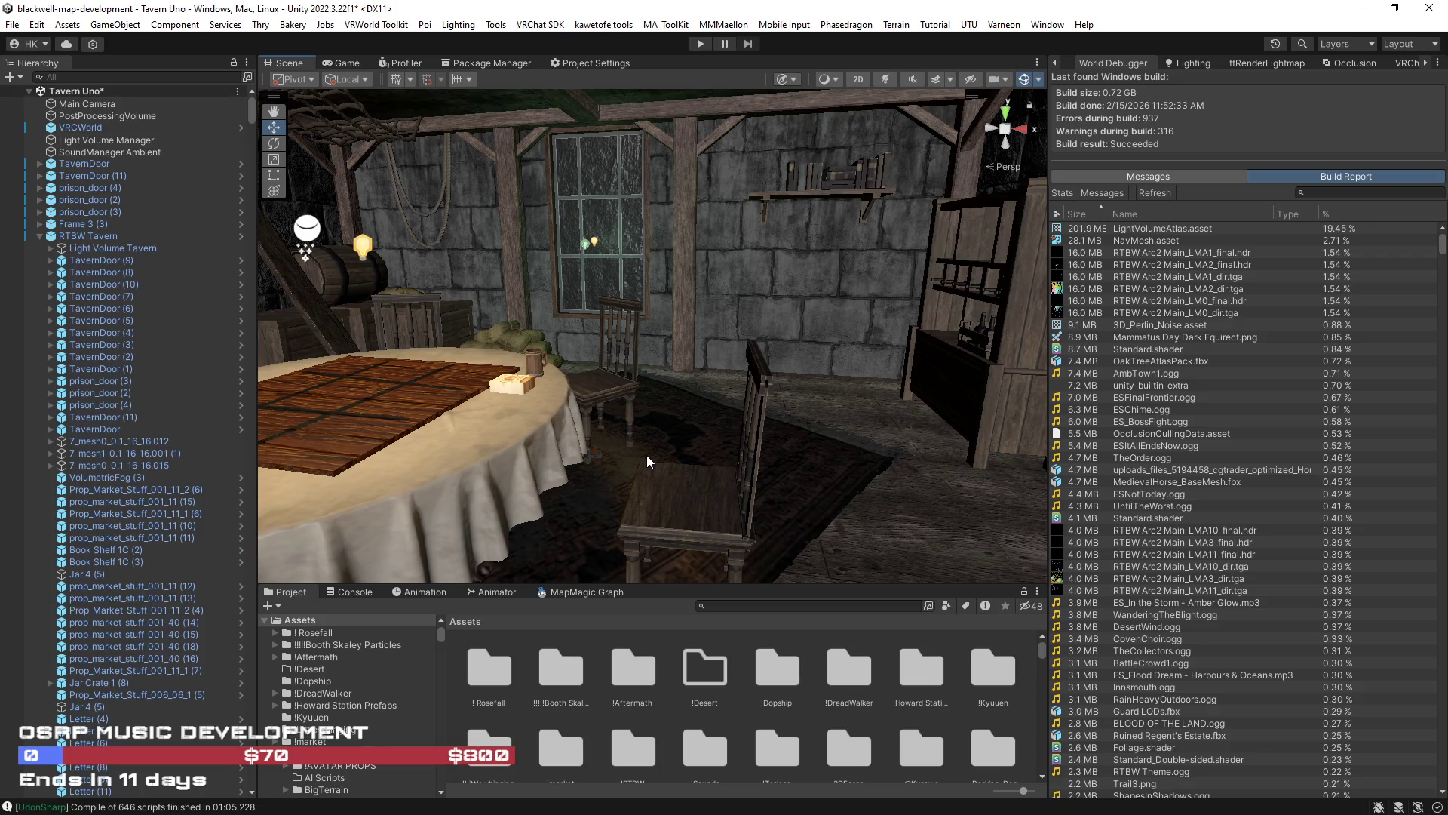
Select the card deck's Deck Visual on the game table and orbit around it
mouse_move(646, 454)
mouse_down()
mouse_move(799, 448)
mouse_move(676, 400)
mouse_up()
click(681, 393)
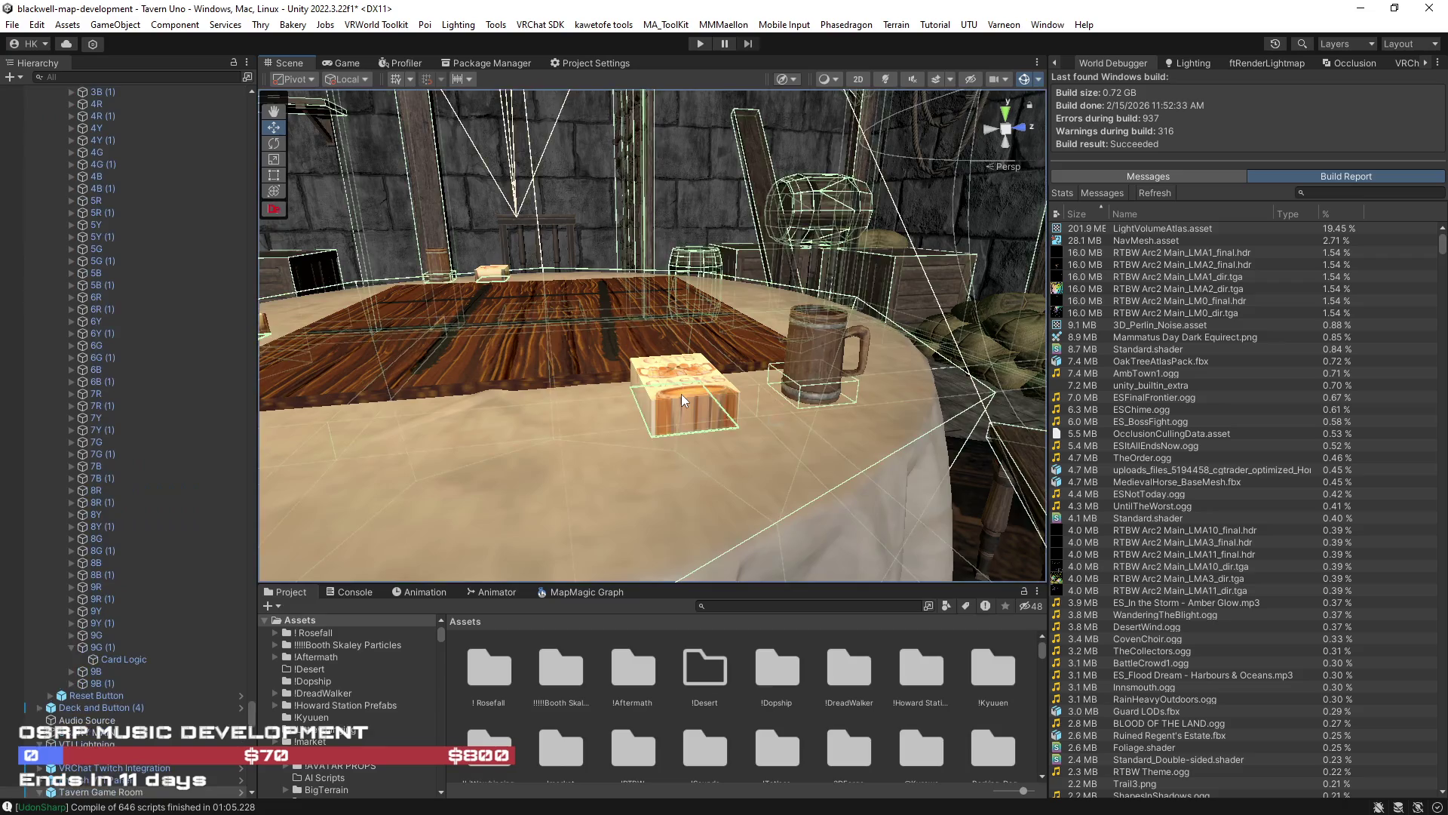
click(681, 393)
scroll(96, 578, down, 5)
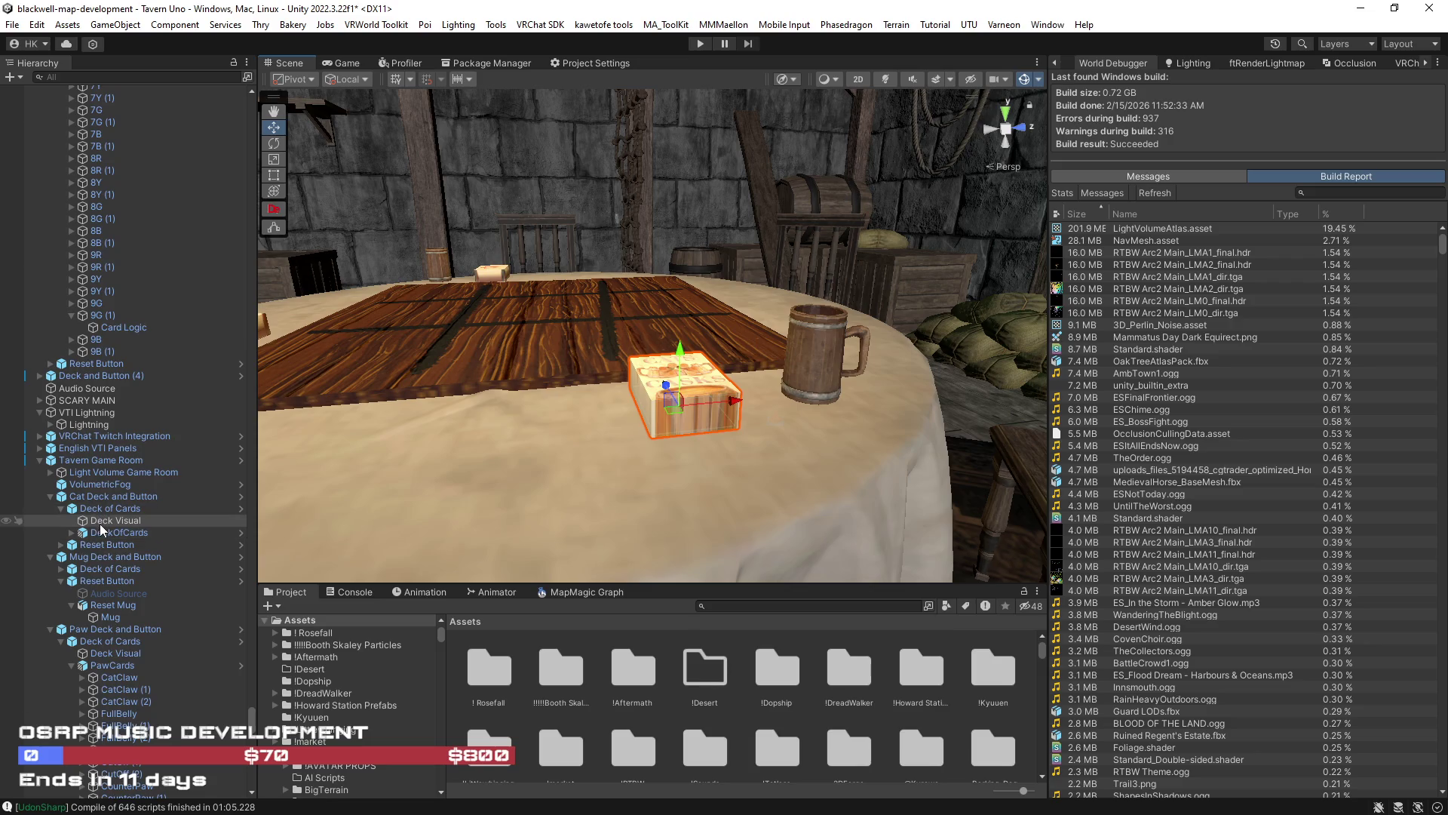
mouse_move(520, 467)
mouse_down()
mouse_move(564, 503)
mouse_move(659, 404)
mouse_move(527, 404)
mouse_move(637, 375)
mouse_move(827, 365)
mouse_move(603, 368)
mouse_up()
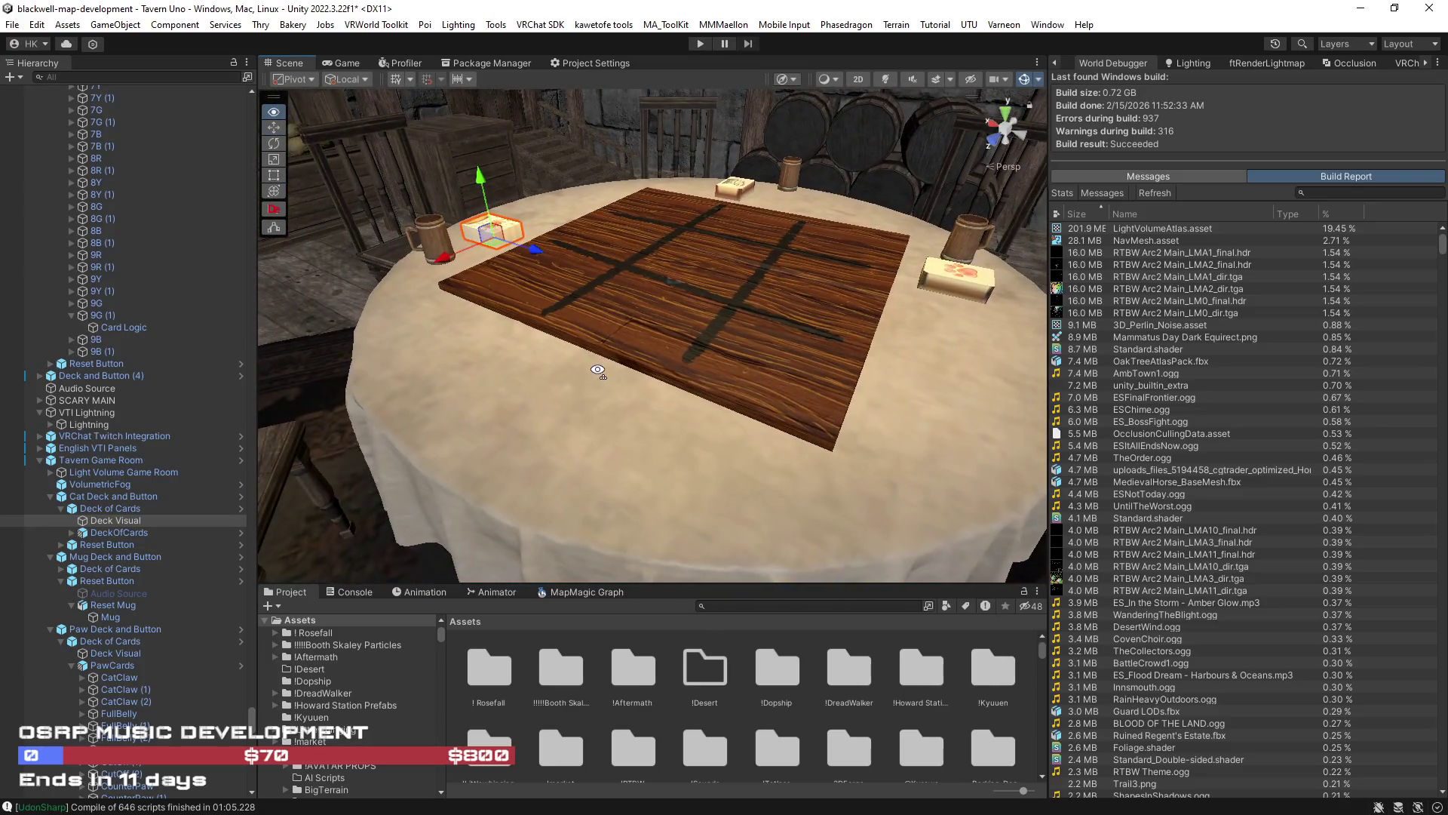
scroll(120, 527, down, 5)
Select the paw cards CatClaw through WhiskerWatch (2) in the Hierarchy and orbit the table
click(126, 497)
scroll(142, 518, down, 10)
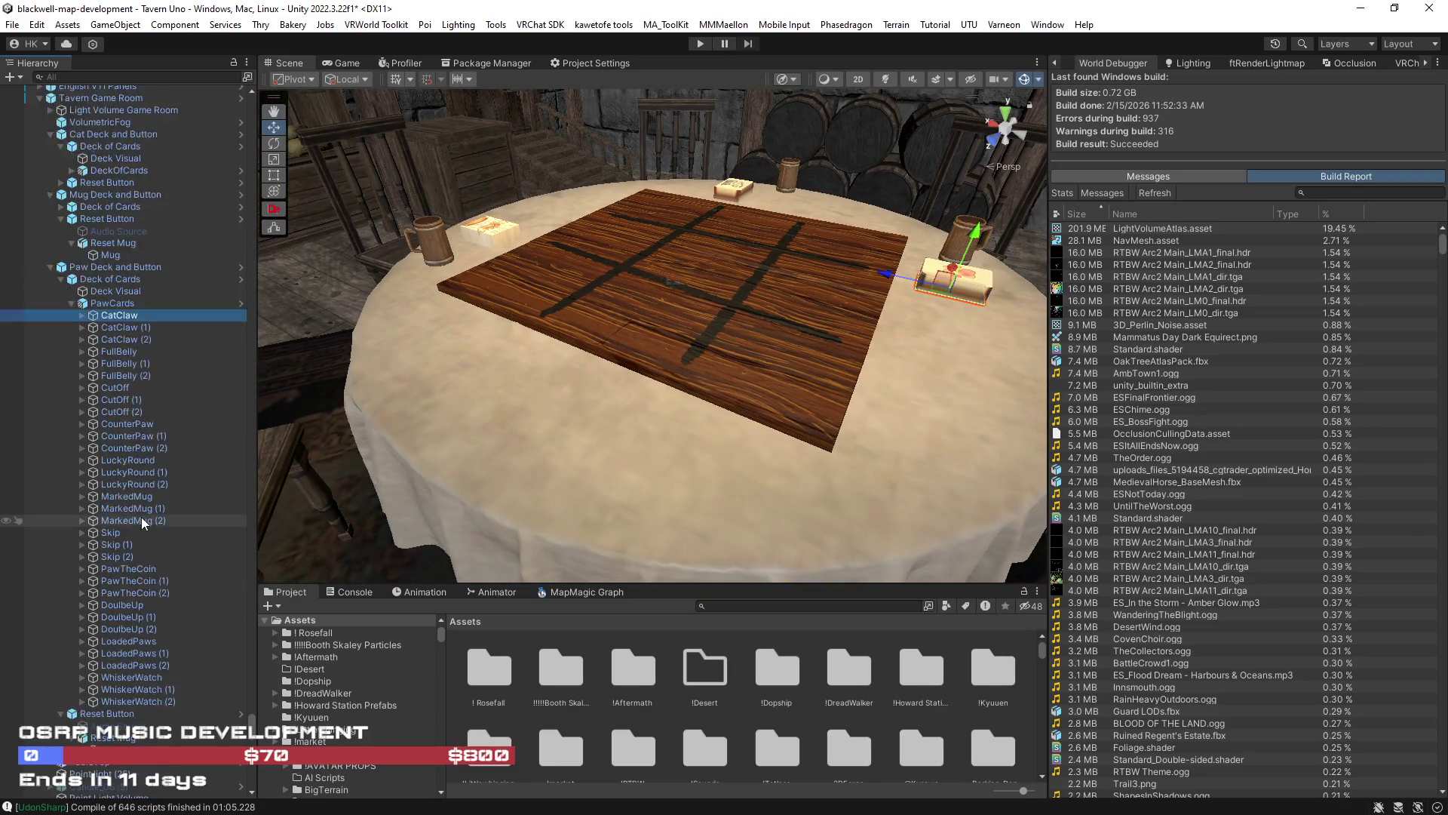
shift+click(162, 474)
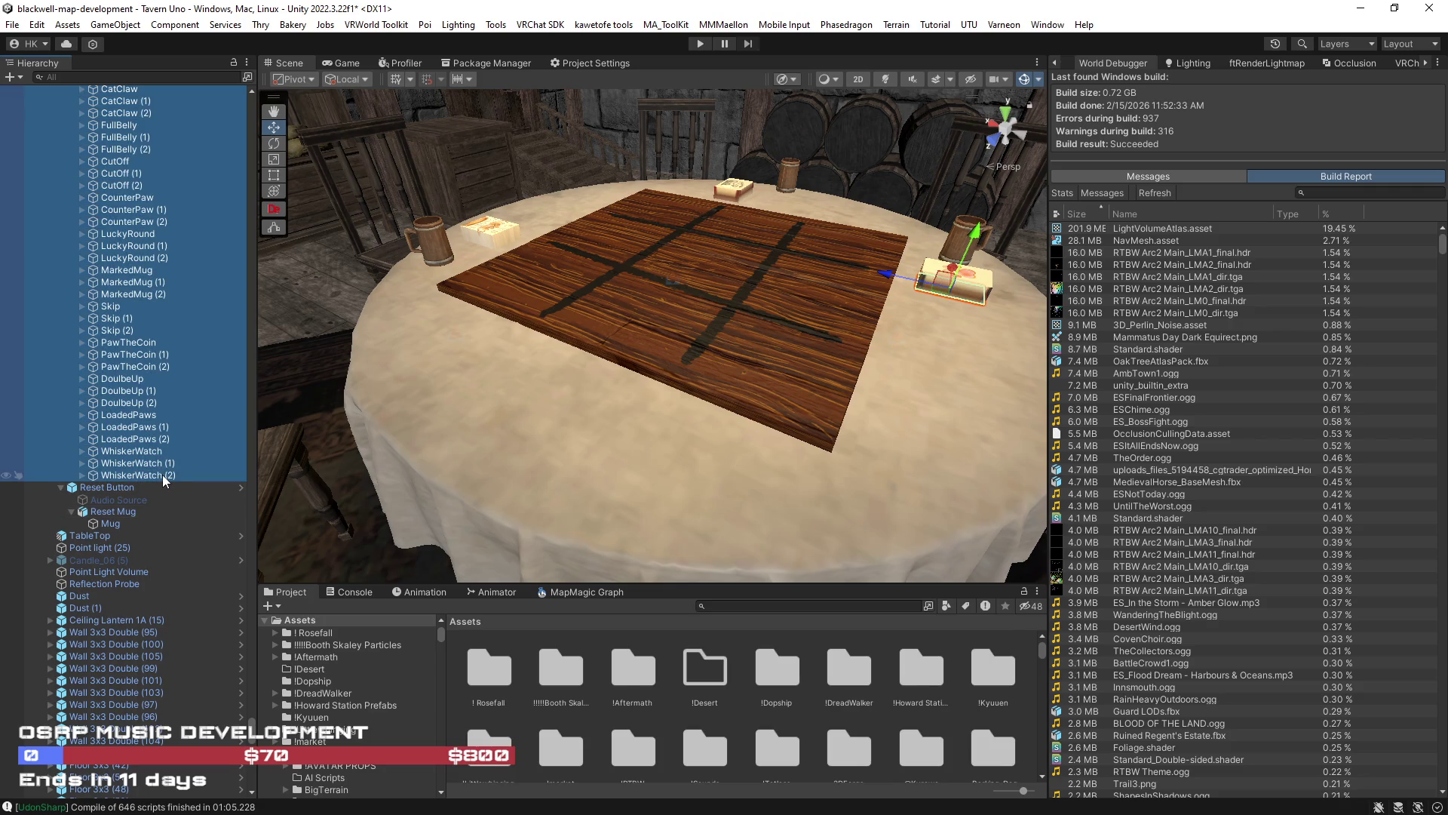
scroll(152, 504, down, 4)
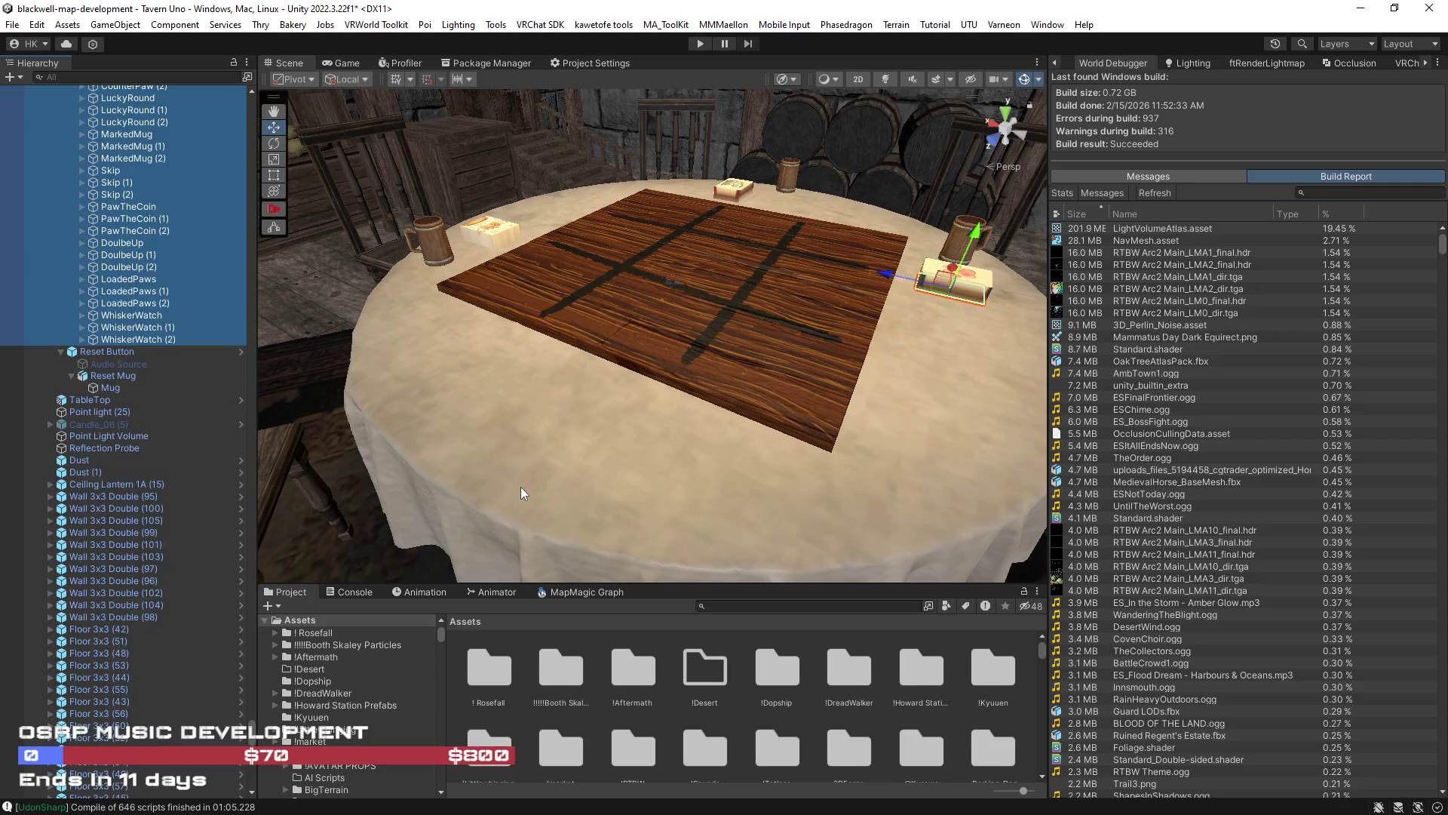
drag(581, 439, 693, 389)
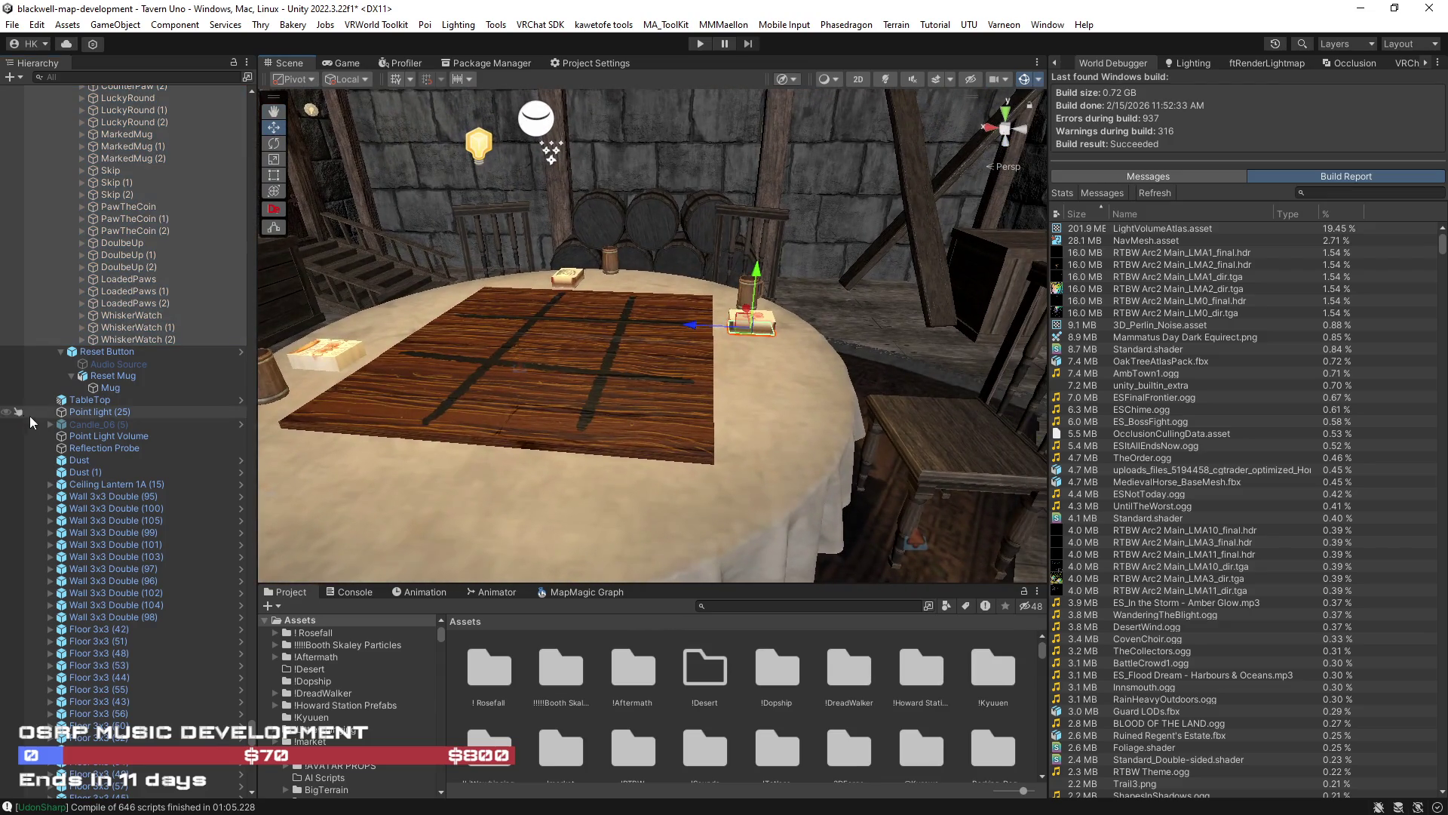
scroll(90, 427, up, 9)
drag(524, 494, 691, 520)
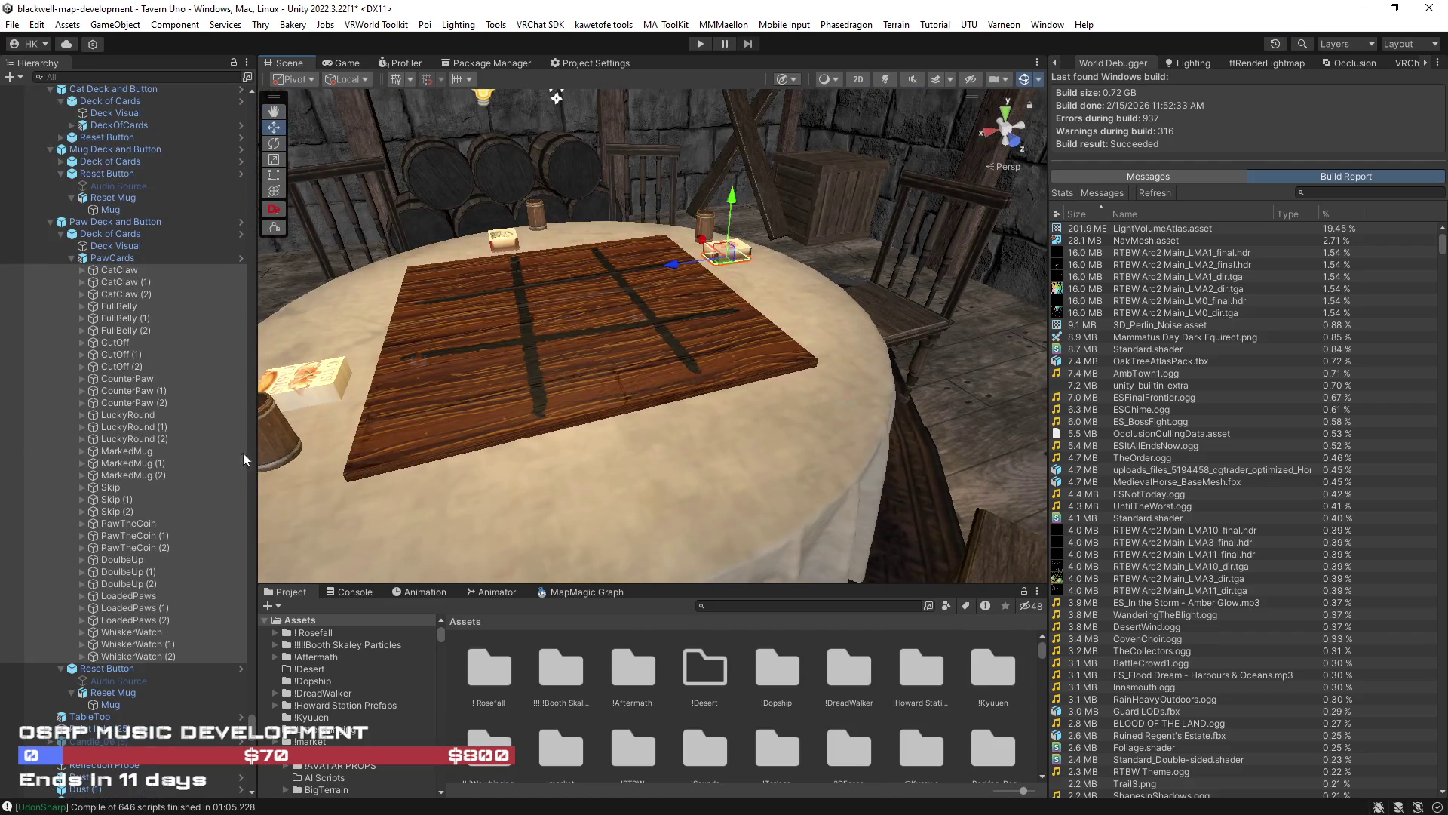
Inspect individual cards LuckyRound, CounterPaw (2), CounterPaw (1) and FullBelly (1)
click(175, 414)
click(133, 410)
click(130, 402)
click(128, 391)
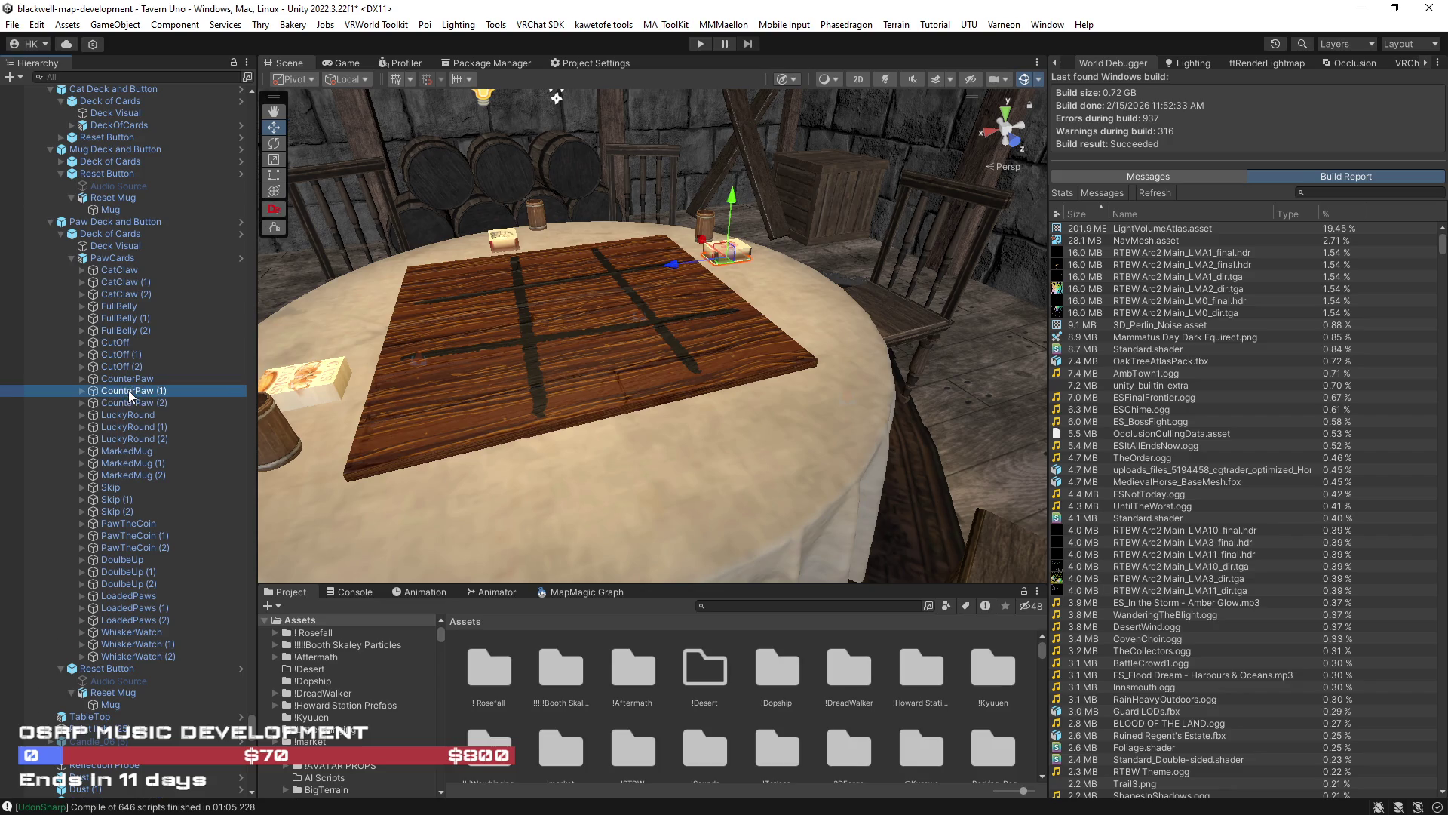
click(114, 319)
scroll(122, 332, up, 3)
scroll(122, 329, down, 1)
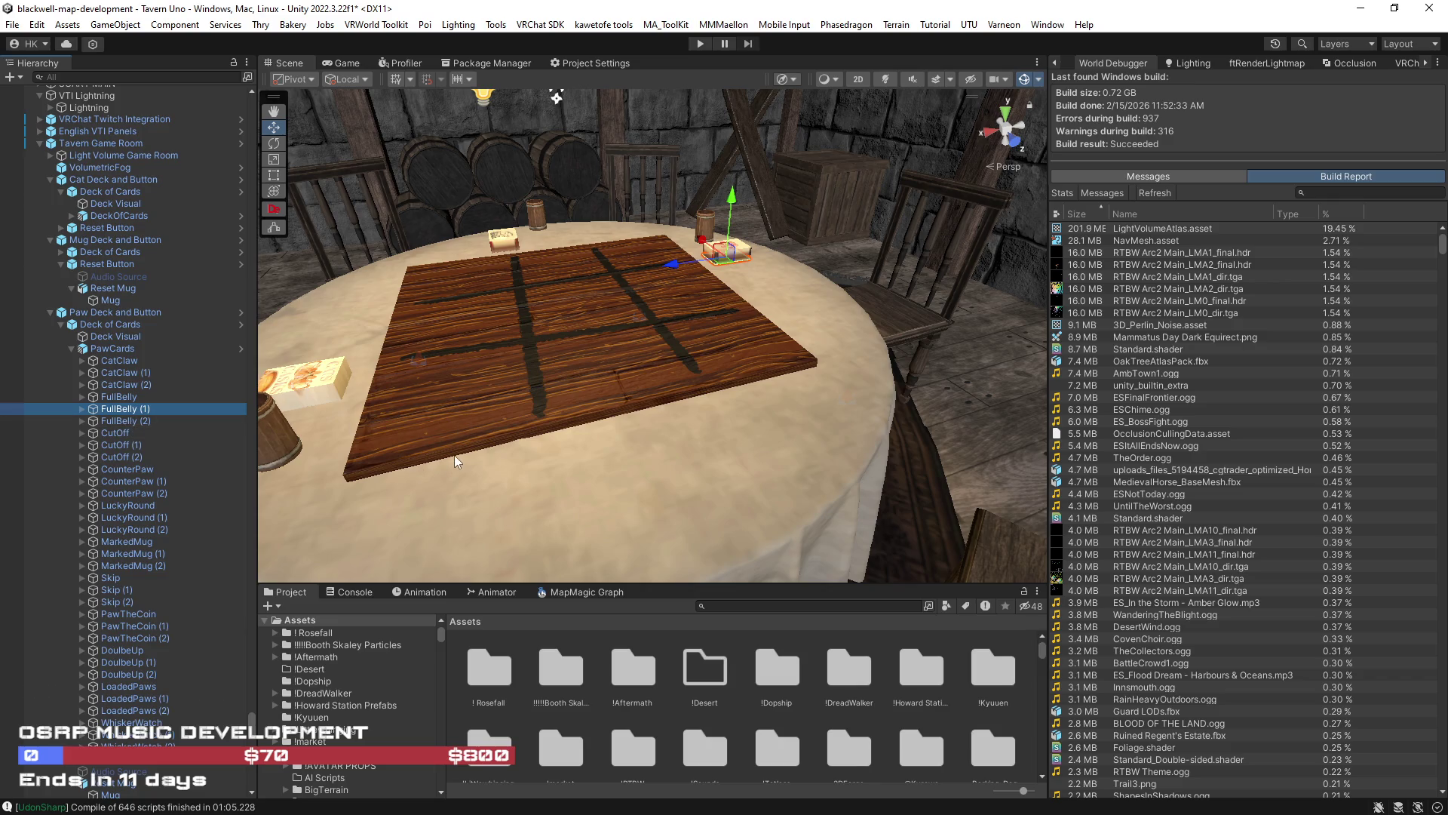
mouse_move(611, 518)
mouse_down()
mouse_move(754, 483)
mouse_move(709, 472)
mouse_move(734, 464)
mouse_move(687, 527)
mouse_move(784, 496)
mouse_up()
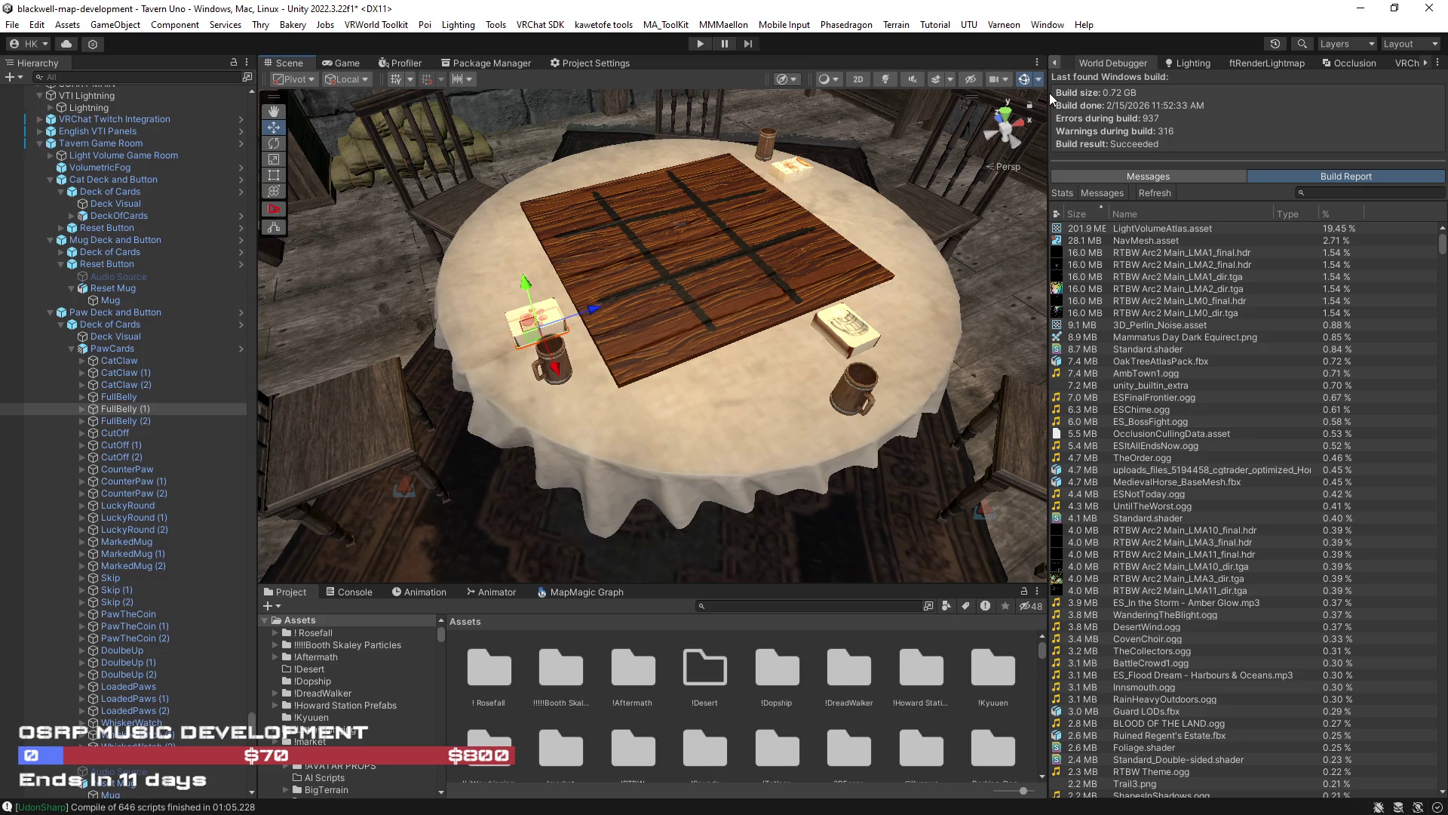
click(1062, 153)
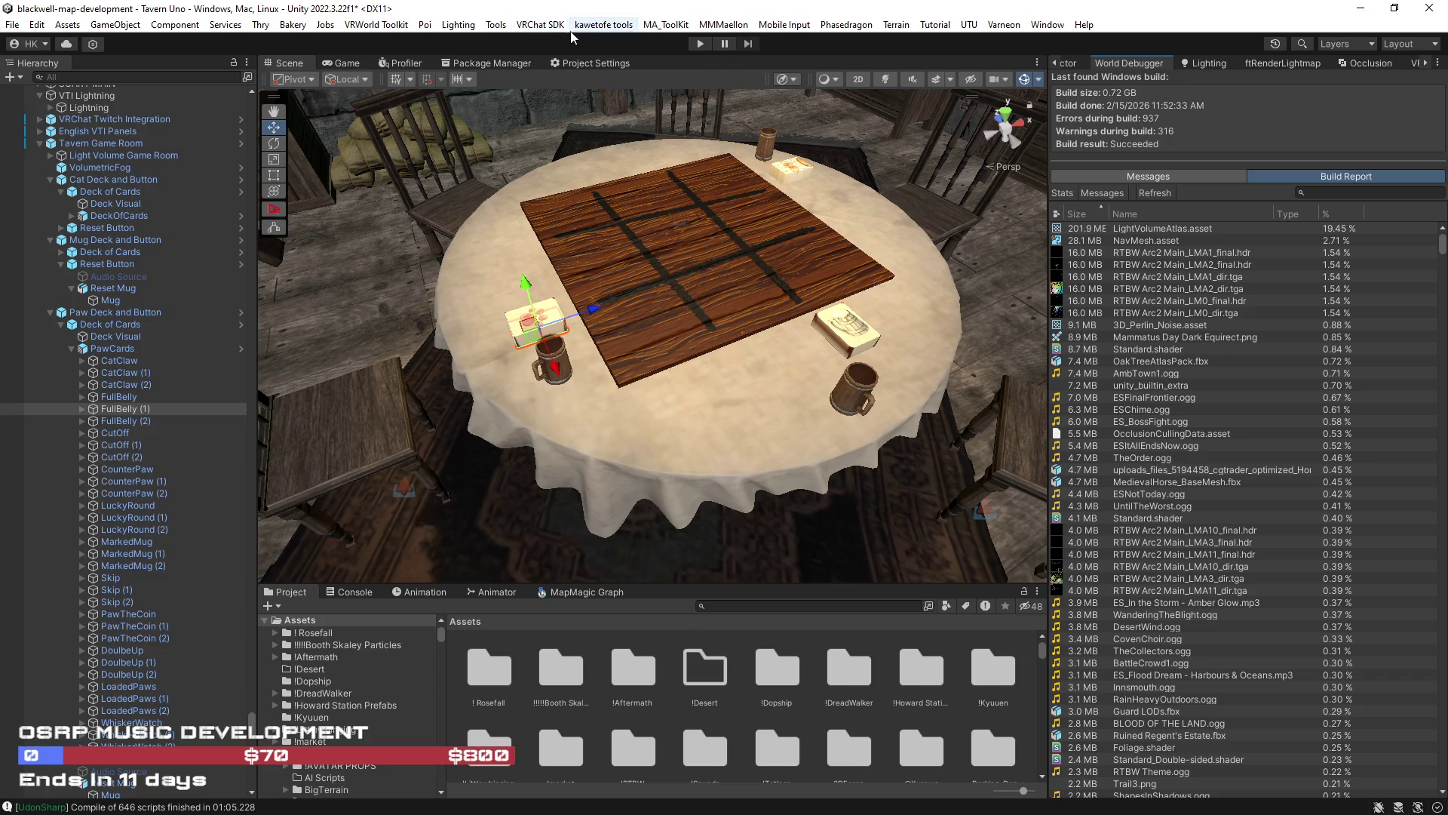
click(458, 25)
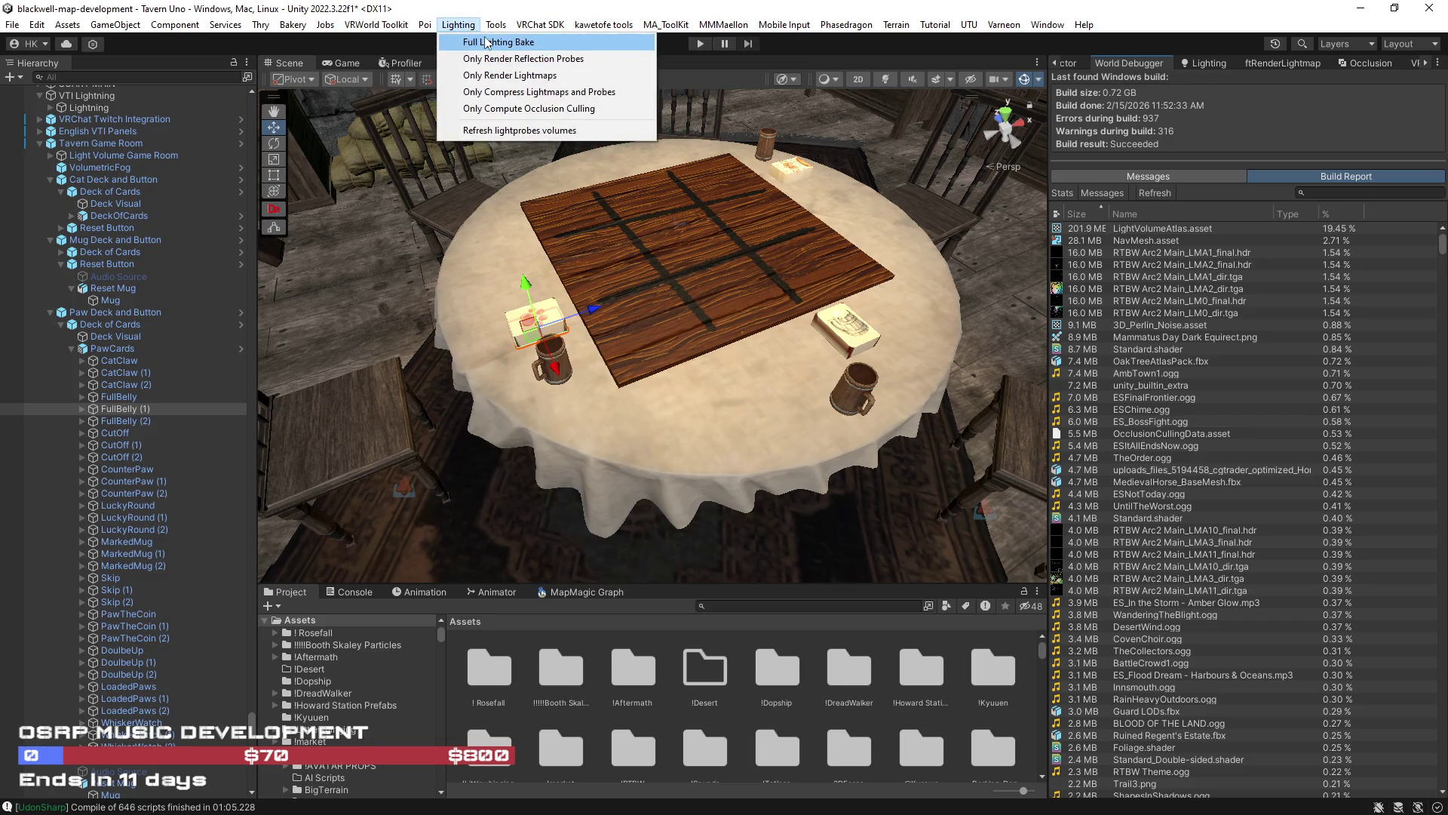
Show the VRChat SDK Control Panel and switch to its world Builder panel
mouse_move(534, 34)
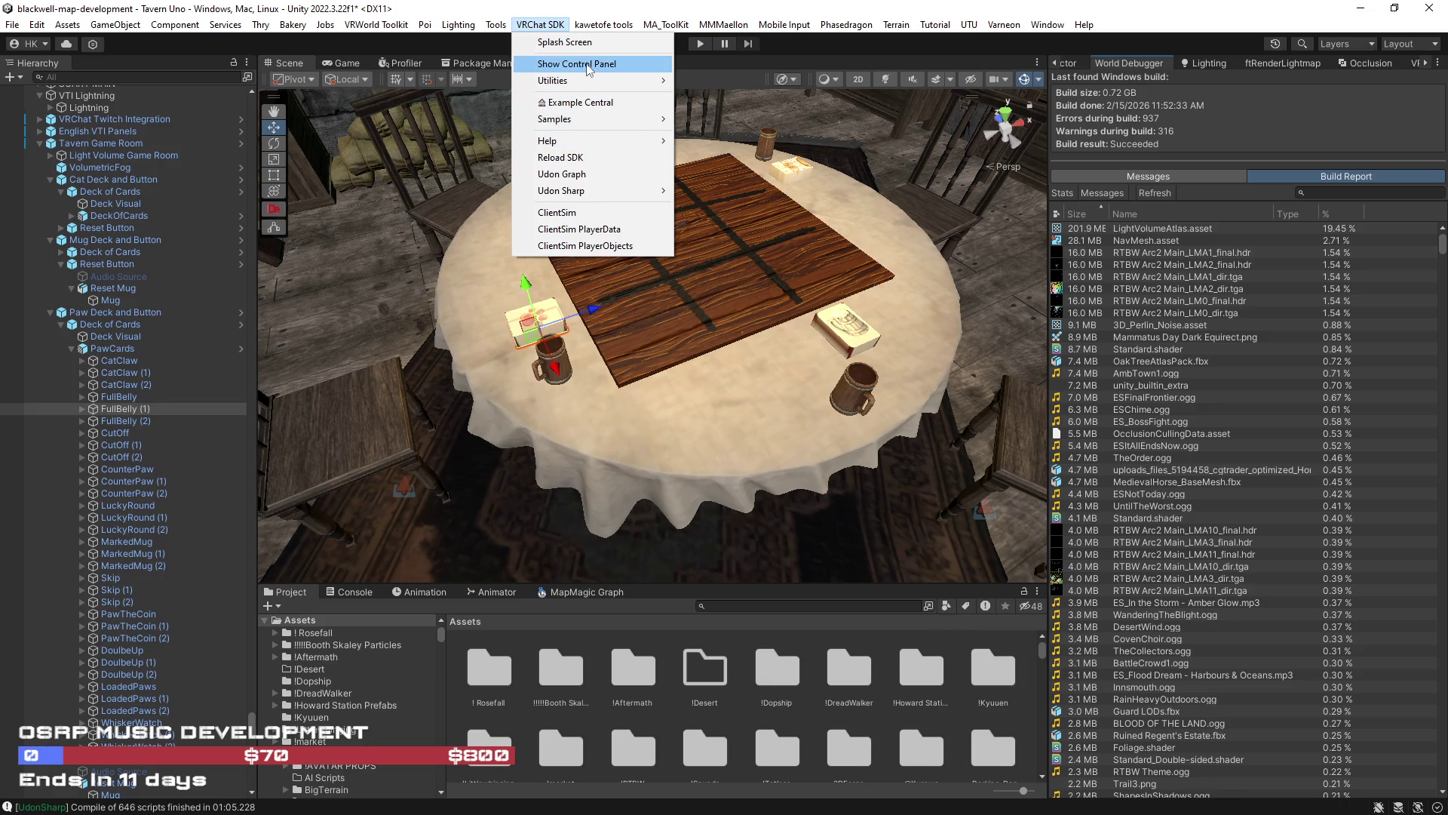
click(589, 66)
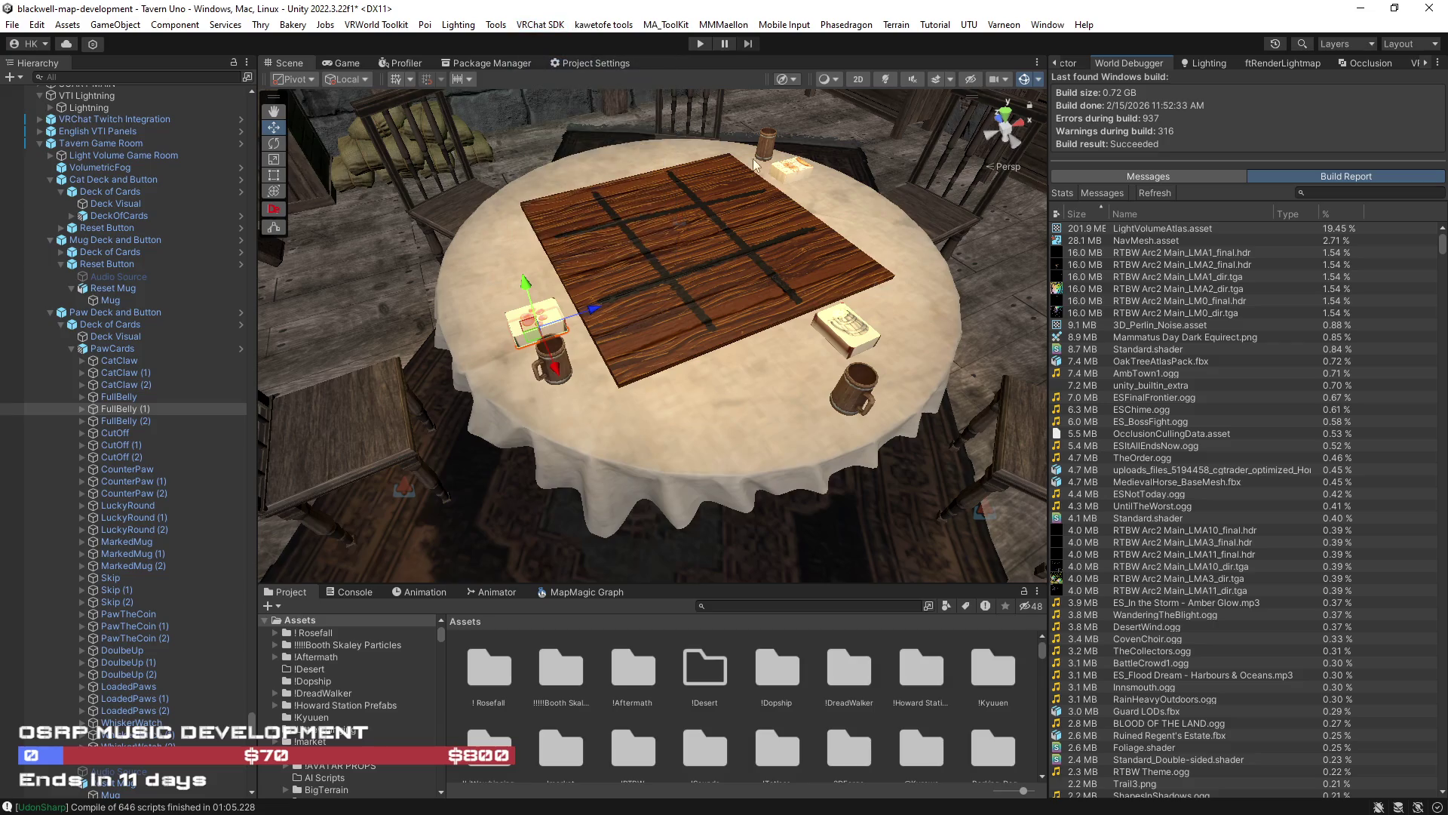
click(1415, 64)
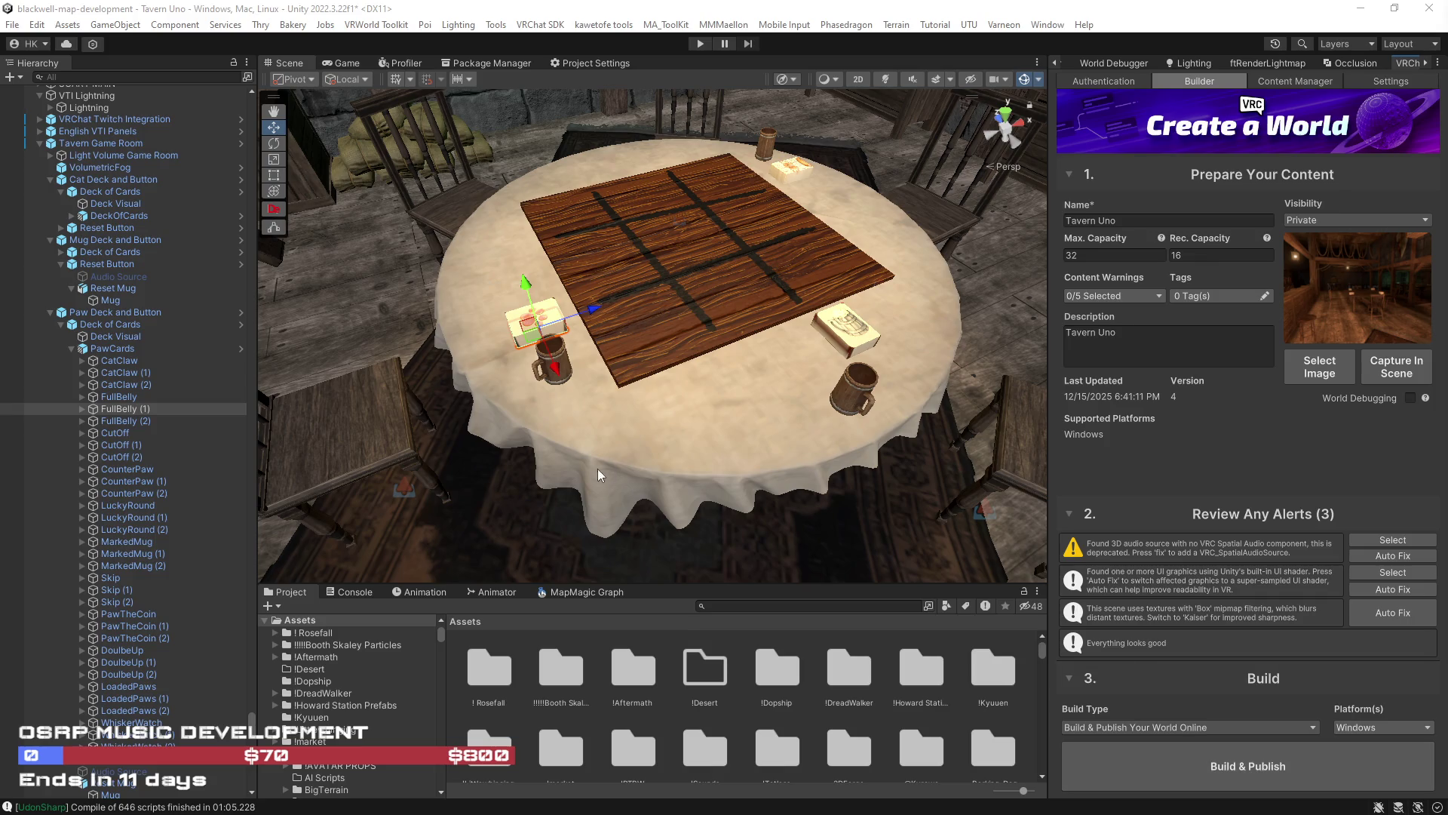
Launch Build & Publish Your World Online for Windows for the Tavern Uno world
mouse_move(931, 474)
mouse_down()
mouse_move(605, 472)
mouse_move(1013, 509)
mouse_up()
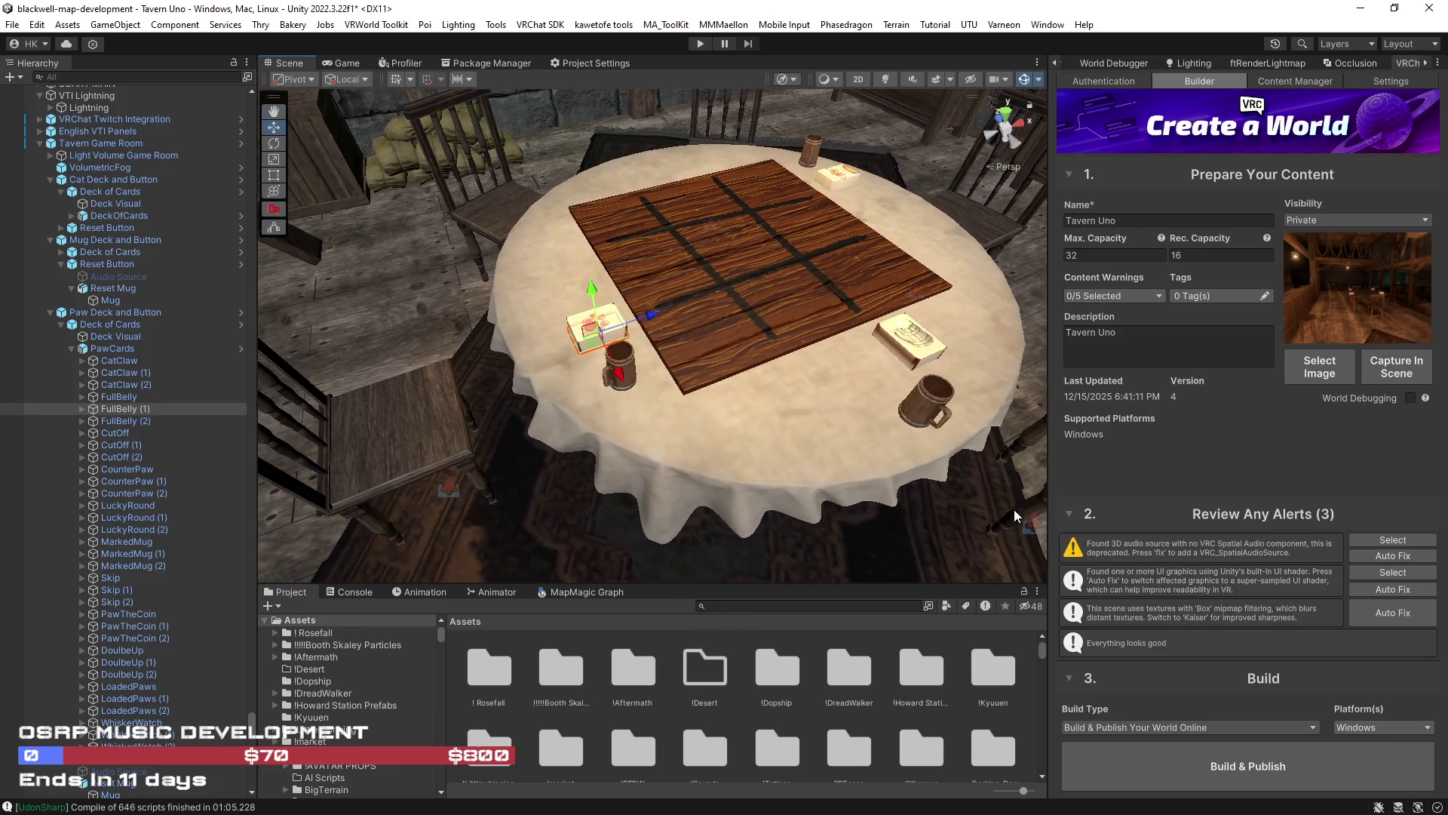
click(1250, 767)
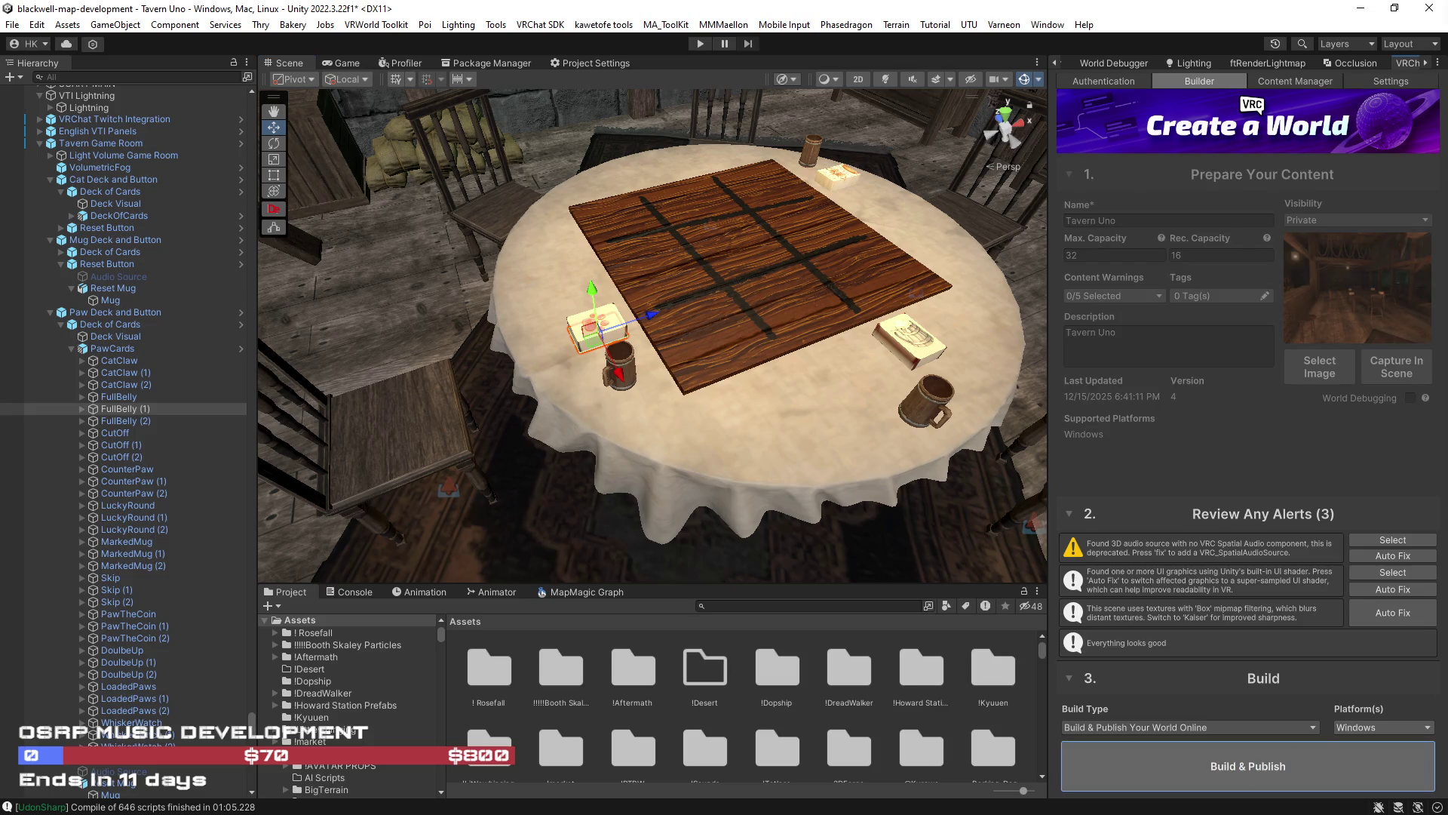
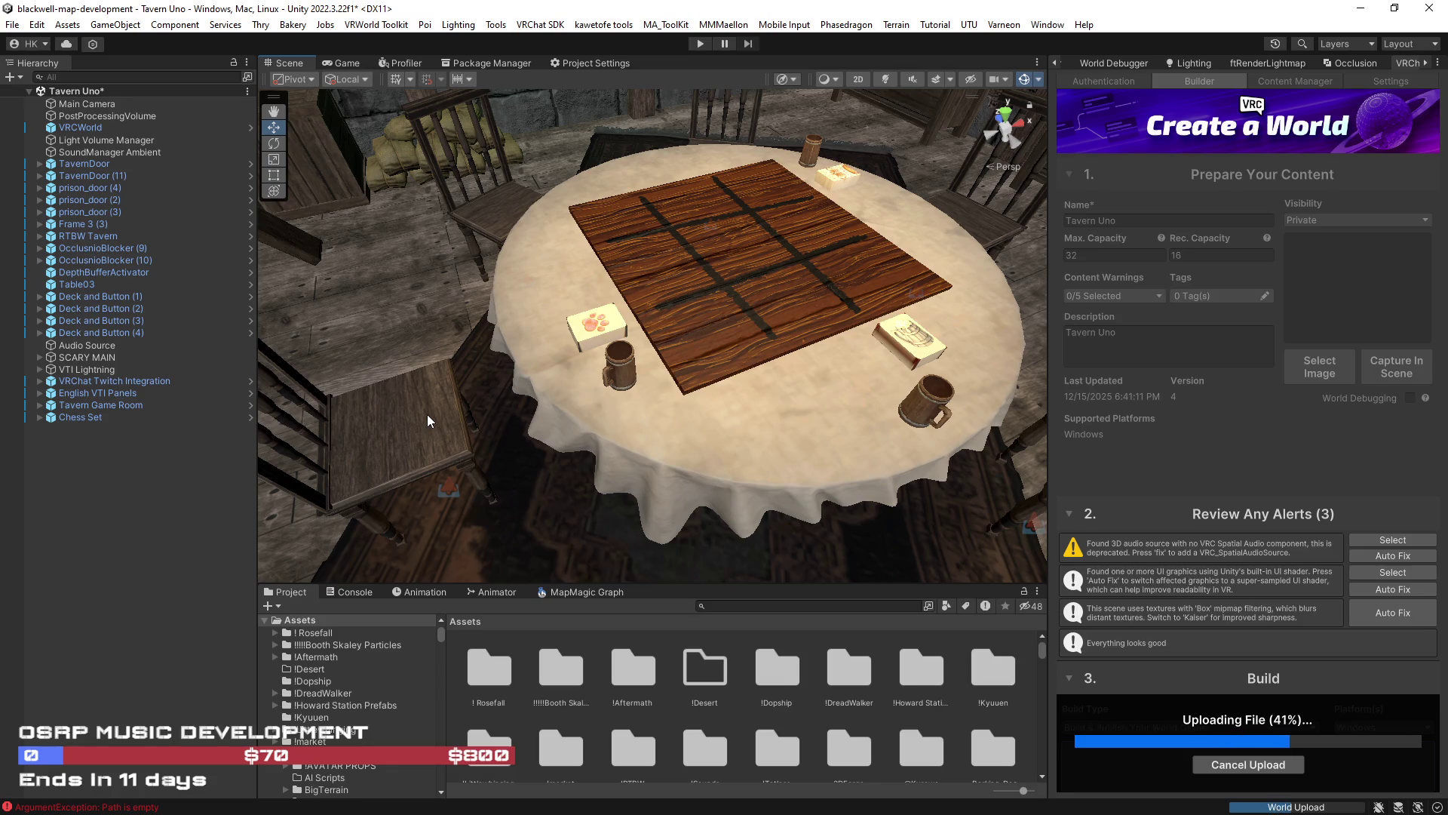
Create a new 3D Terrain object in the Tavern Uno scene from the Hierarchy's create menu
mouse_move(643, 440)
mouse_down()
mouse_move(721, 364)
mouse_move(789, 361)
mouse_move(803, 403)
mouse_move(573, 381)
mouse_up()
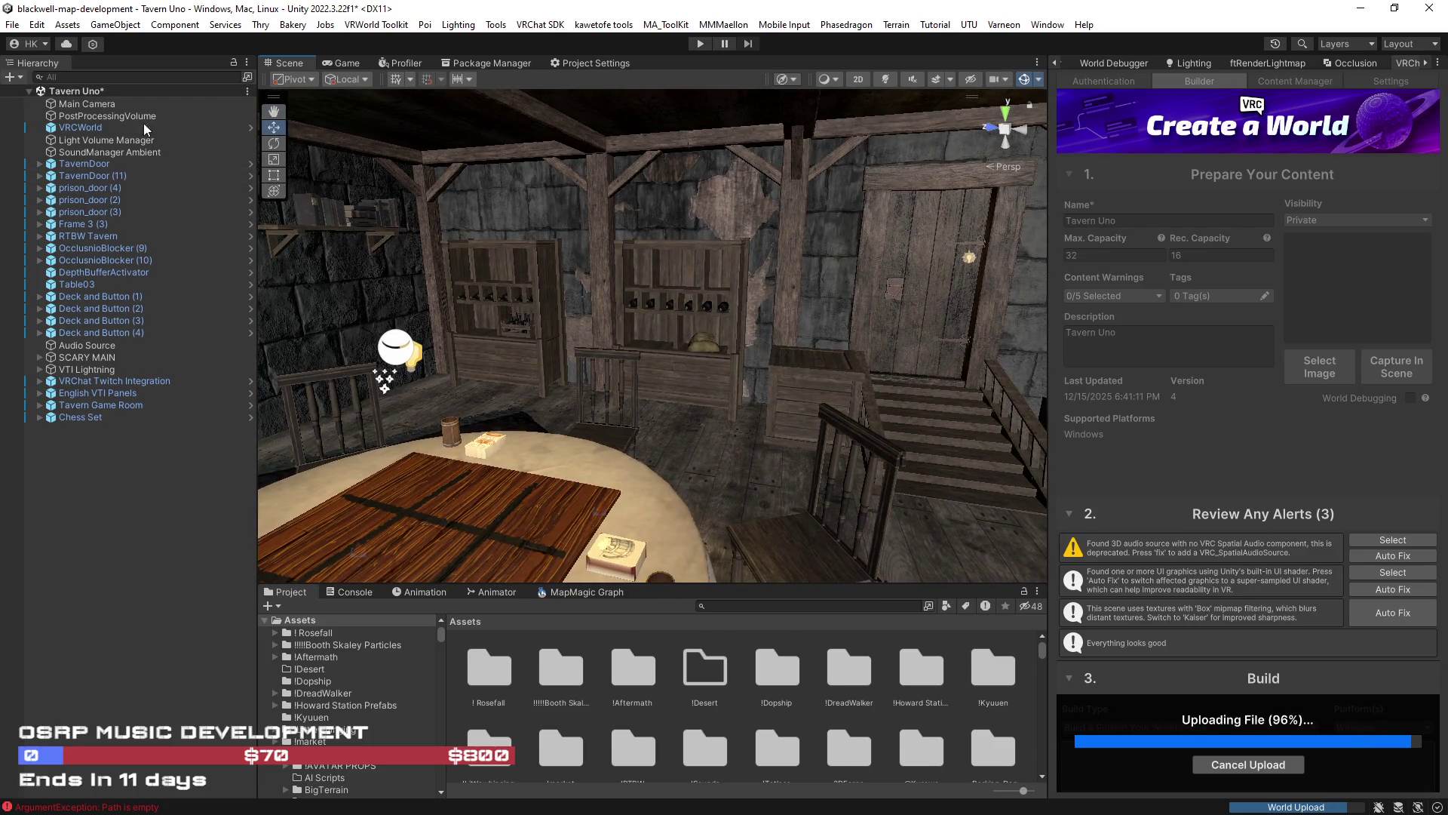
click(18, 77)
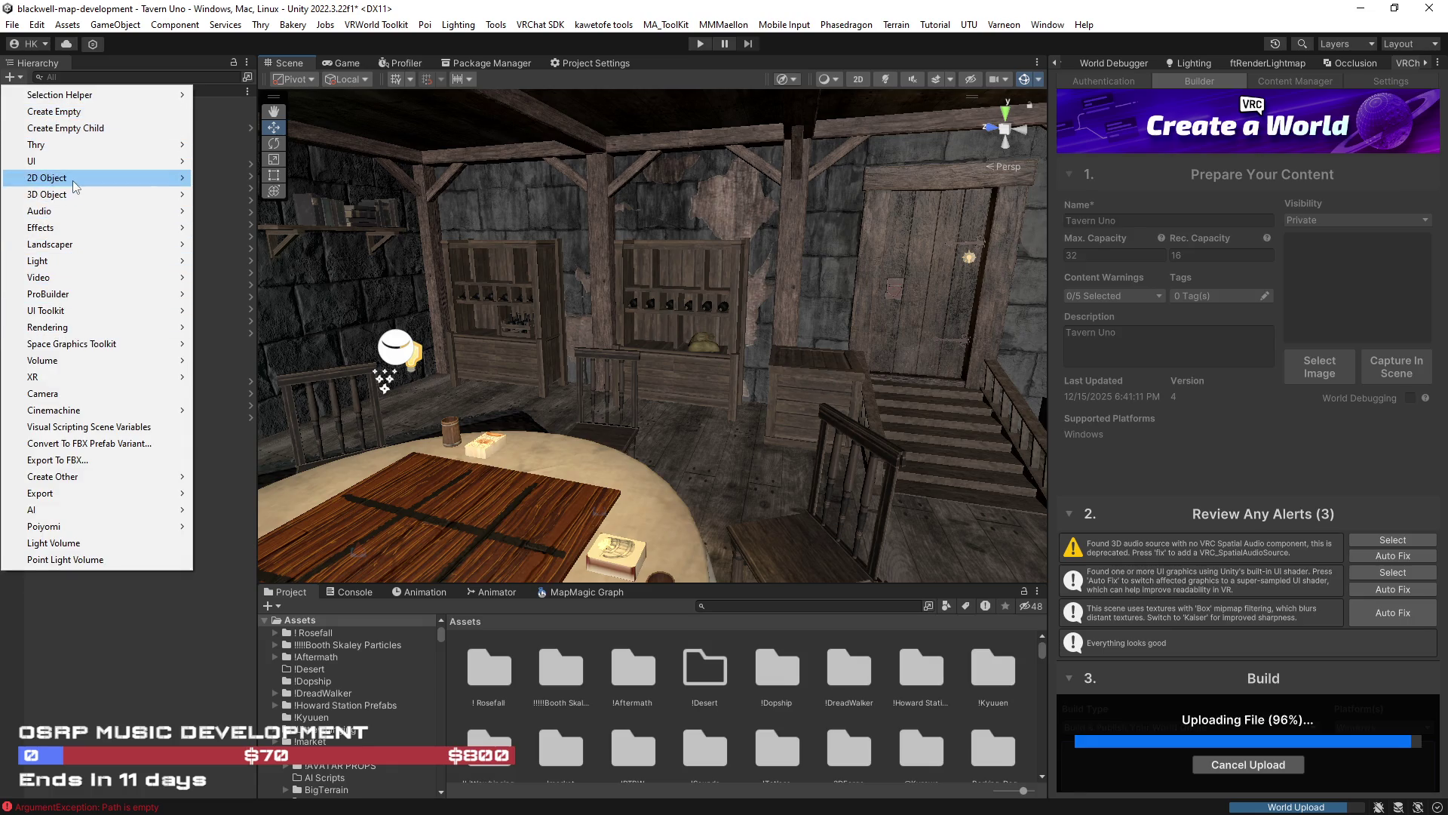
mouse_move(81, 196)
click(246, 416)
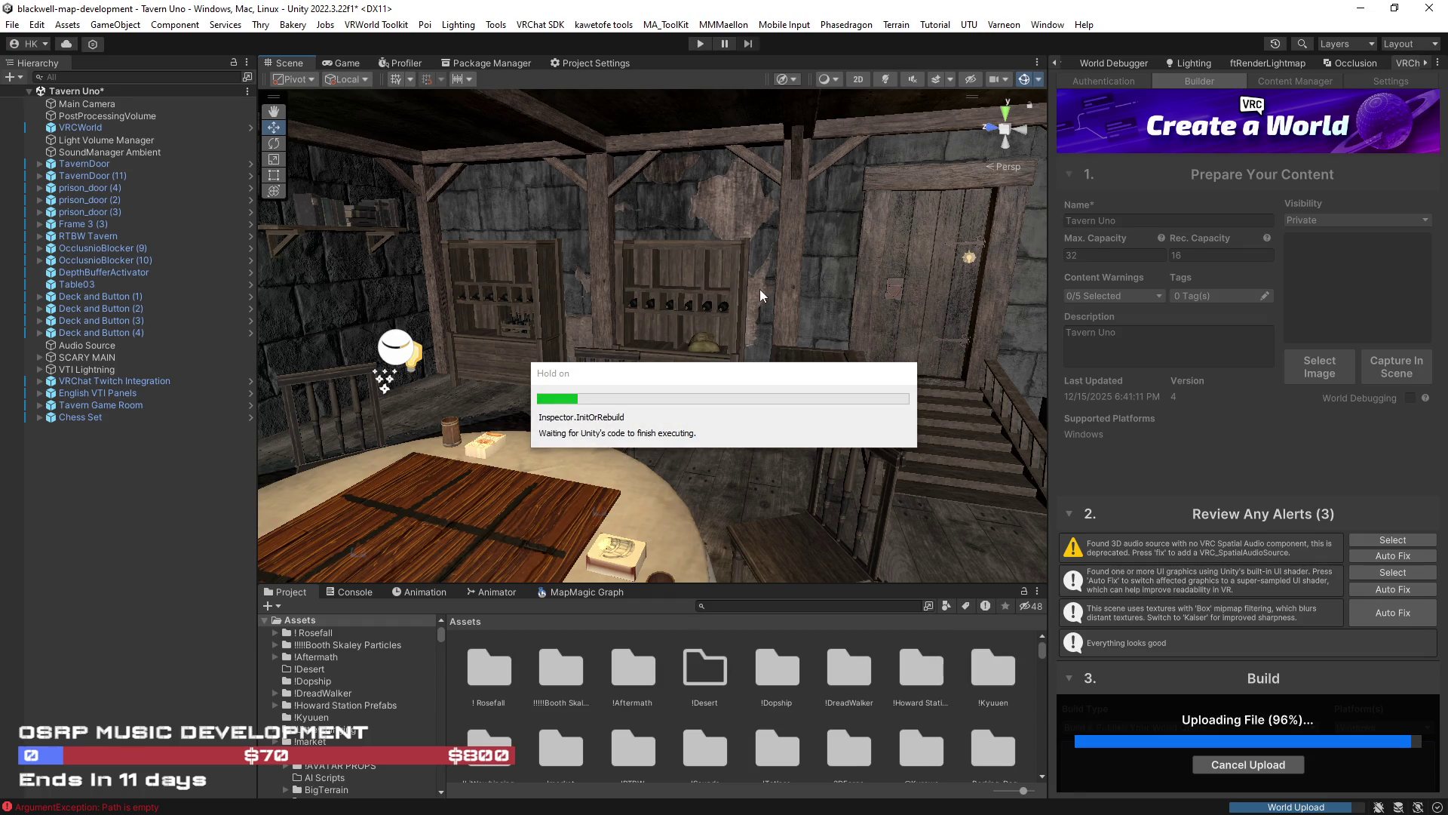
mouse_move(884, 299)
mouse_down()
mouse_move(748, 353)
mouse_move(495, 339)
mouse_move(543, 349)
mouse_move(627, 324)
mouse_move(688, 423)
mouse_move(847, 349)
mouse_move(1112, 171)
mouse_up()
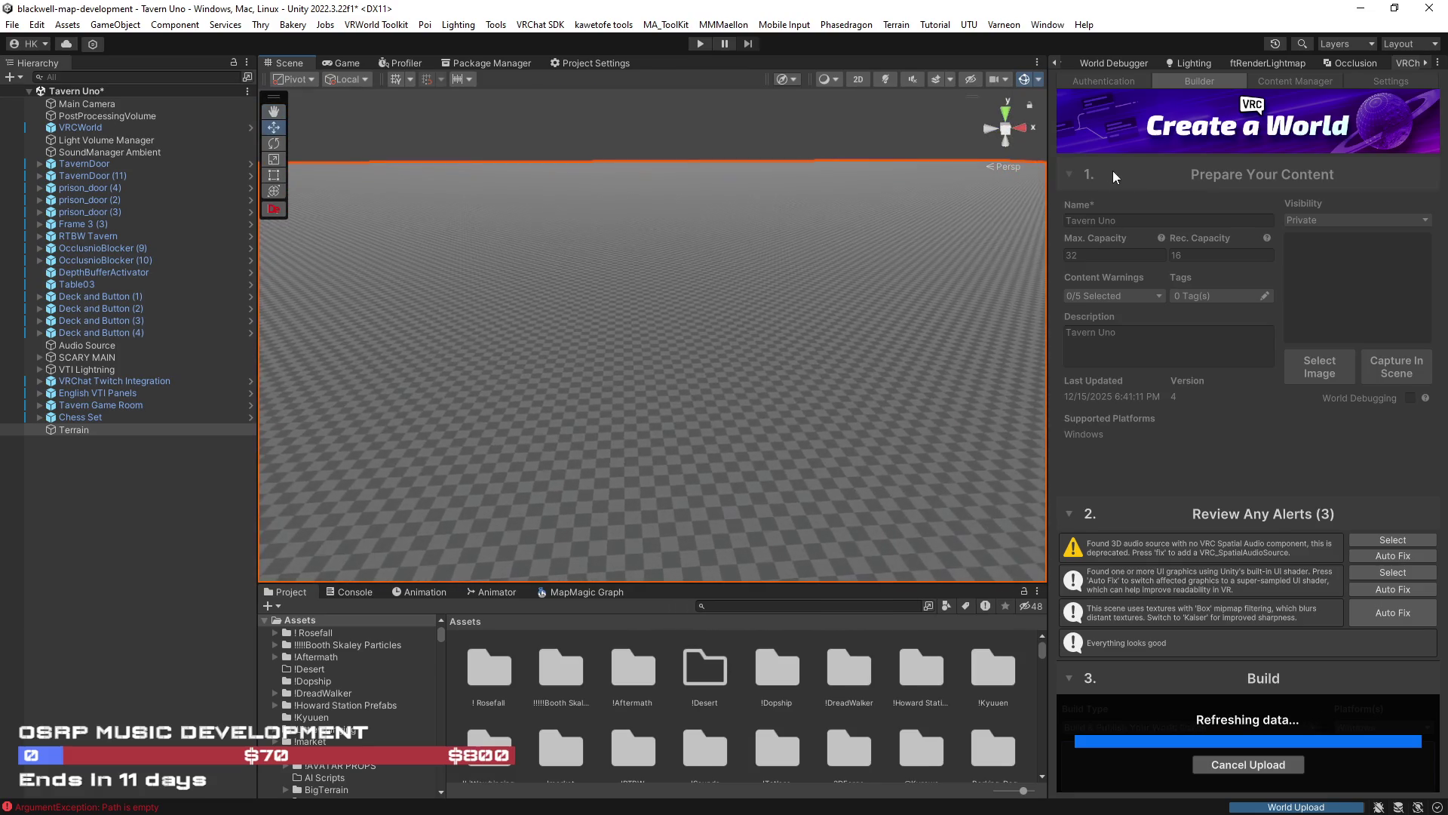
Show the new Terrain in the Inspector and try its tree, texture and other tool buttons
scroll(1054, 63, up, 2)
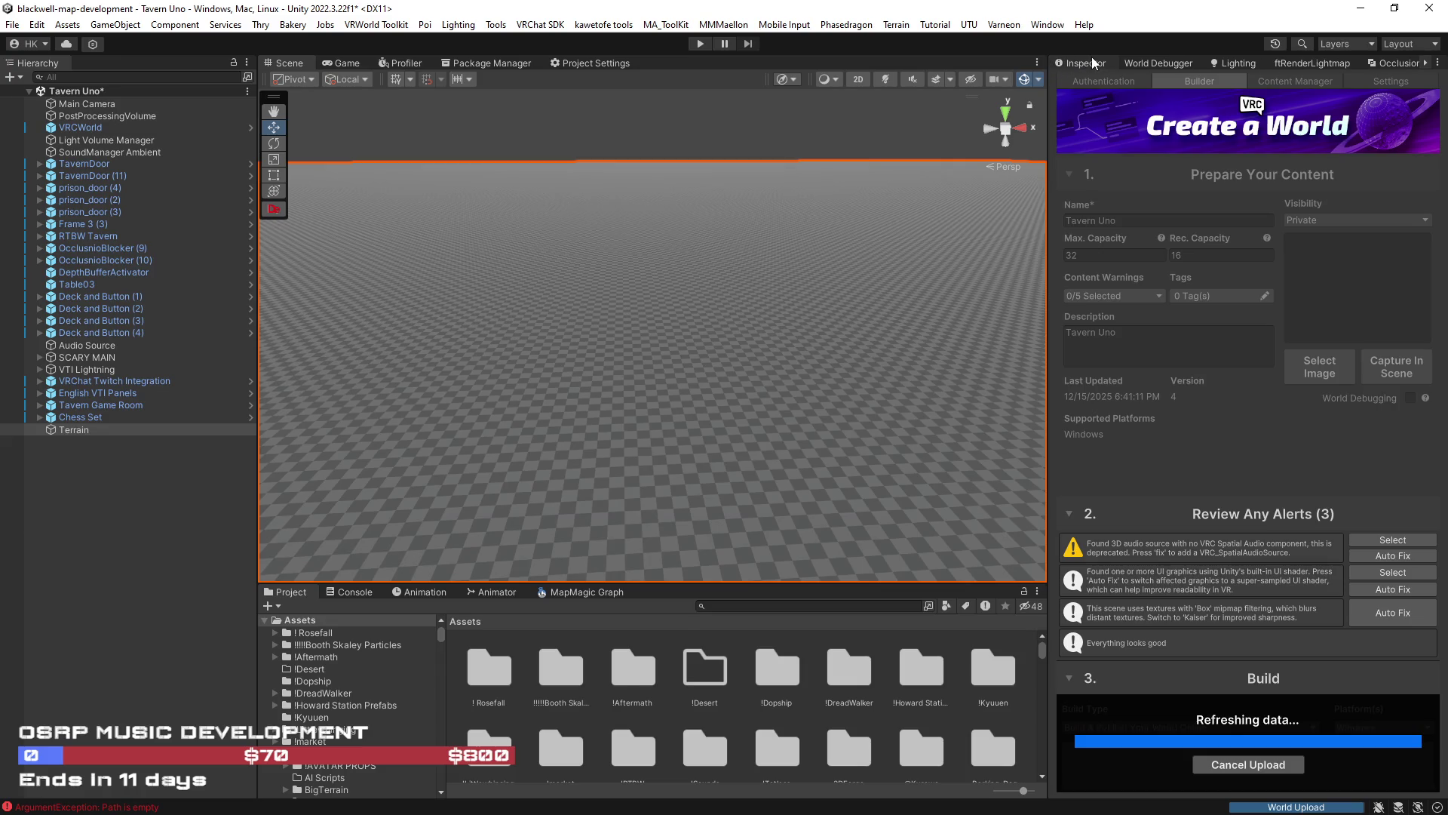
click(1092, 63)
click(1251, 211)
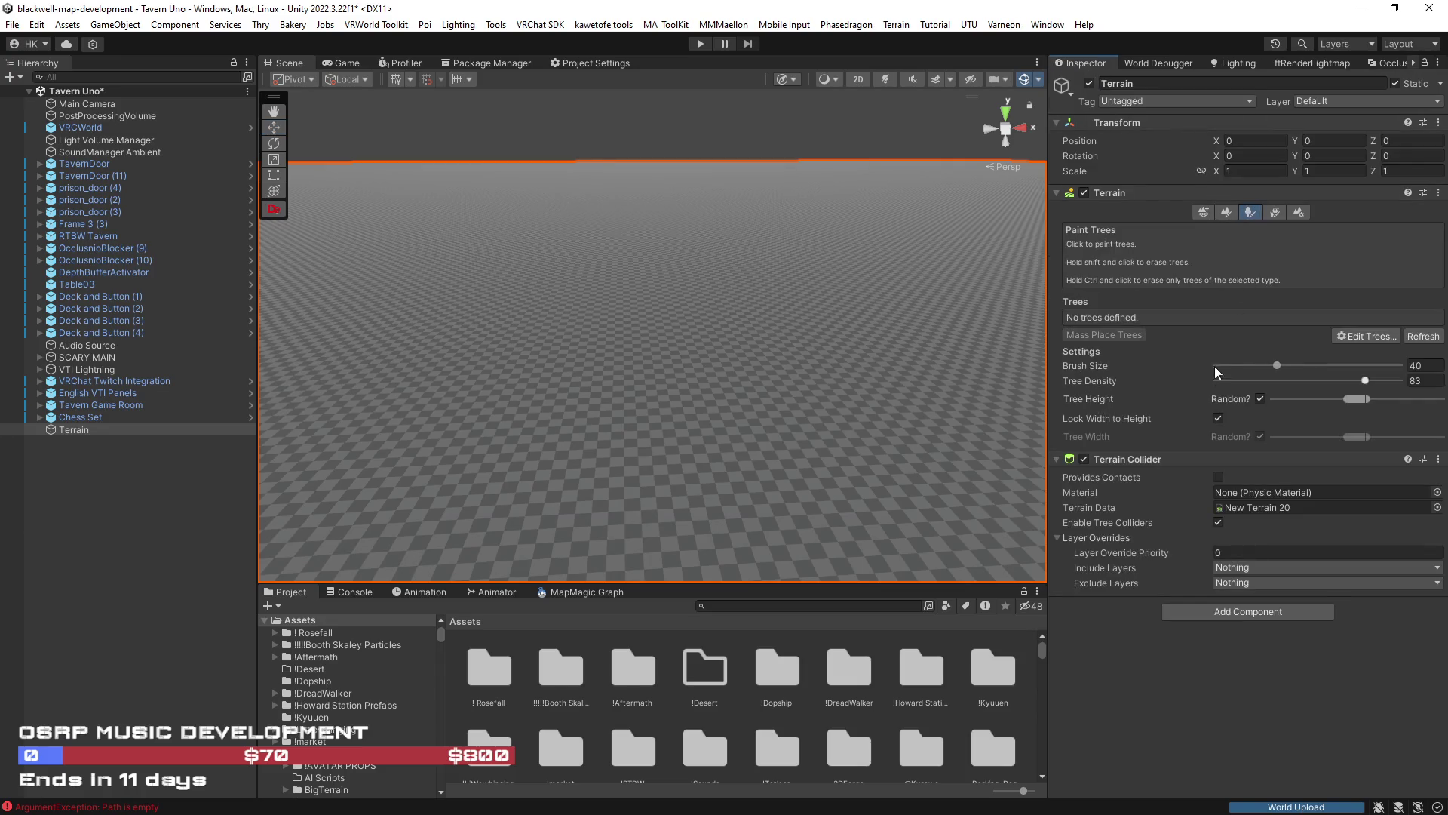
click(1225, 212)
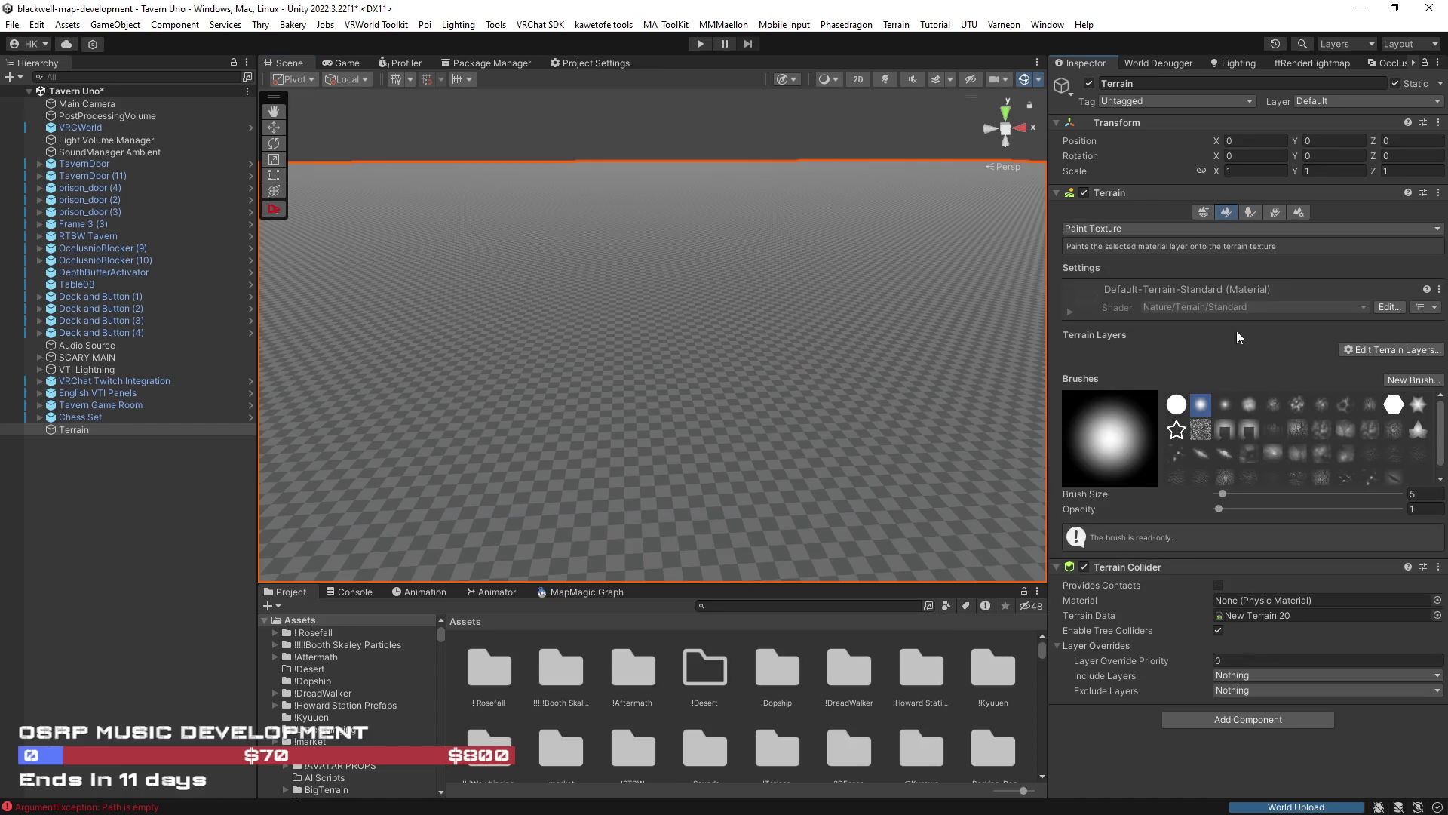
click(1271, 211)
click(1223, 212)
Look around the flat terrain and settle on the Paint Texture tool
mouse_move(994, 231)
mouse_down()
mouse_move(966, 344)
mouse_move(973, 324)
mouse_up()
click(1278, 211)
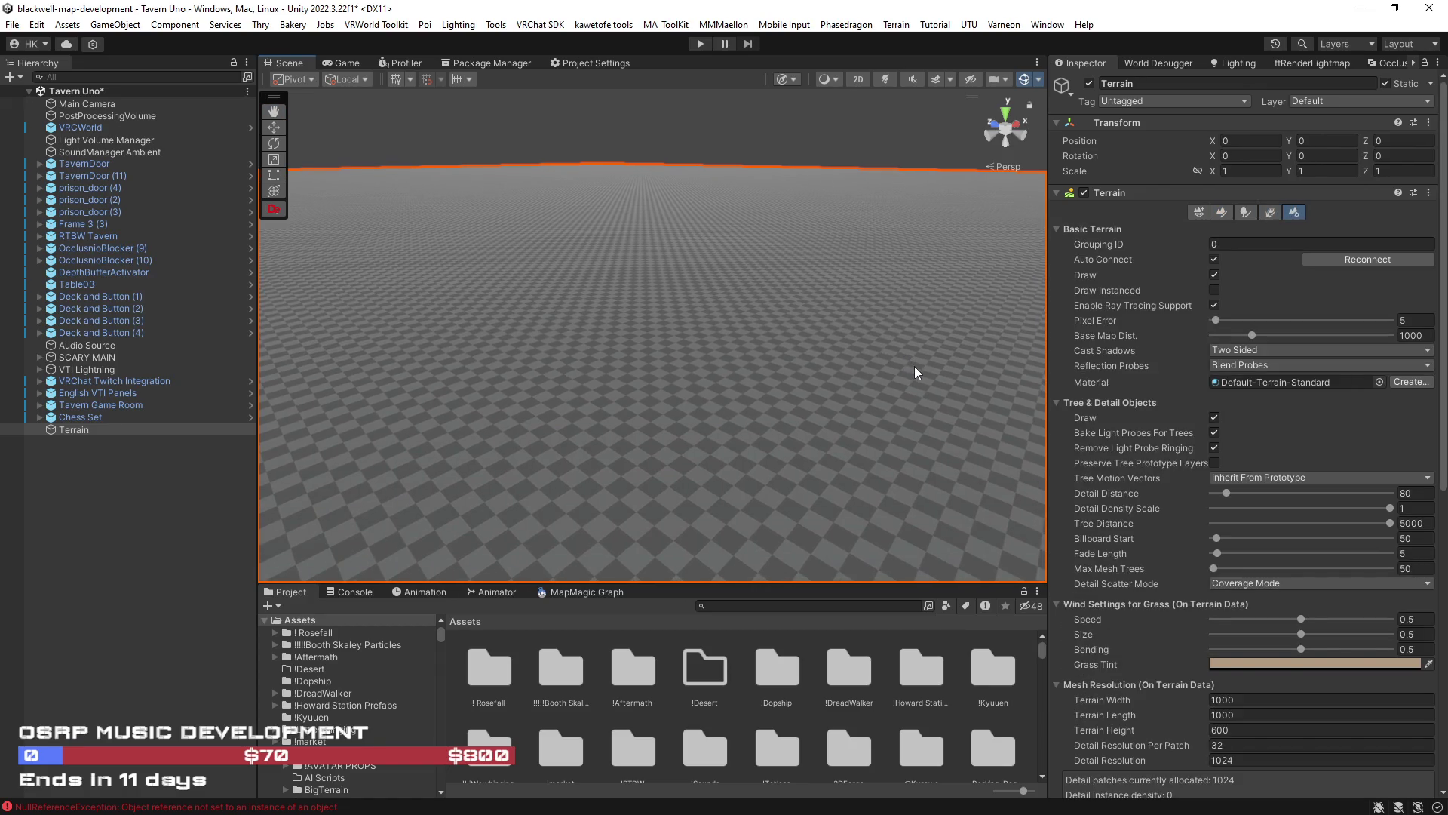
drag(858, 360, 1030, 353)
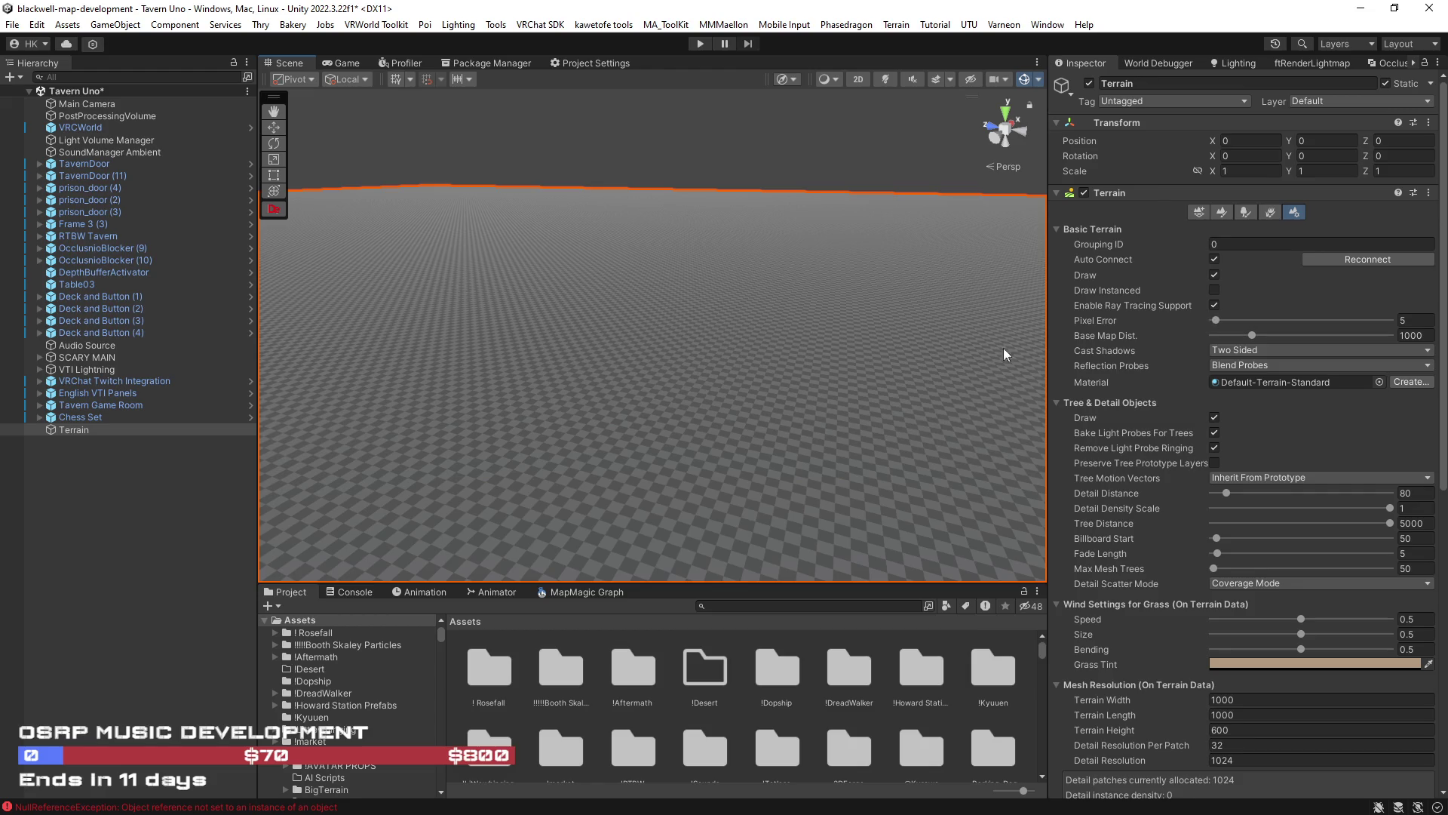
mouse_move(799, 257)
mouse_down()
mouse_move(689, 323)
mouse_move(588, 355)
mouse_move(850, 310)
mouse_move(849, 378)
mouse_move(935, 408)
mouse_move(779, 391)
mouse_move(750, 336)
mouse_move(802, 355)
mouse_move(785, 361)
mouse_up()
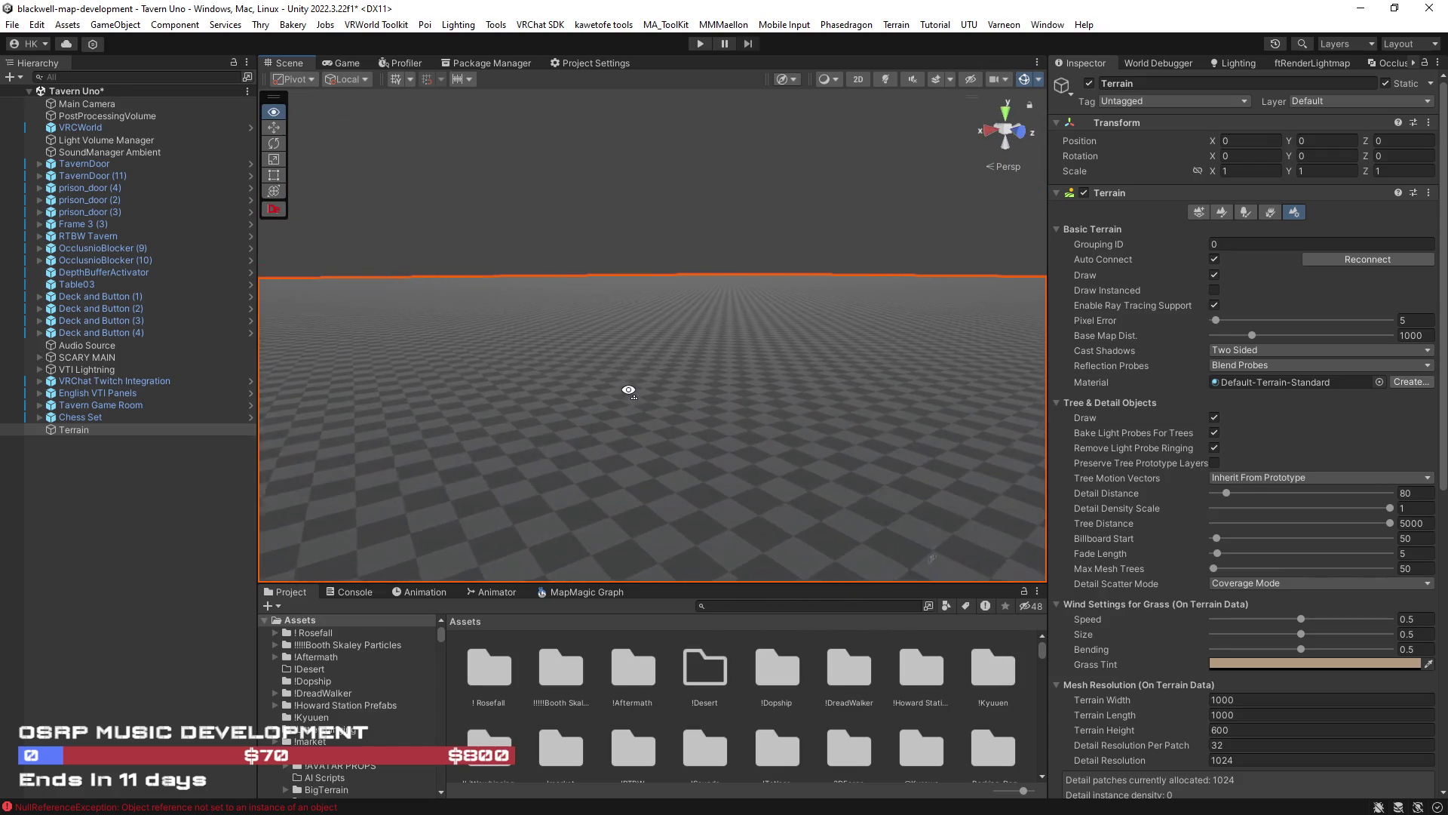
mouse_move(725, 424)
mouse_down()
mouse_move(694, 432)
mouse_move(760, 477)
mouse_move(847, 430)
mouse_move(914, 454)
mouse_move(915, 433)
mouse_move(808, 453)
mouse_move(1028, 445)
mouse_move(1017, 407)
mouse_up()
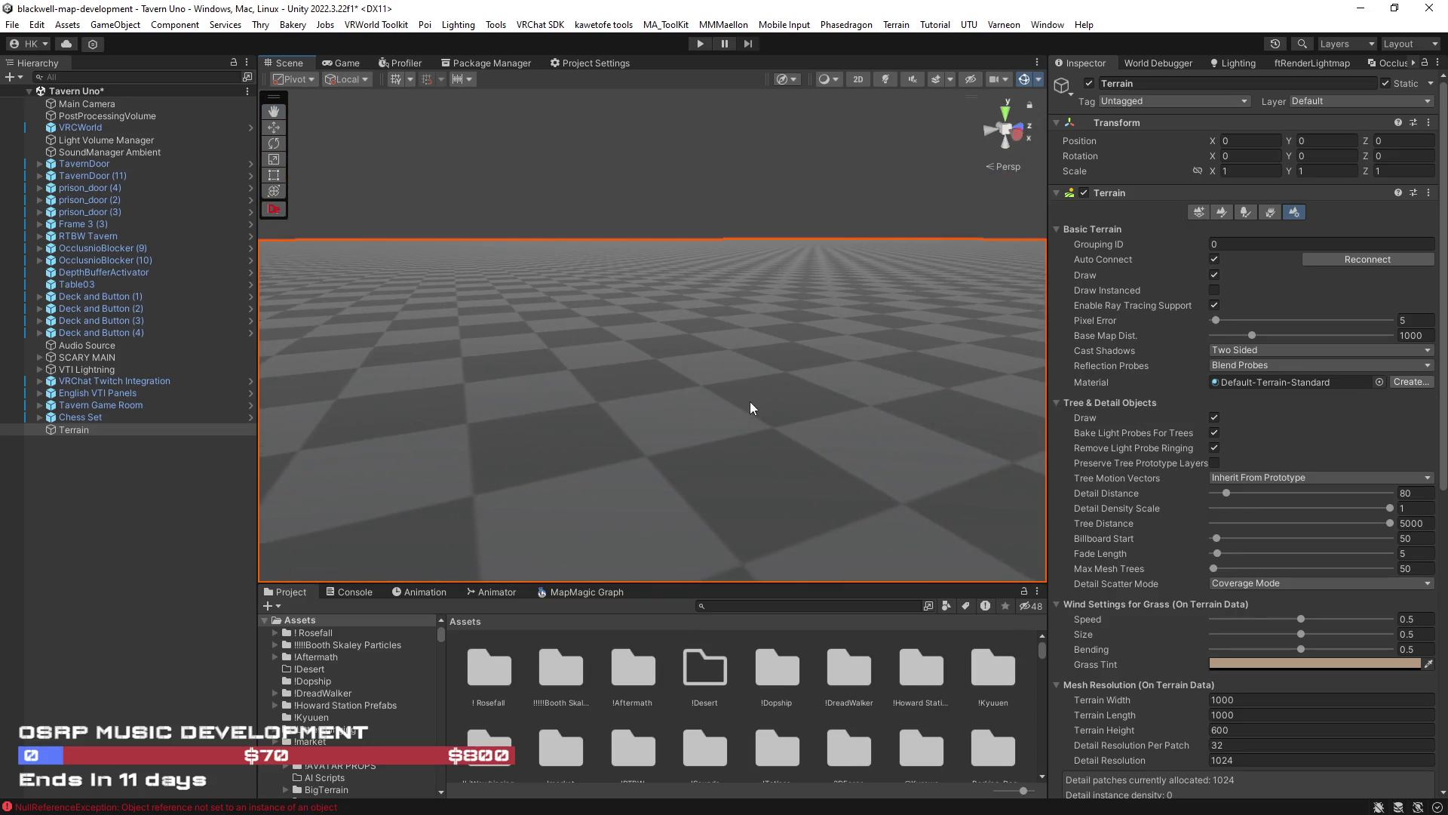
drag(667, 411, 754, 430)
click(1222, 212)
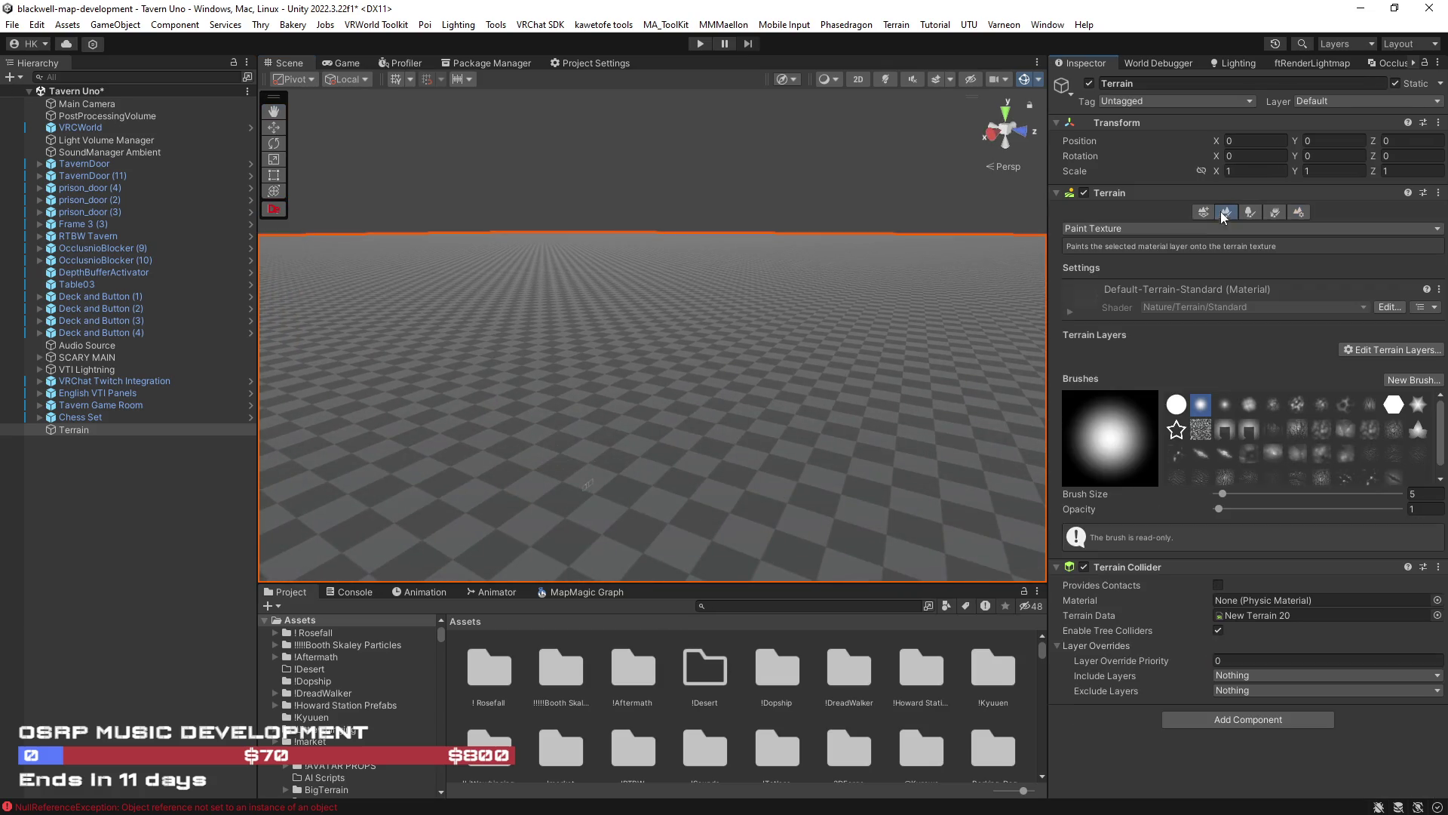
Switch to Raise or Lower Terrain, sculpt hills and ridges, then select the Tavern Game Room
click(1142, 229)
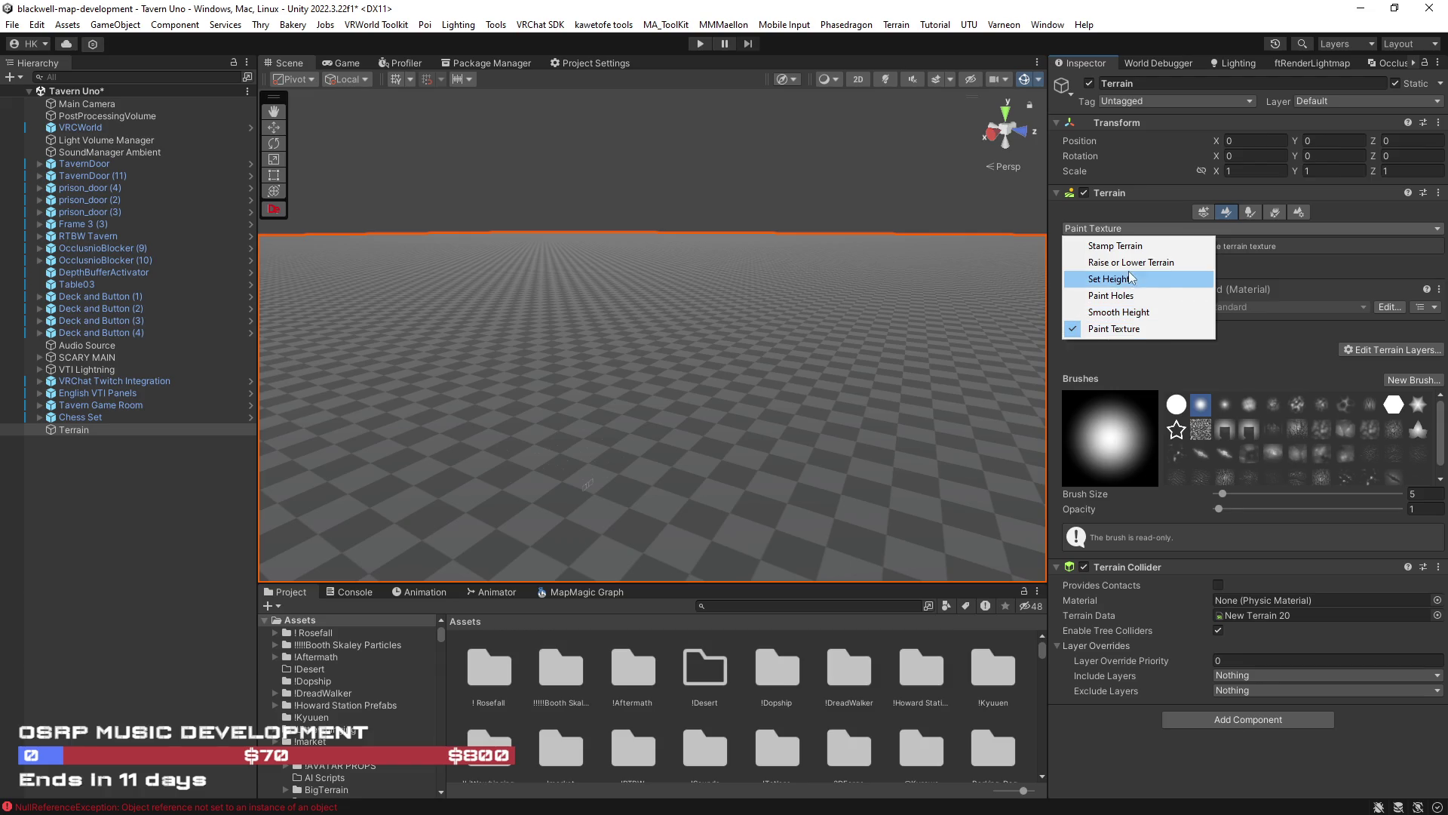
click(1132, 262)
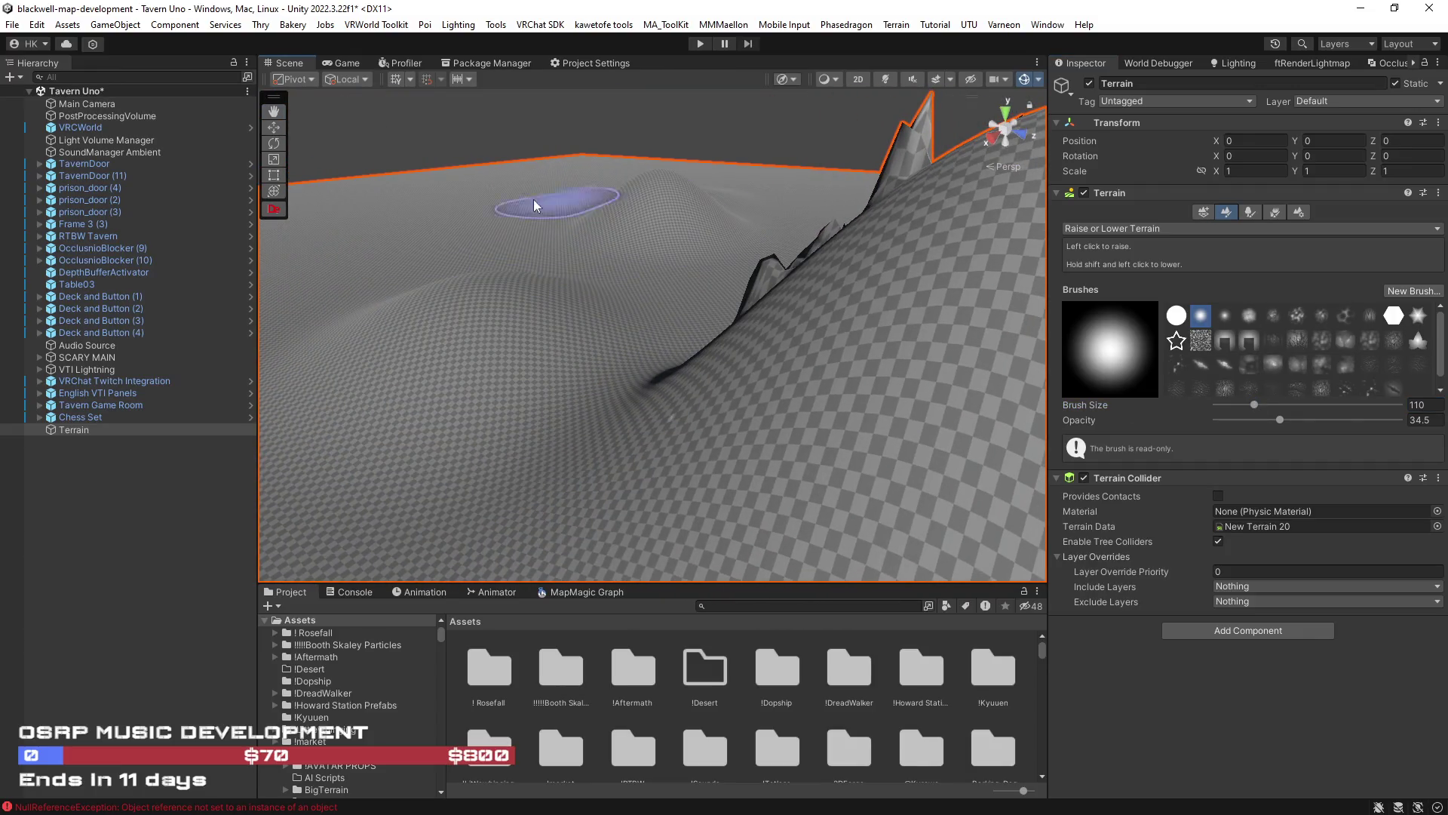
mouse_move(663, 254)
mouse_down()
mouse_move(502, 305)
mouse_move(485, 292)
mouse_move(314, 410)
mouse_up()
mouse_move(871, 376)
mouse_down()
mouse_move(685, 219)
mouse_move(717, 320)
mouse_move(724, 426)
mouse_move(937, 362)
mouse_move(704, 355)
mouse_move(739, 359)
mouse_move(738, 381)
mouse_move(670, 374)
mouse_up()
click(668, 369)
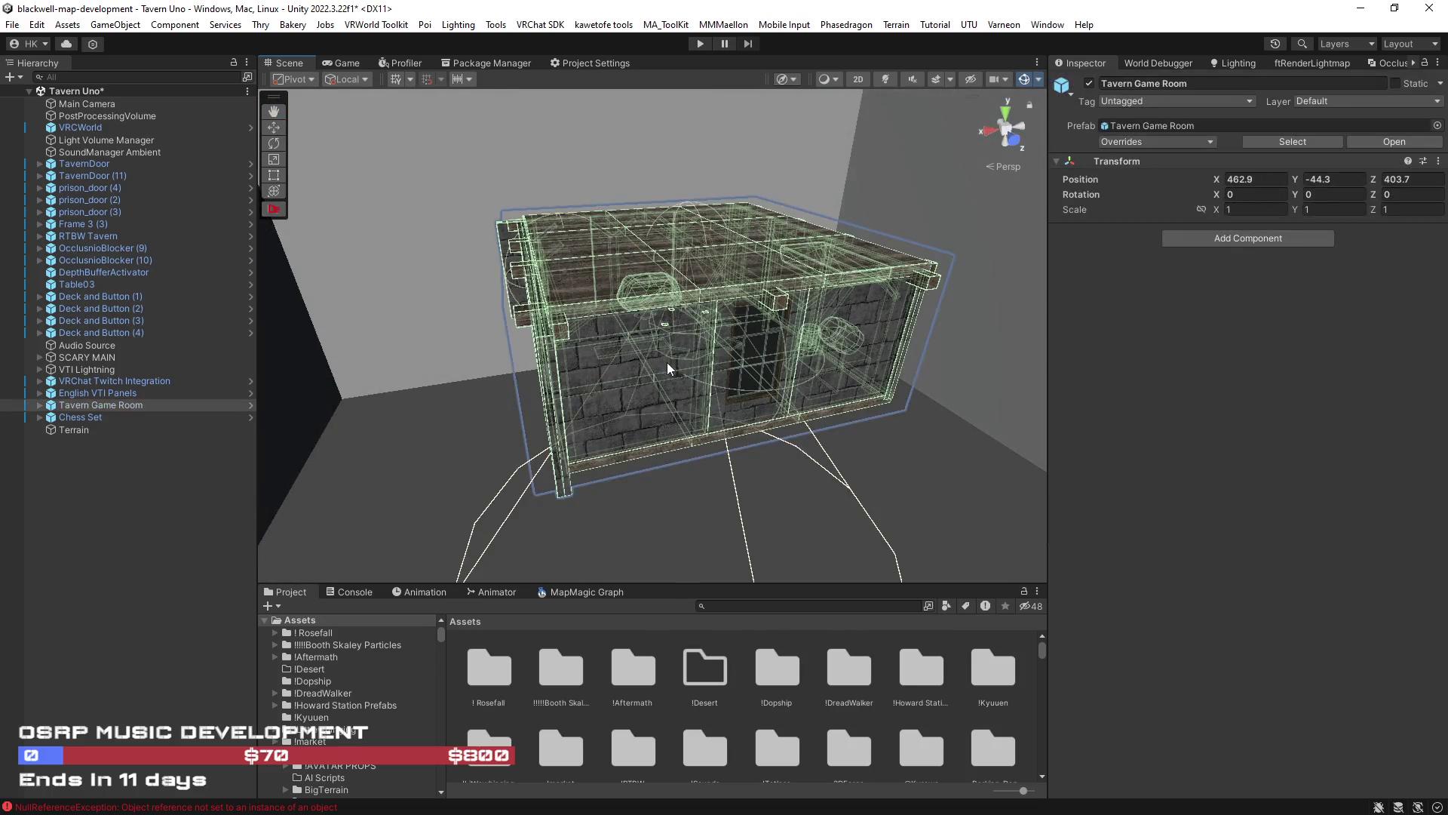
Select the chair Chair 1A (8) inside the tavern room and frame the view on it
click(632, 293)
key(f)
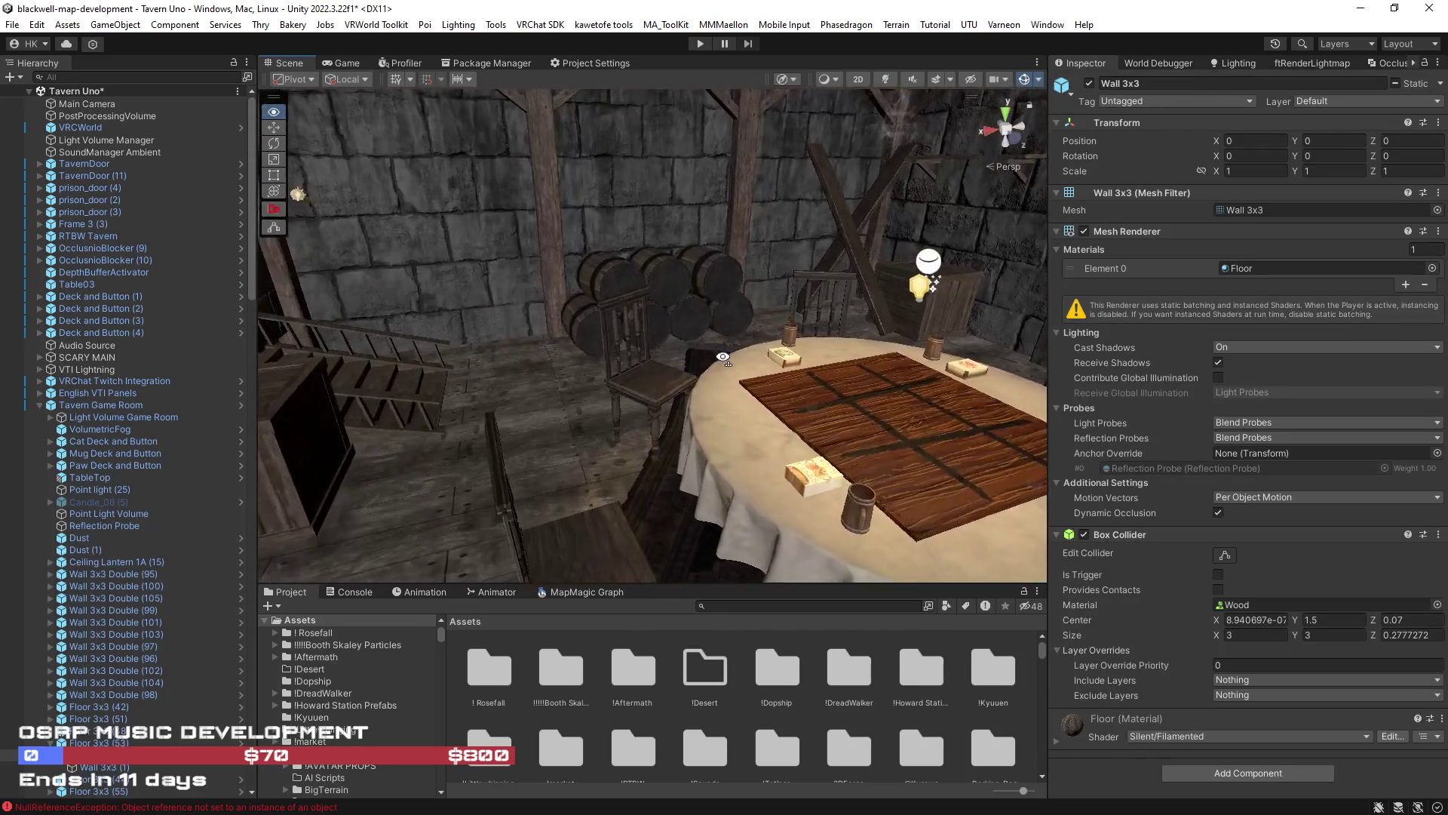
click(712, 397)
click(649, 396)
key(f)
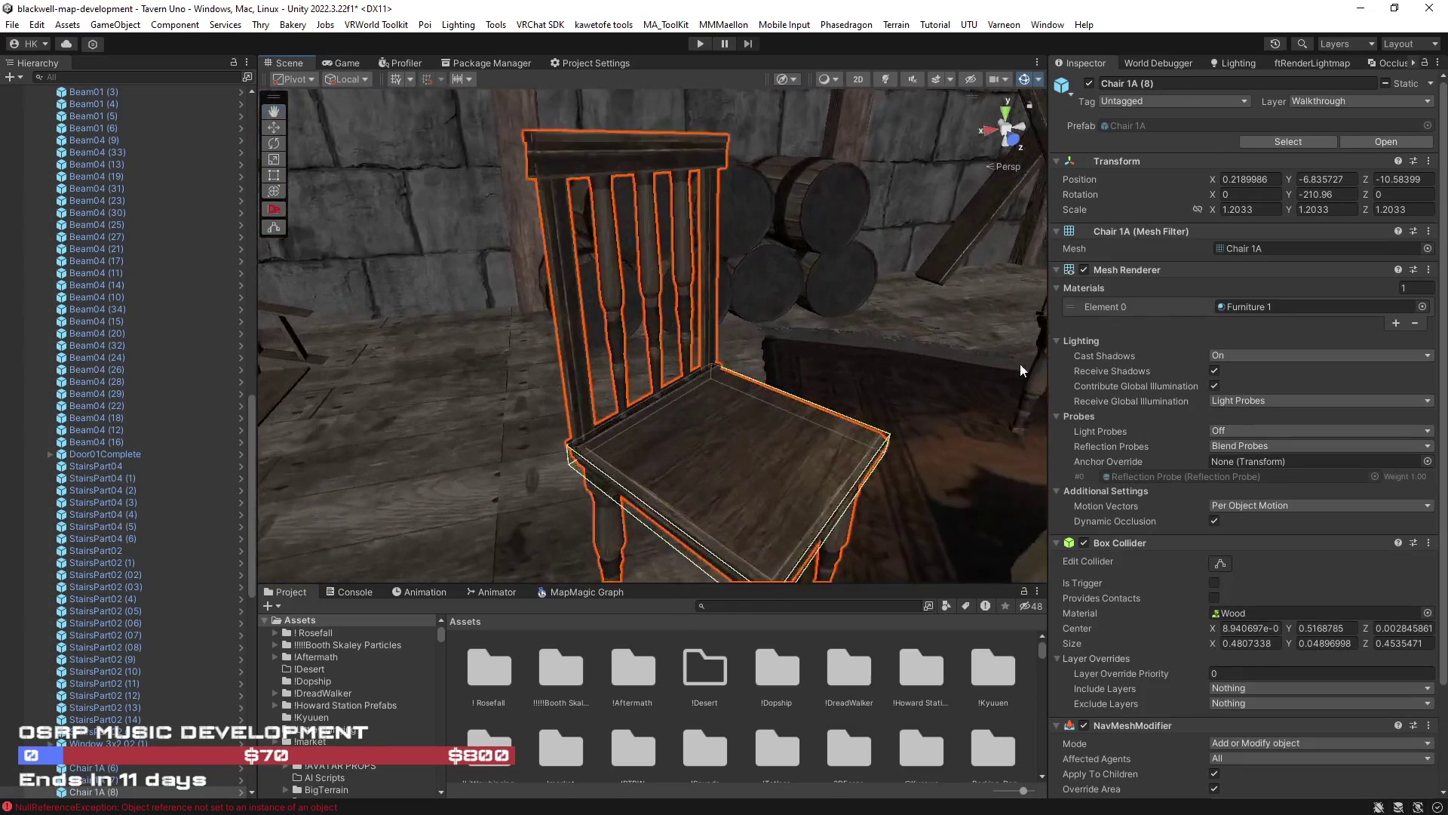
Select the Chair 1A mesh asset and enlarge its Inspector preview (3274 vertices, 2060 triangles)
click(1241, 250)
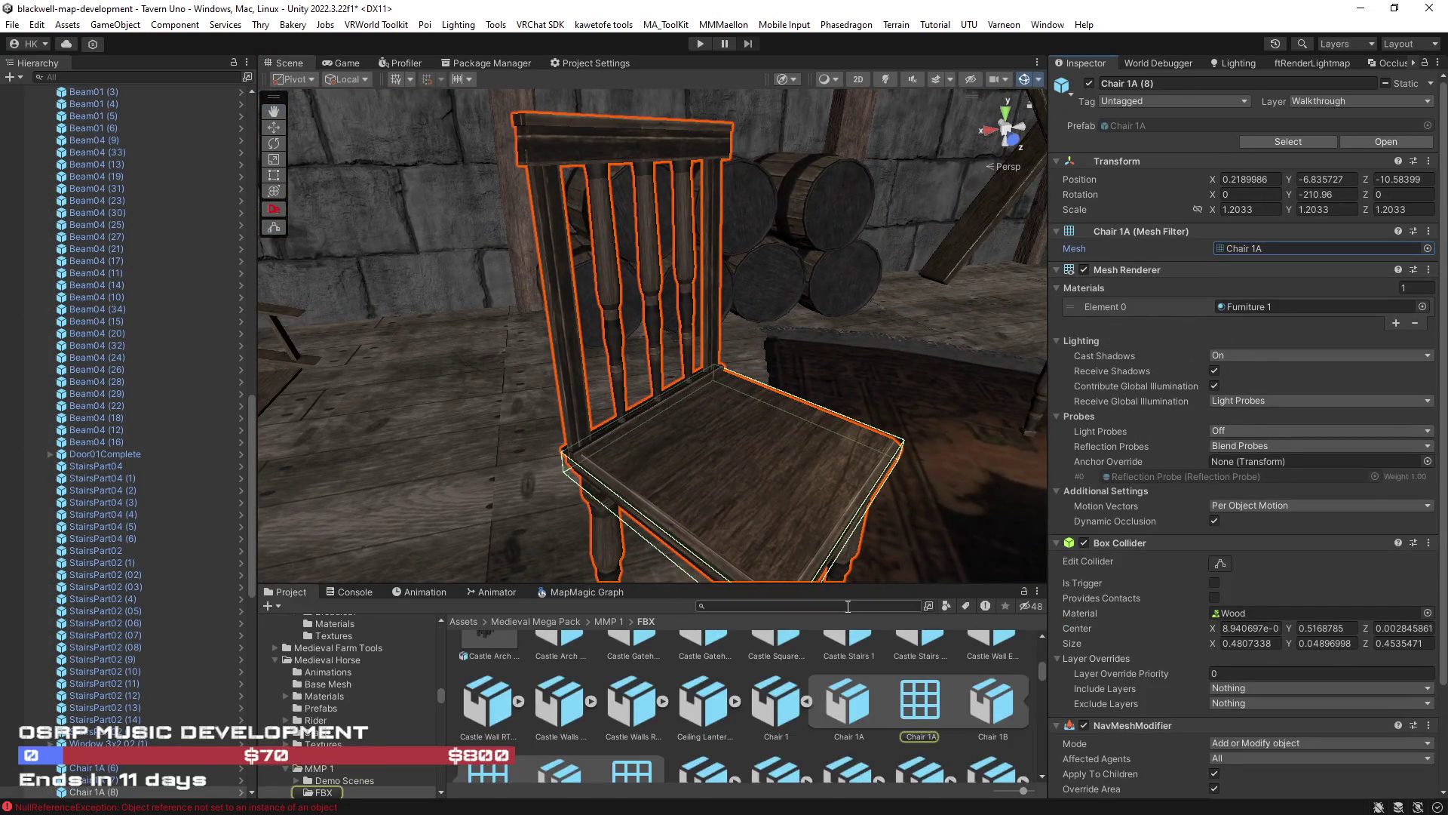
click(921, 704)
drag(1048, 528, 757, 528)
drag(1094, 558, 1095, 268)
mouse_move(1139, 566)
mouse_down()
mouse_move(1315, 631)
mouse_move(1114, 601)
mouse_move(1289, 546)
mouse_move(1116, 571)
mouse_move(1127, 567)
mouse_move(1055, 564)
mouse_move(1011, 586)
mouse_move(1044, 557)
mouse_move(972, 460)
mouse_move(1049, 532)
mouse_move(1238, 515)
mouse_move(1048, 545)
mouse_move(904, 529)
mouse_move(1043, 568)
mouse_move(1035, 577)
mouse_up()
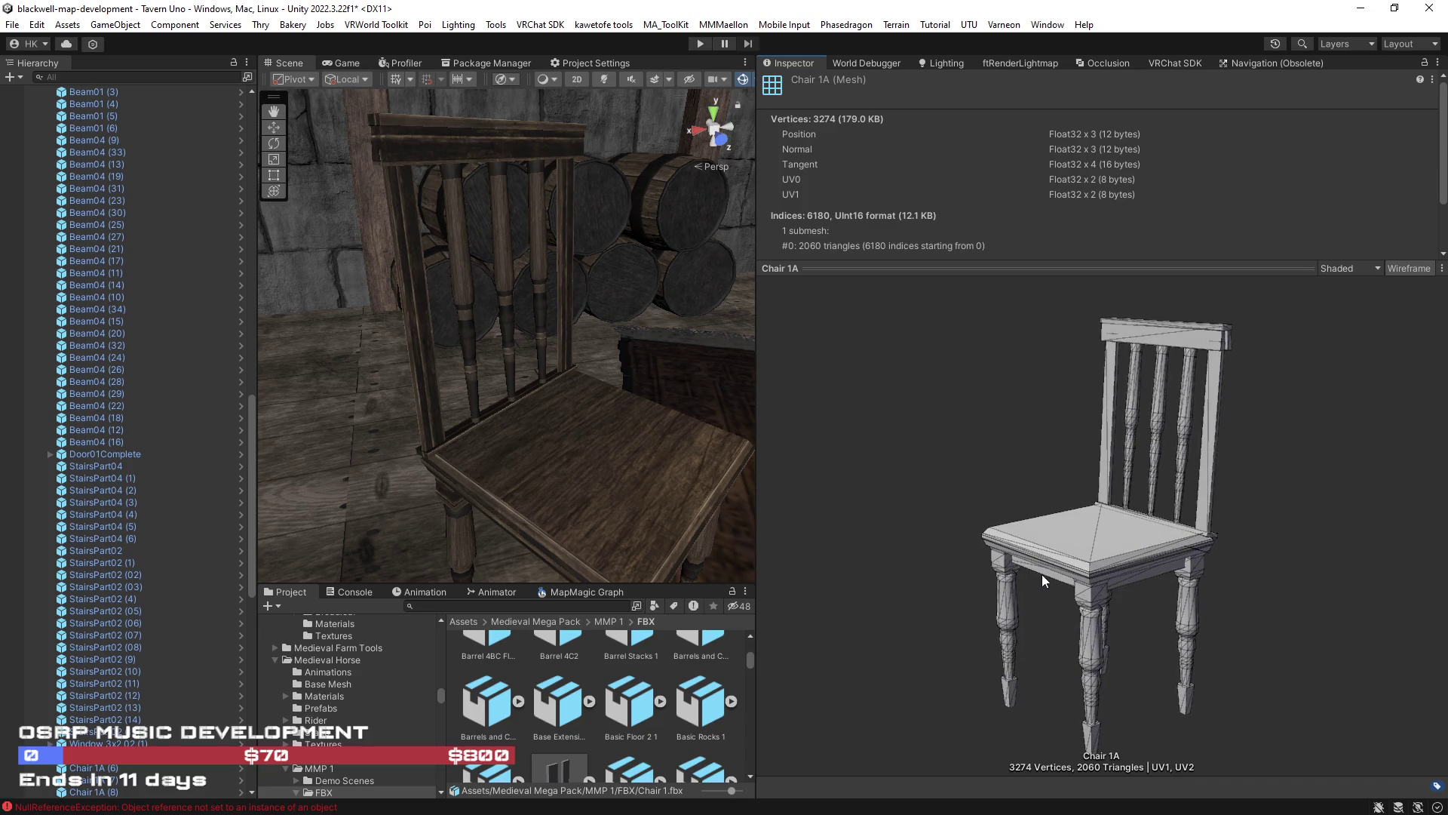
Widen the Scene view and reselect the Terrain, centring the view on its big hill
mouse_move(613, 300)
mouse_down()
mouse_move(687, 439)
mouse_move(643, 450)
mouse_move(585, 423)
mouse_move(462, 414)
mouse_move(317, 453)
mouse_move(324, 468)
mouse_up()
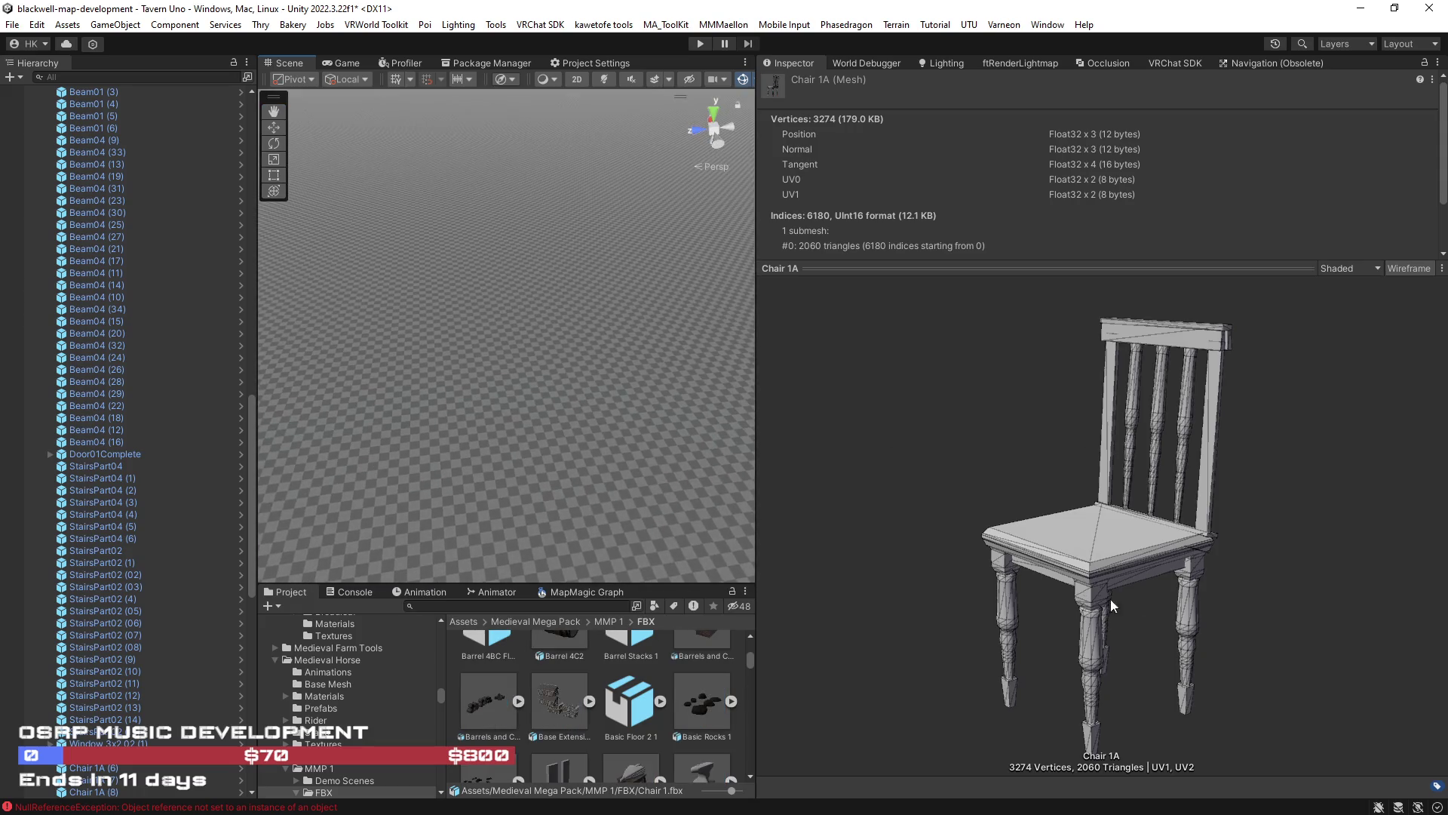
mouse_move(641, 407)
mouse_down()
mouse_move(543, 384)
mouse_move(535, 404)
mouse_move(527, 394)
mouse_move(538, 435)
mouse_up()
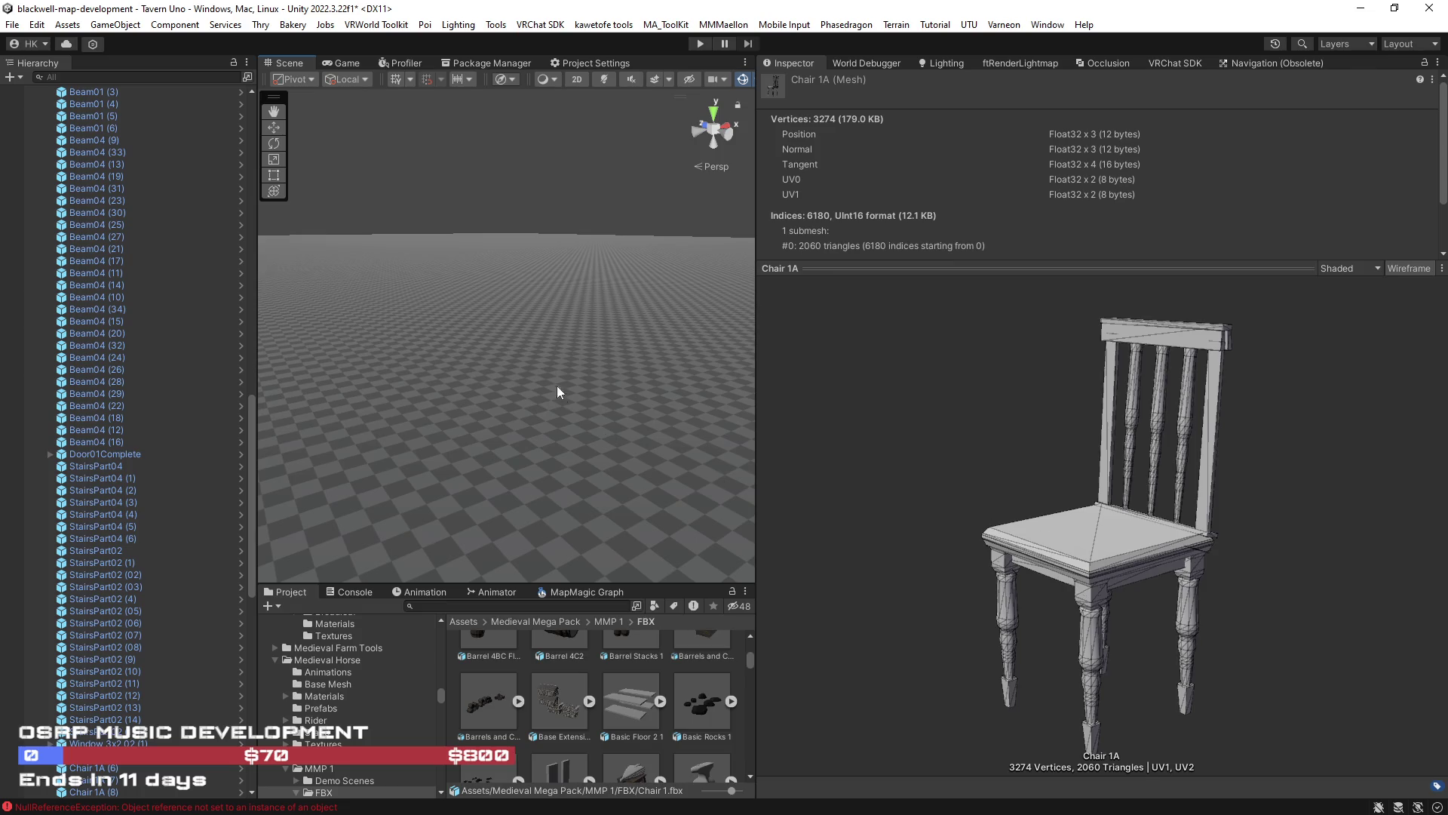
mouse_move(520, 408)
mouse_down()
mouse_move(501, 384)
mouse_move(365, 394)
mouse_move(611, 413)
mouse_up()
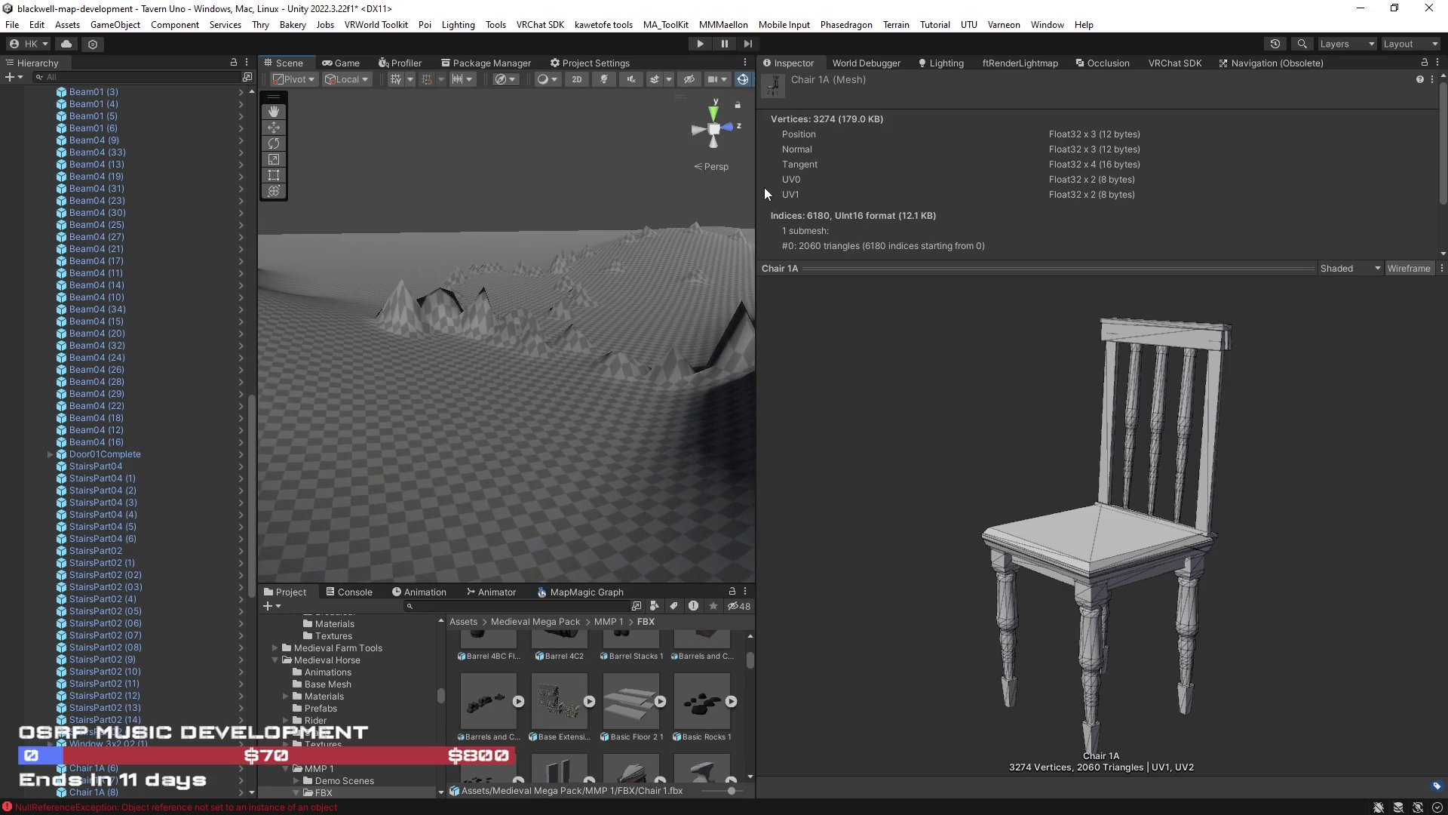
drag(759, 185, 1162, 185)
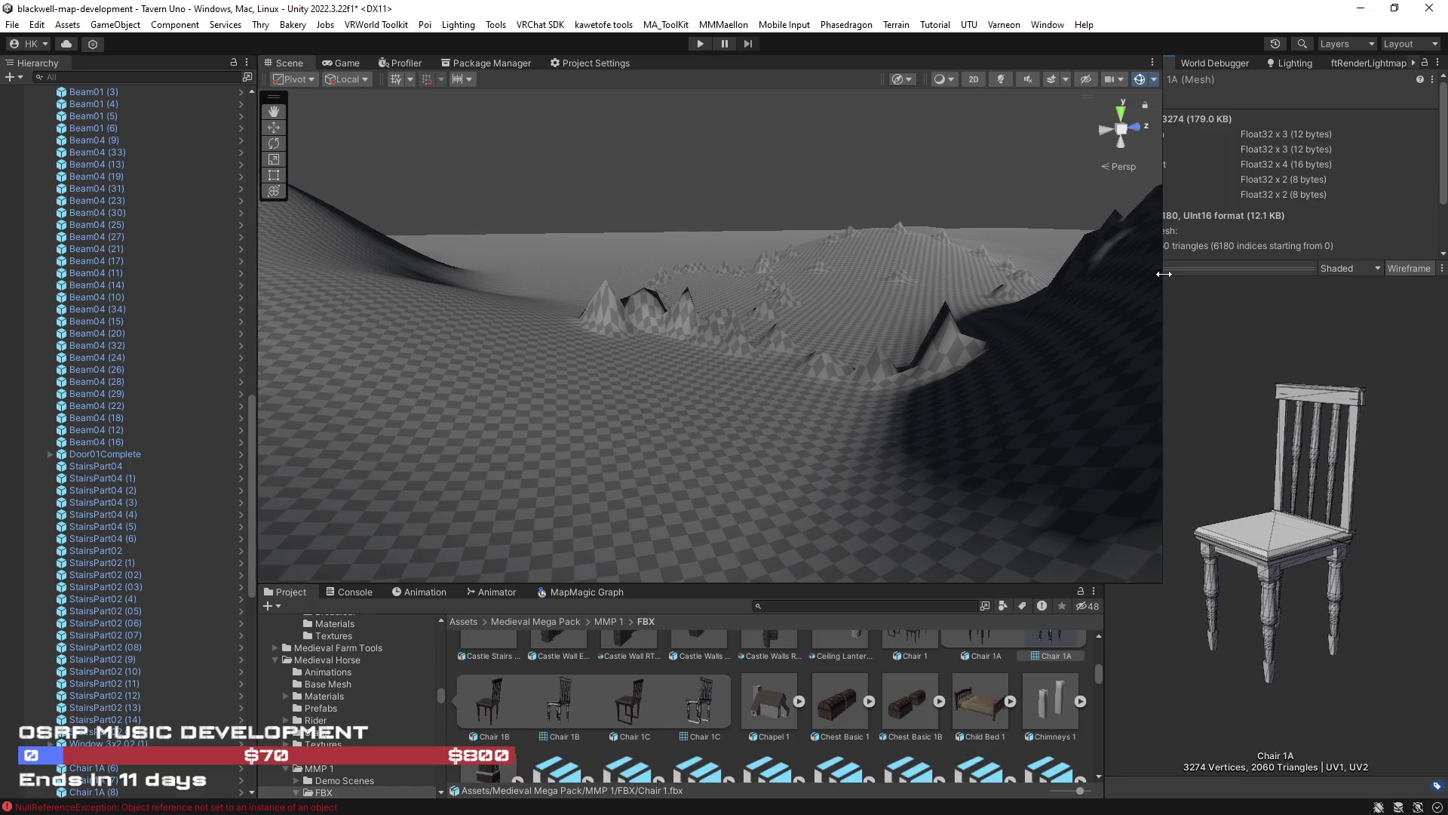
drag(256, 393, 242, 393)
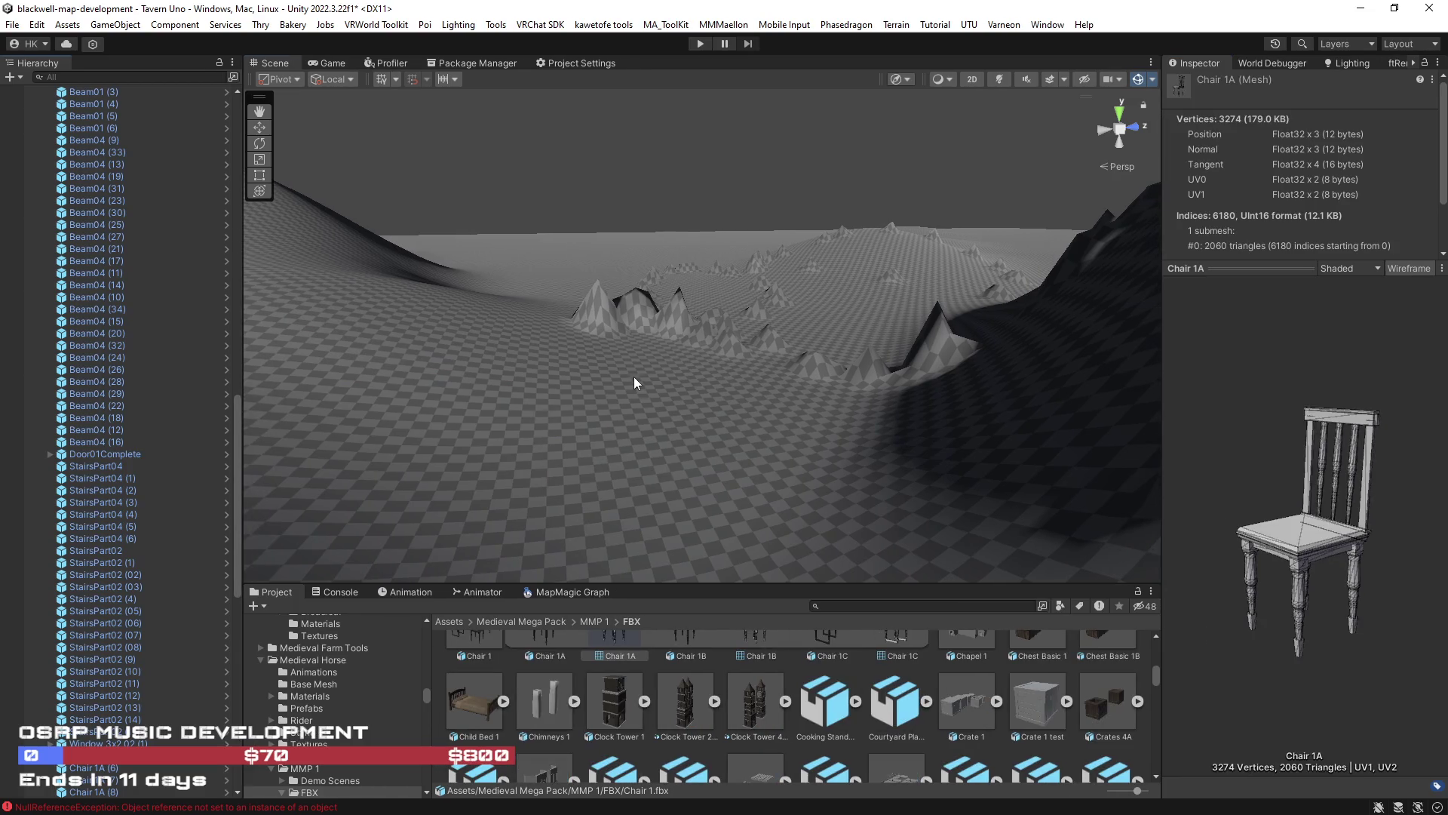
click(718, 411)
mouse_move(718, 407)
mouse_down()
mouse_move(646, 404)
mouse_move(837, 426)
mouse_move(1324, 530)
mouse_up()
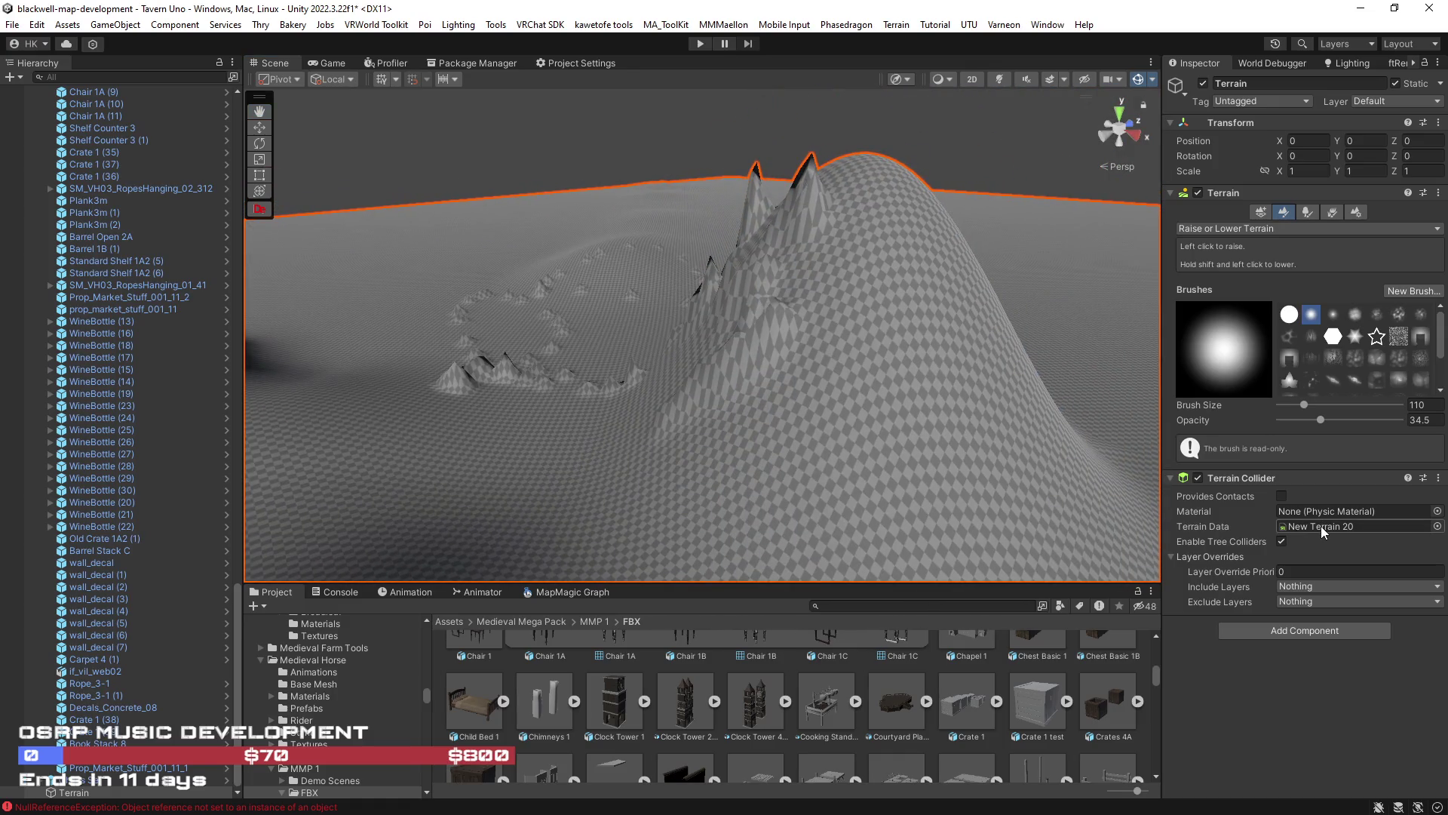
click(1322, 527)
click(551, 706)
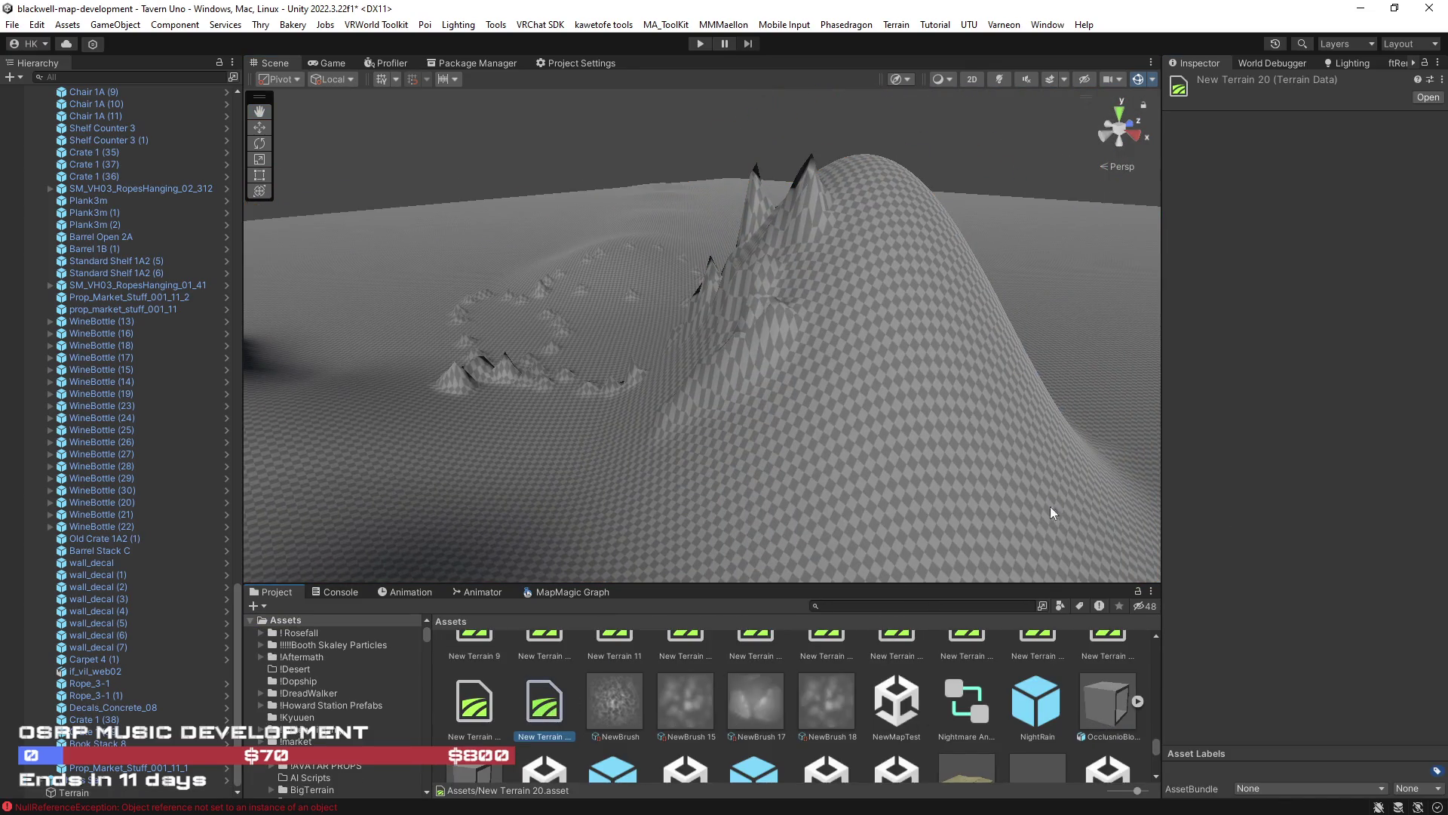
mouse_move(530, 558)
mouse_down()
mouse_move(967, 511)
mouse_move(921, 517)
mouse_move(896, 544)
mouse_move(879, 472)
mouse_move(589, 401)
mouse_move(738, 417)
mouse_up()
click(738, 413)
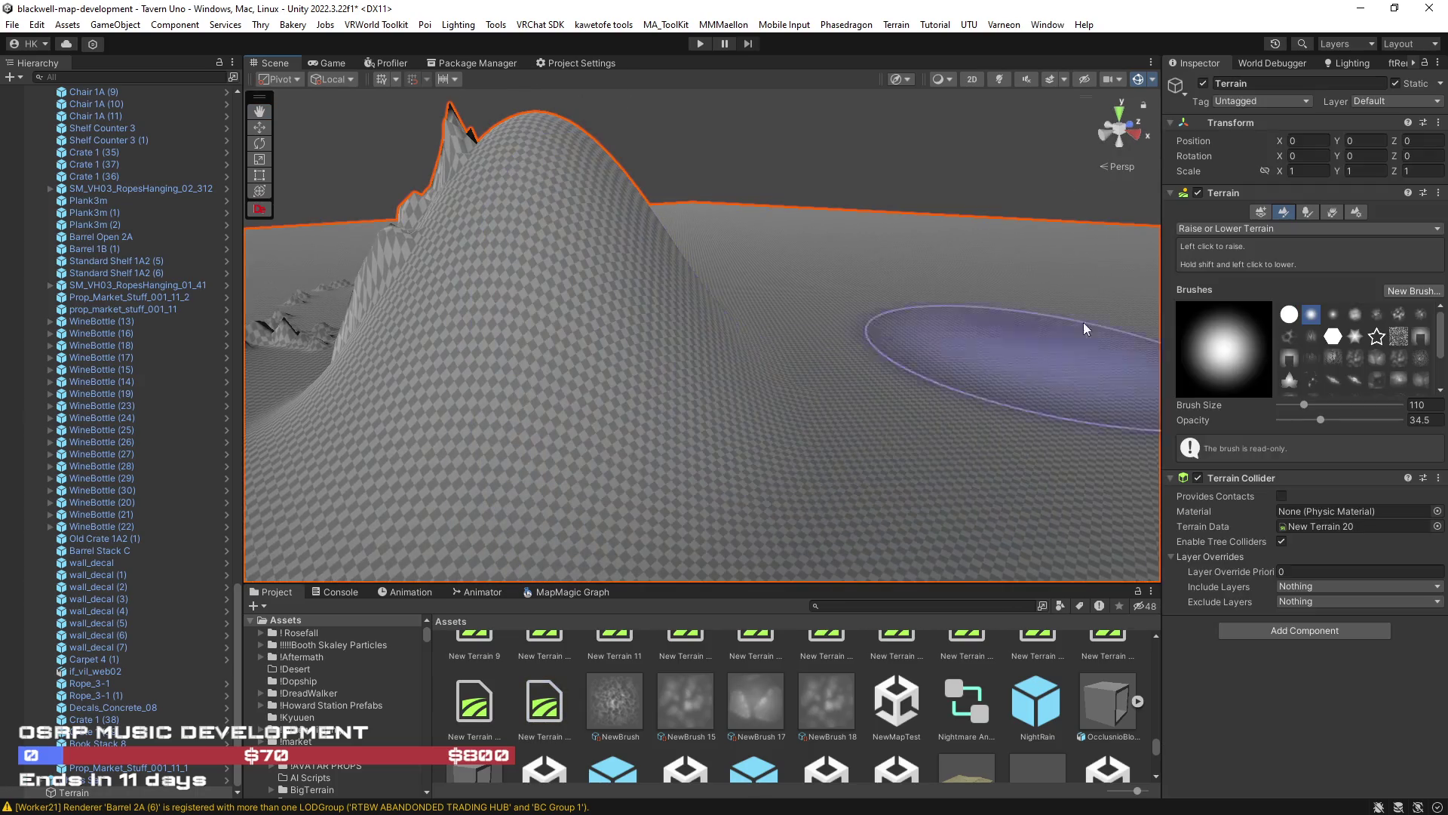
click(1354, 213)
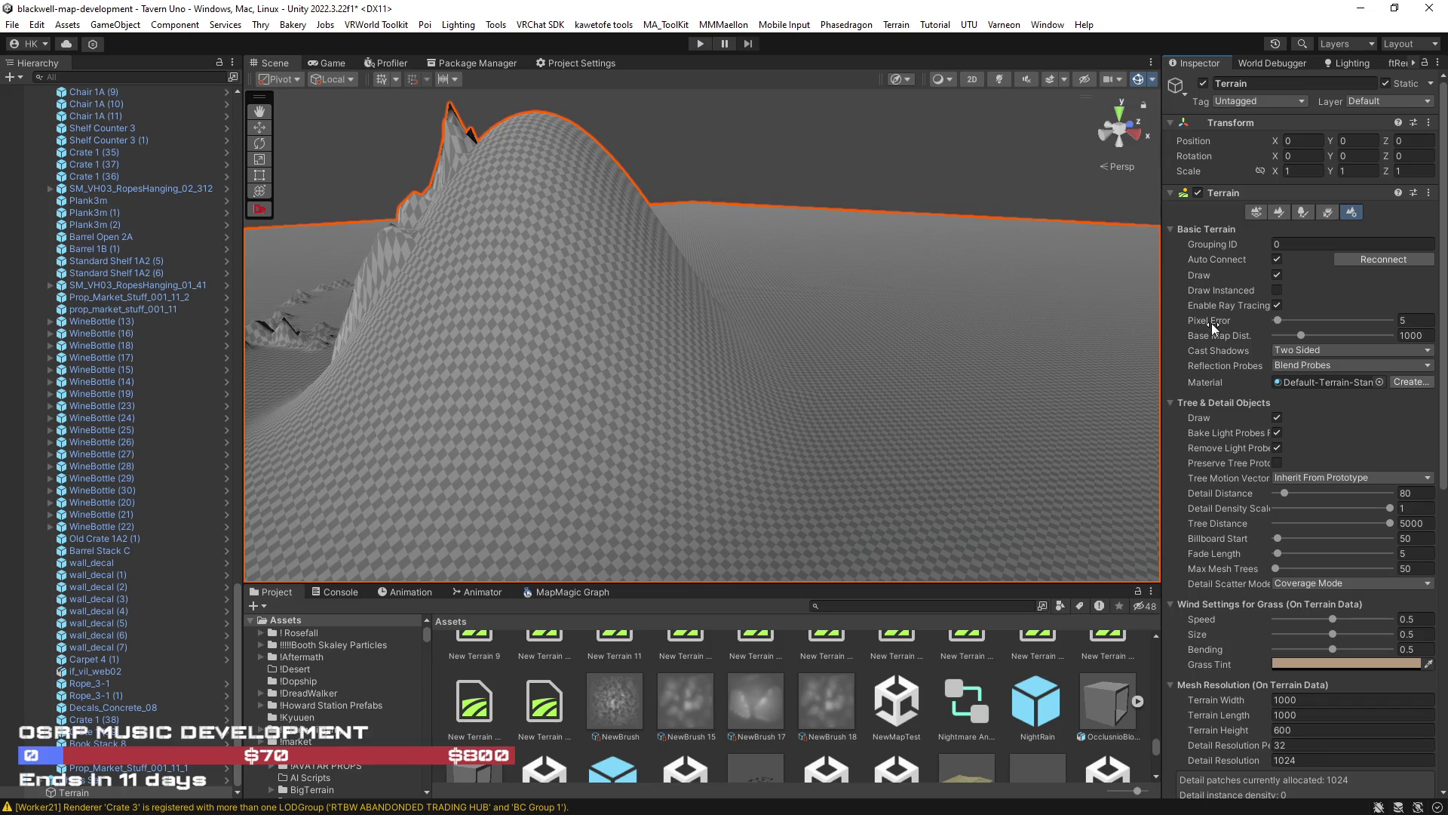
scroll(1312, 472, down, 5)
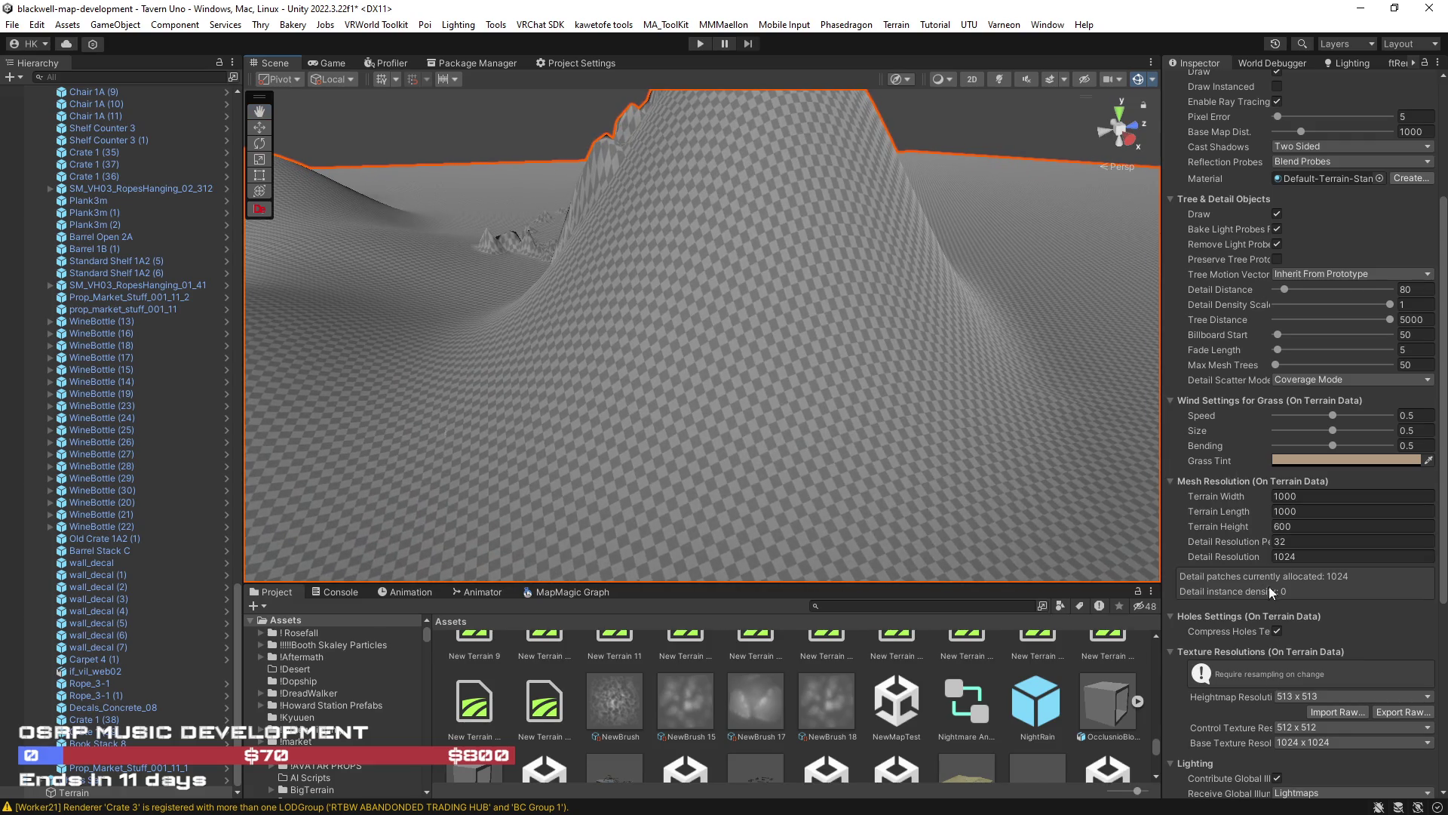
scroll(1300, 714, down, 4)
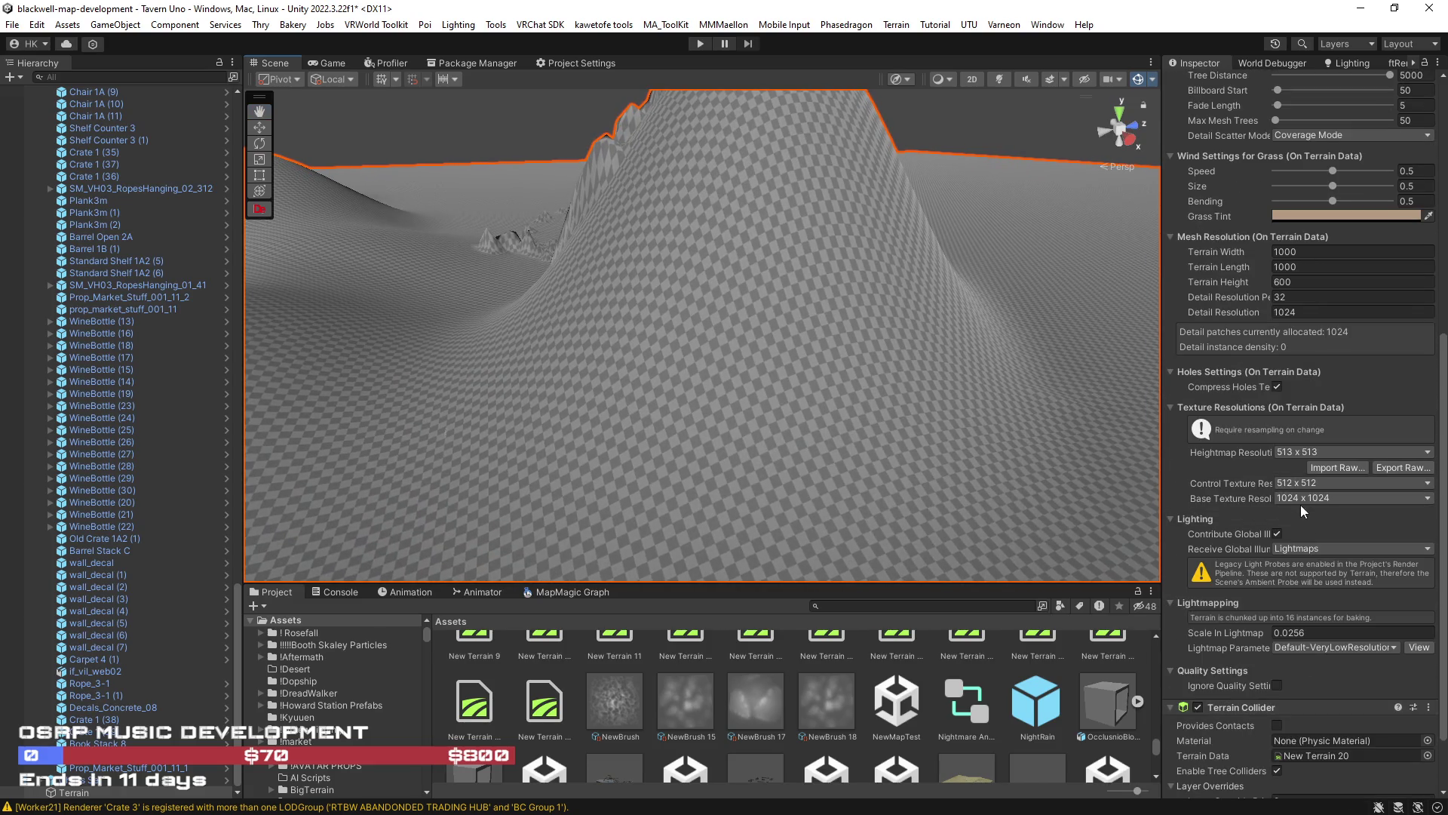
mouse_move(1071, 438)
mouse_down()
mouse_move(717, 381)
mouse_move(850, 340)
mouse_move(870, 377)
mouse_move(695, 381)
mouse_move(656, 397)
mouse_move(970, 395)
mouse_move(1016, 454)
mouse_move(976, 382)
mouse_move(788, 349)
mouse_move(759, 382)
mouse_move(884, 427)
mouse_move(898, 301)
mouse_move(848, 197)
mouse_move(1083, 311)
mouse_move(1290, 322)
mouse_up()
Switch the Scene view draw mode to Wireframe
scroll(1305, 315, up, 6)
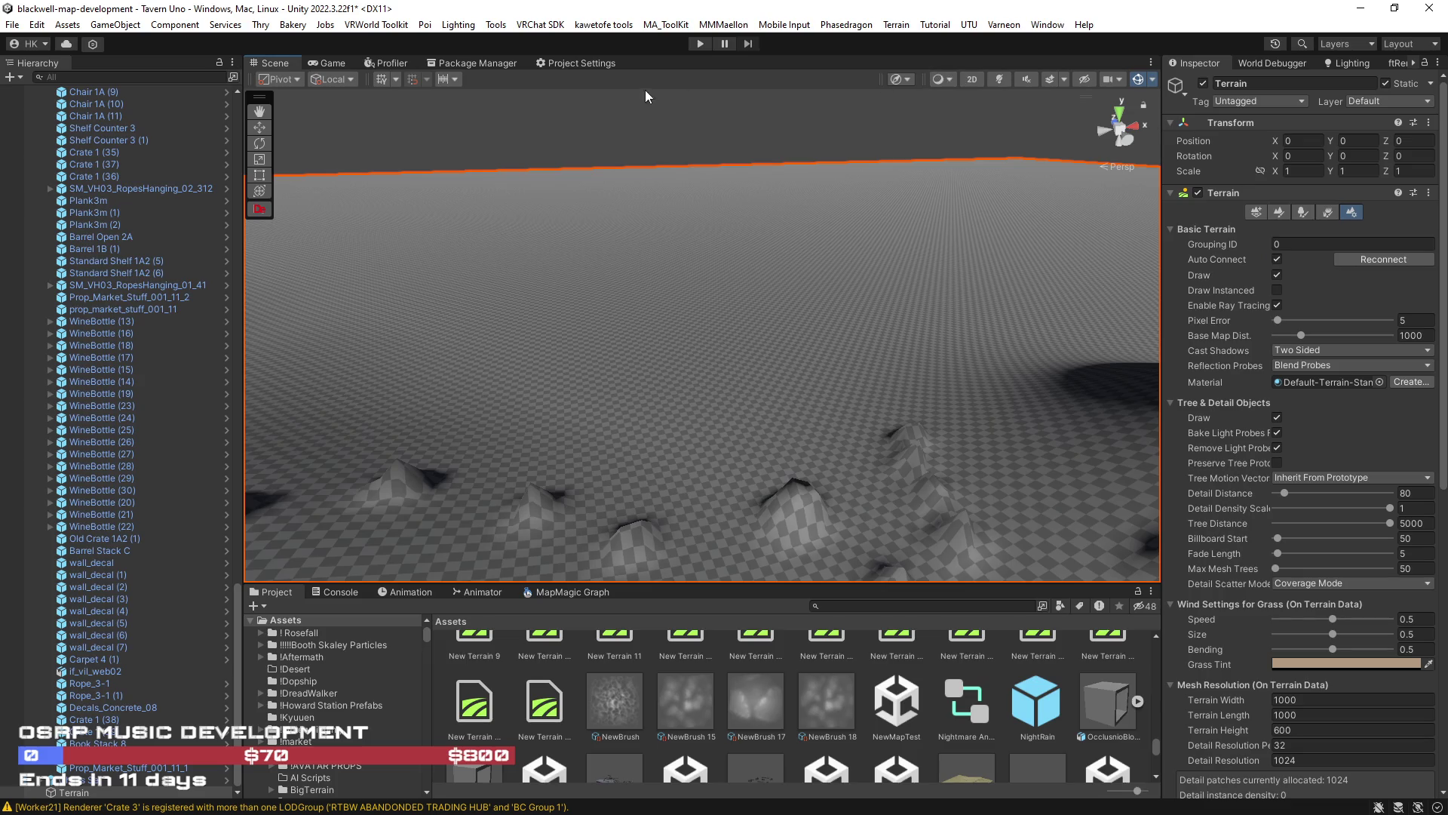
click(1065, 79)
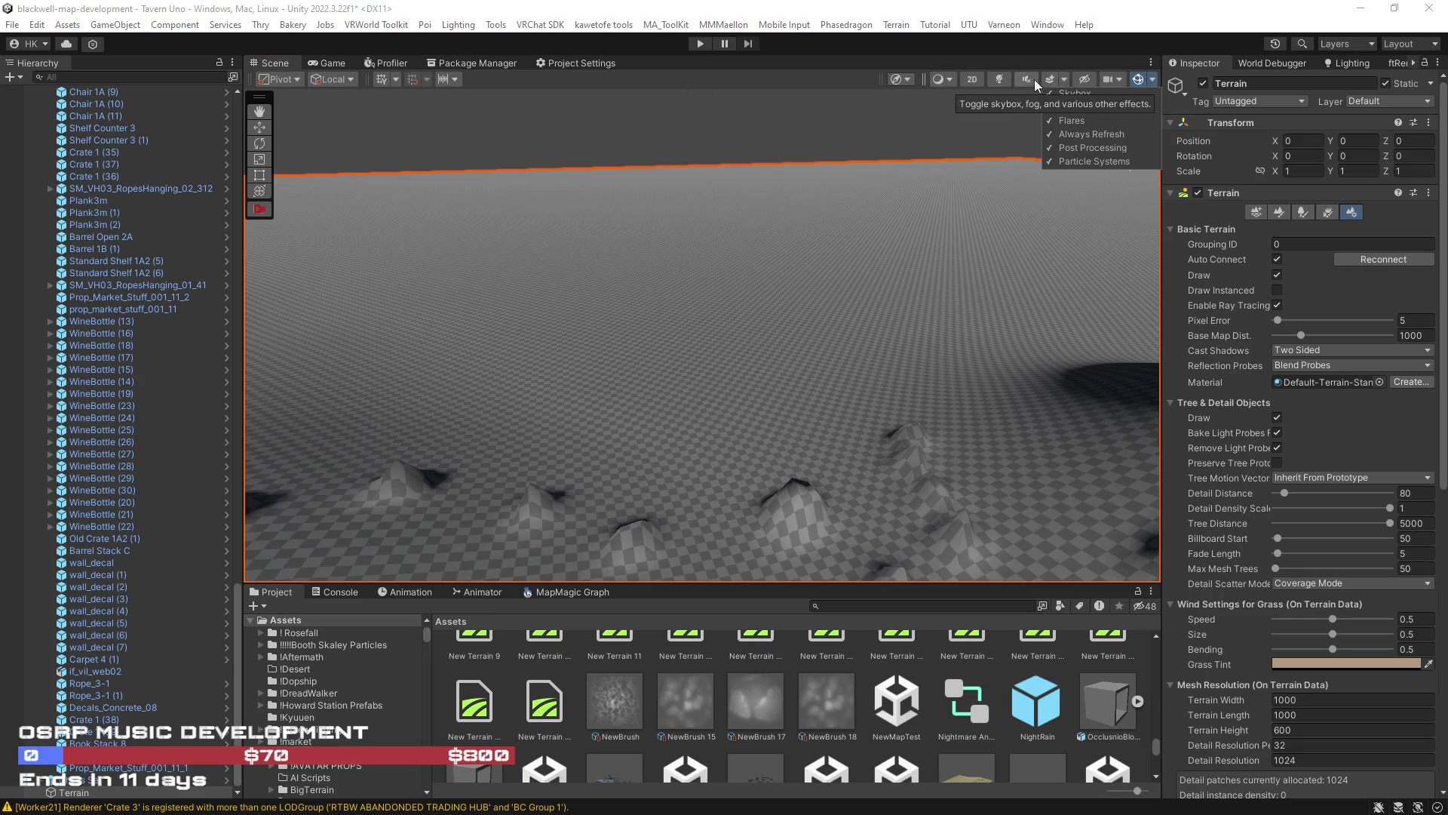
click(1127, 80)
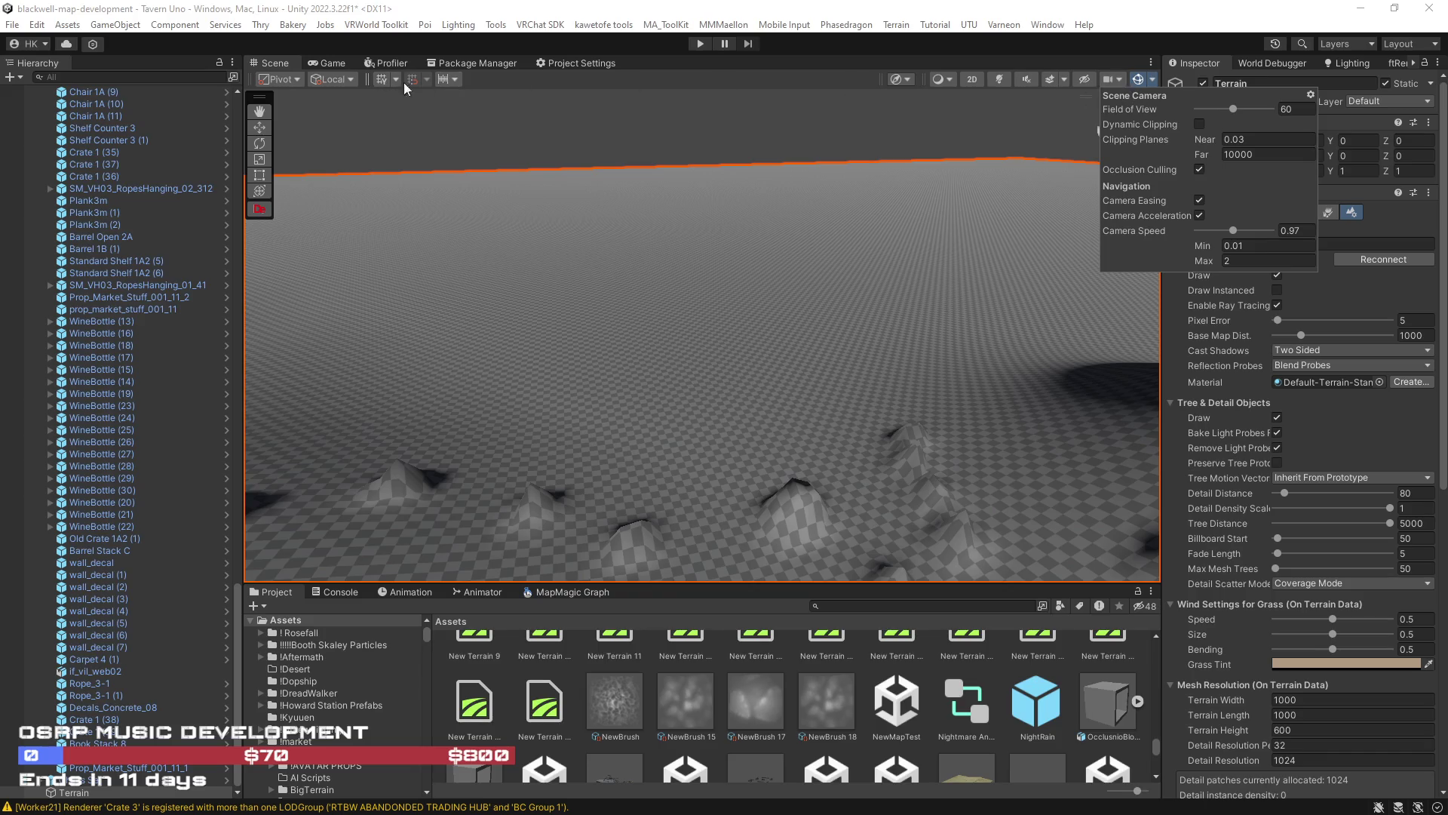
click(948, 80)
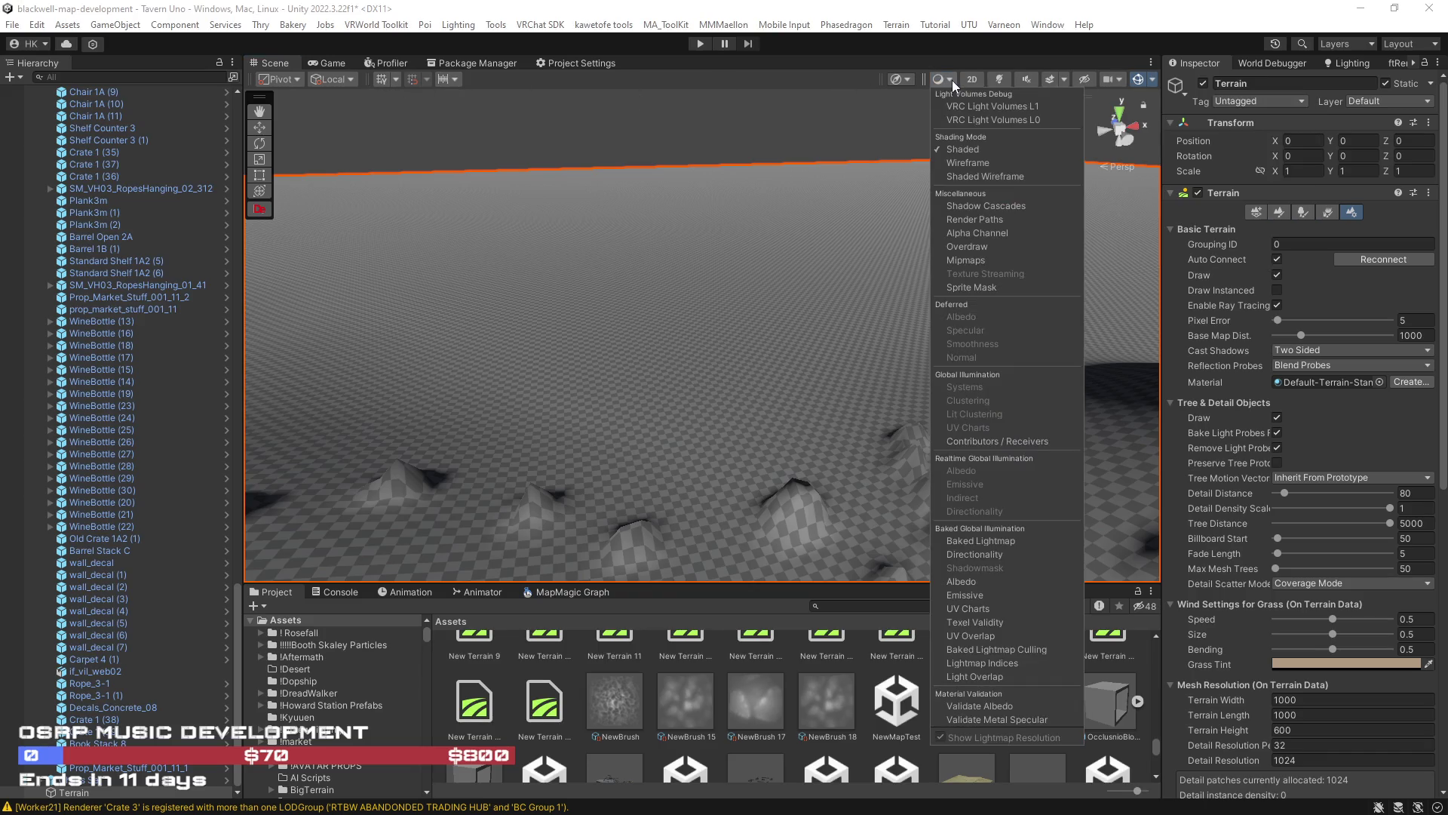
click(902, 80)
Set the terrain's Pixel Error to 39 and look over the denser wireframe mesh
drag(942, 107, 874, 423)
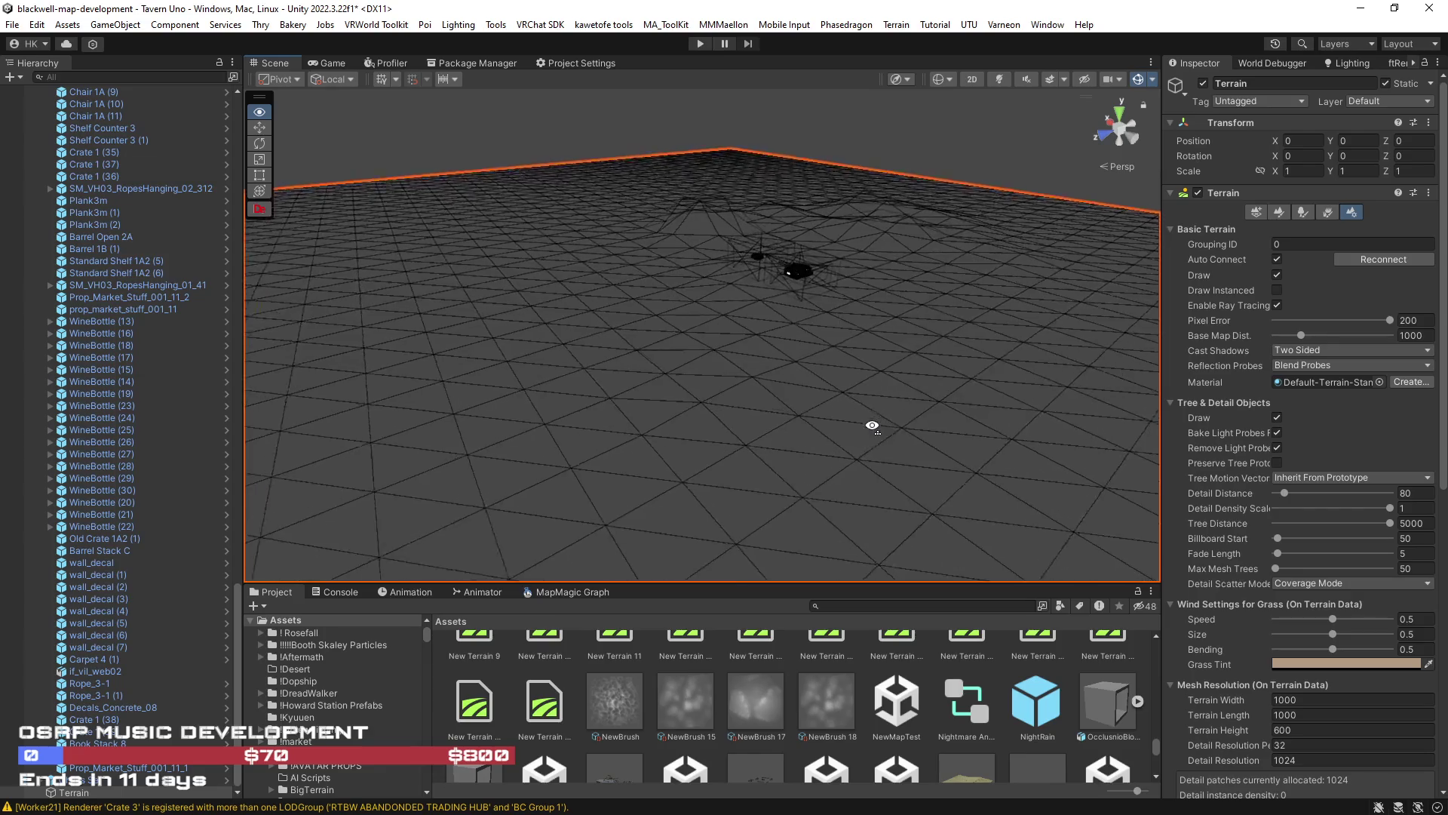
drag(1376, 324, 1295, 323)
drag(1291, 322, 1299, 322)
mouse_move(817, 423)
mouse_down()
mouse_move(704, 433)
mouse_move(785, 346)
mouse_move(817, 336)
mouse_move(810, 364)
mouse_move(834, 314)
mouse_move(864, 312)
mouse_up()
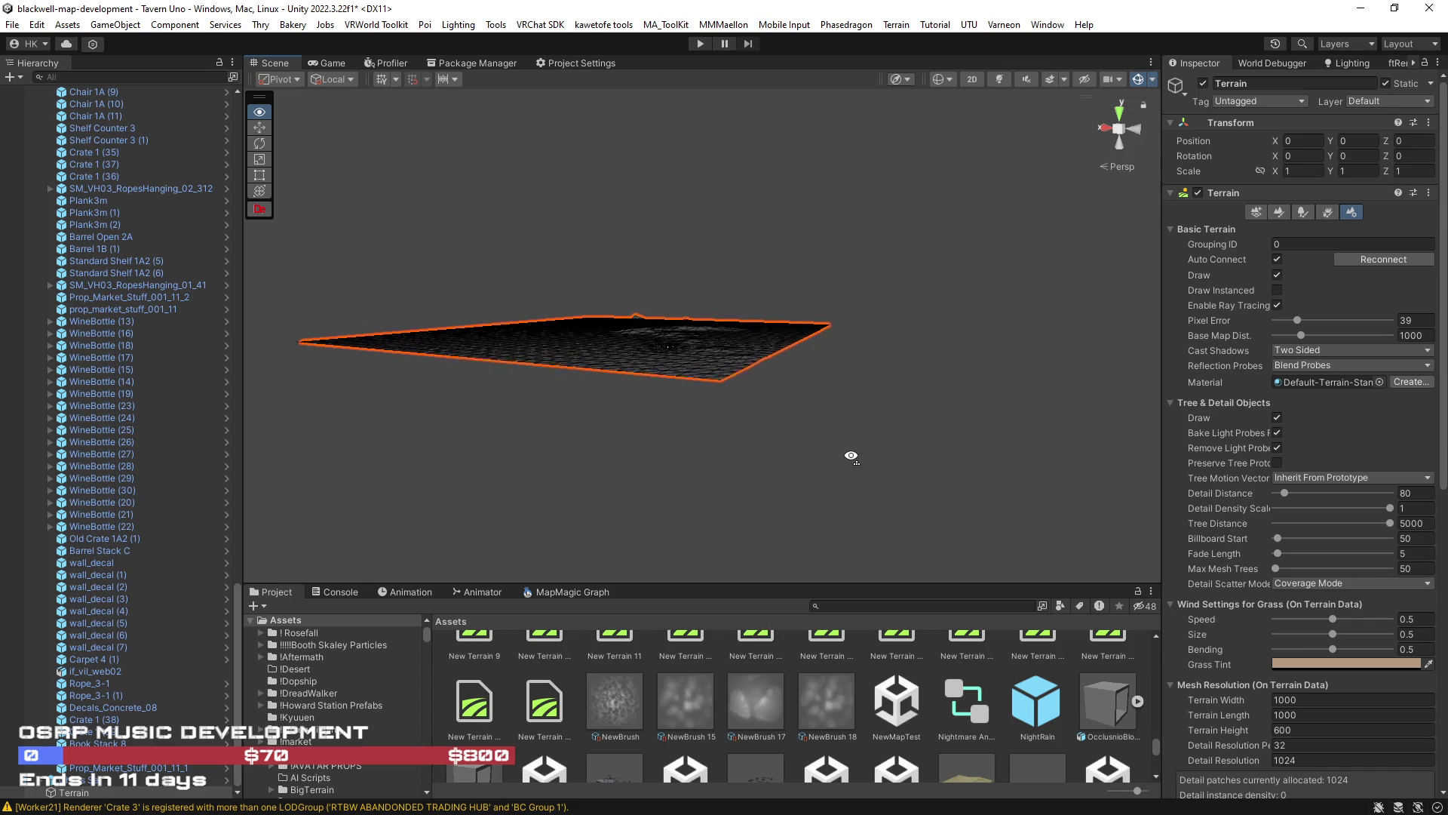
drag(855, 386, 908, 393)
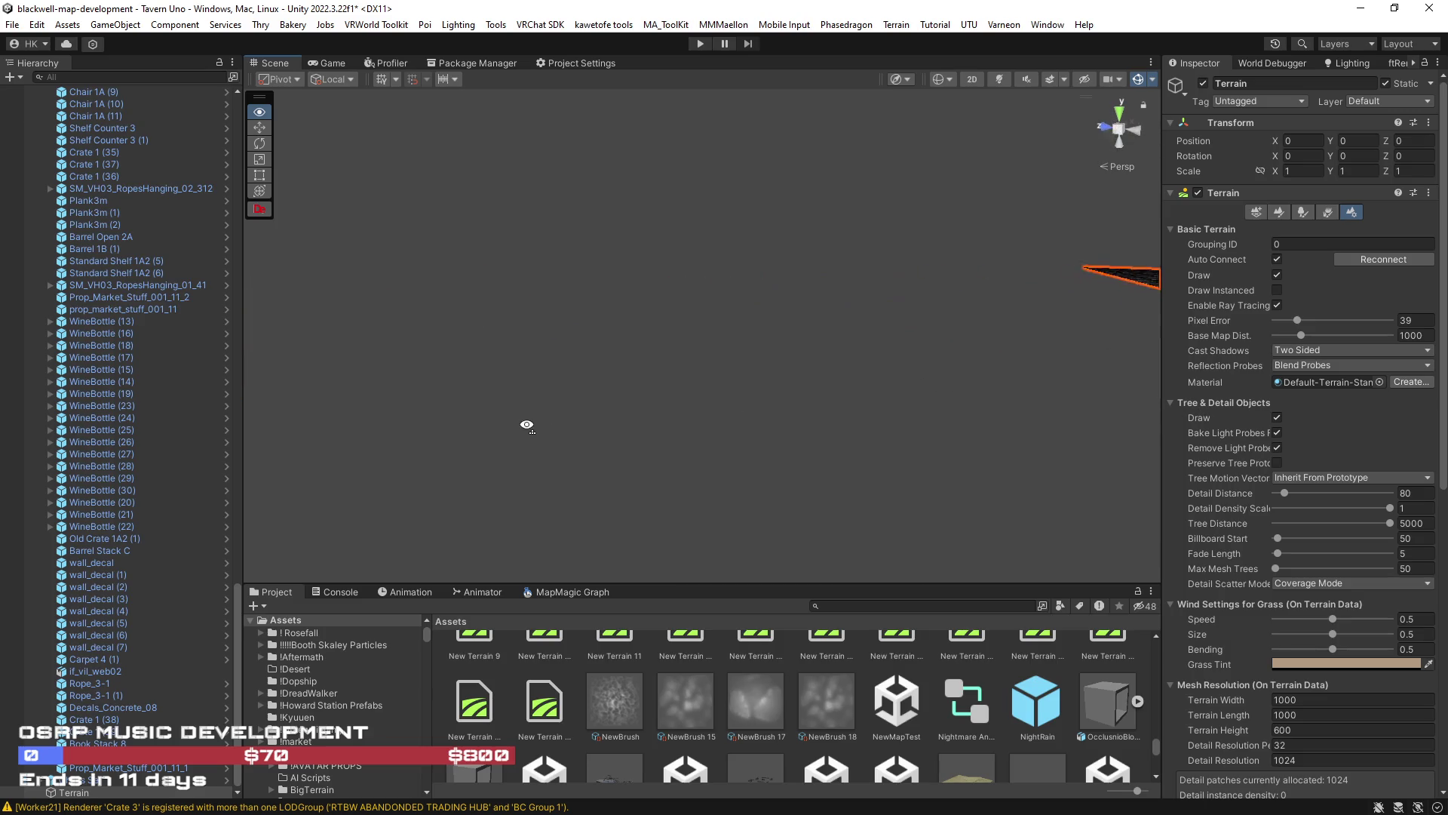
mouse_move(565, 418)
mouse_down()
mouse_move(924, 410)
mouse_move(889, 430)
mouse_move(905, 462)
mouse_move(746, 498)
mouse_move(895, 498)
mouse_move(656, 485)
mouse_move(898, 456)
mouse_move(750, 442)
mouse_move(1367, 454)
mouse_up()
mouse_move(920, 393)
alt+mouse_down()
mouse_move(601, 345)
mouse_move(817, 343)
mouse_move(834, 377)
alt+mouse_up()
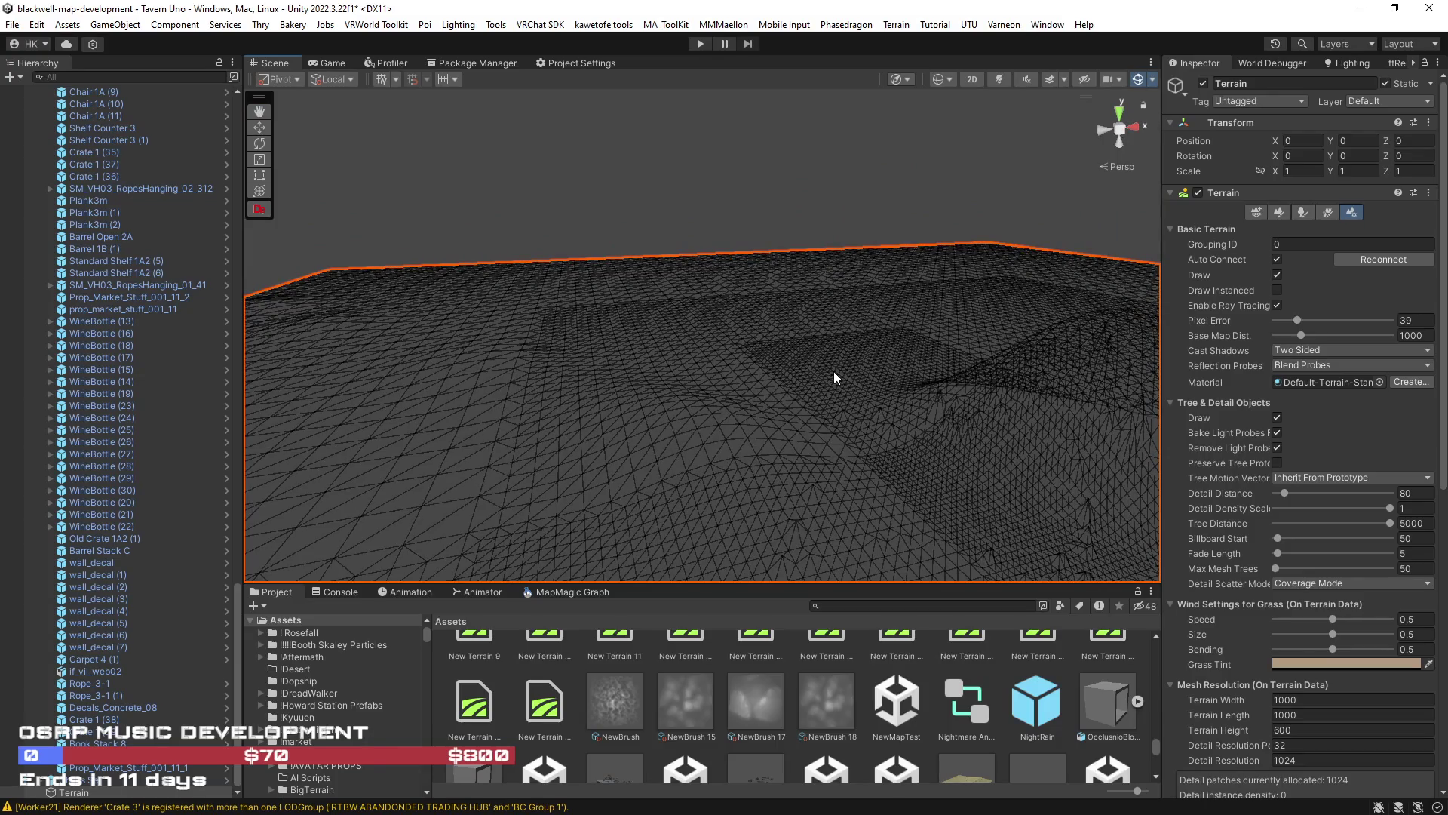
alt+drag(901, 460, 895, 455)
Find the New Terrain 20 data asset, then frame the view on the RTBW Tavern
scroll(1290, 715, down, 5)
scroll(1289, 715, down, 8)
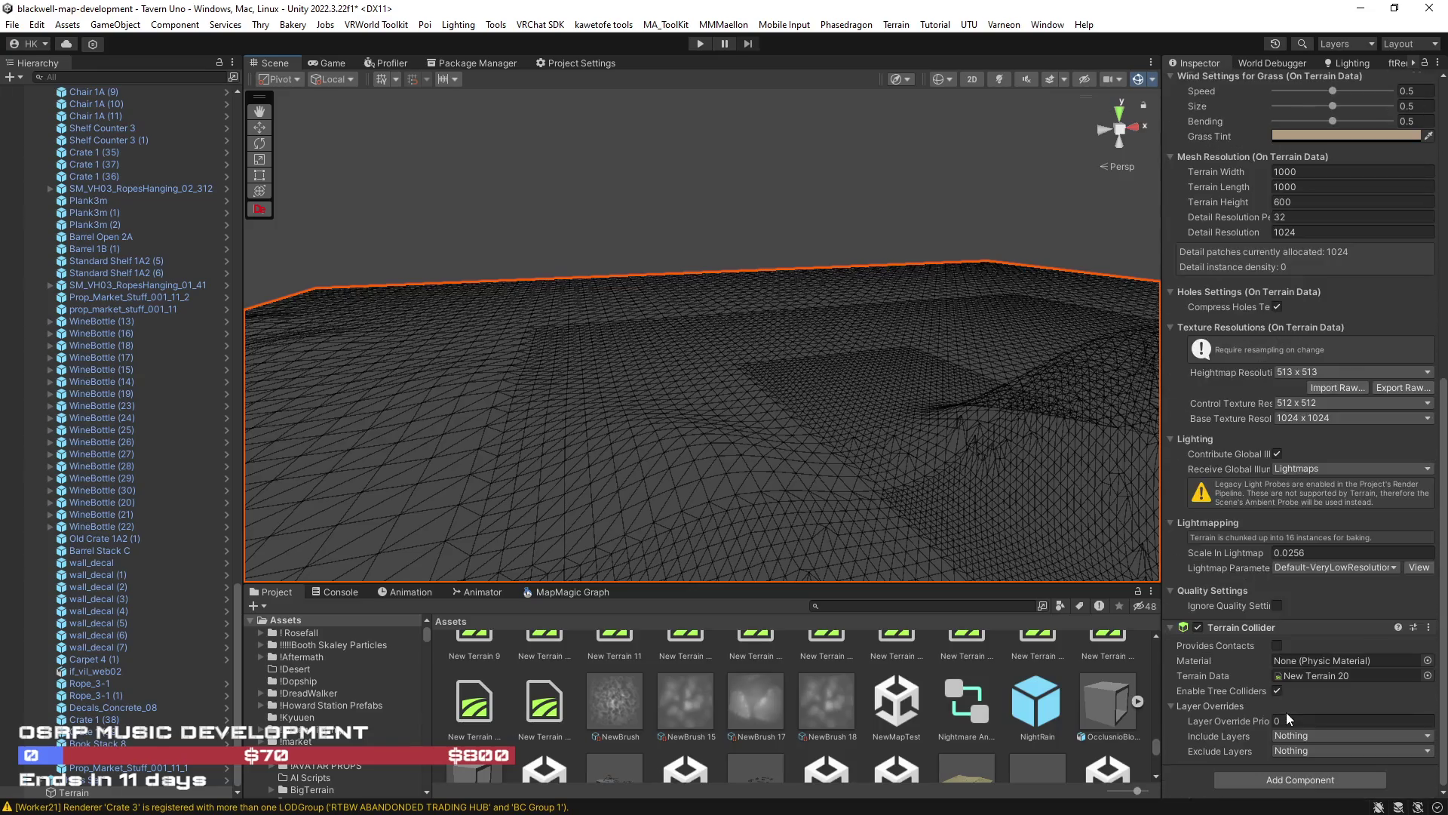
click(1305, 675)
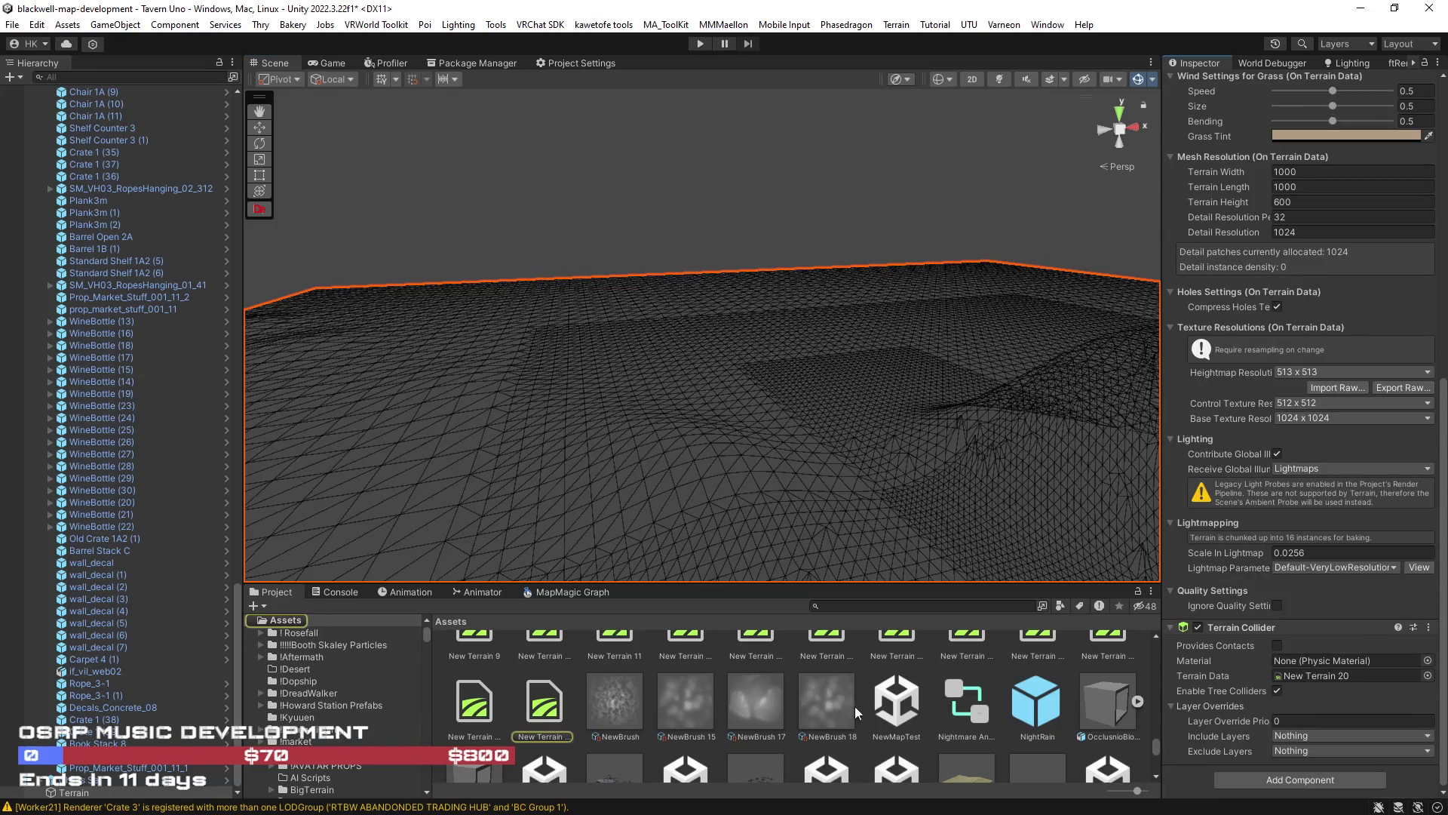
click(530, 707)
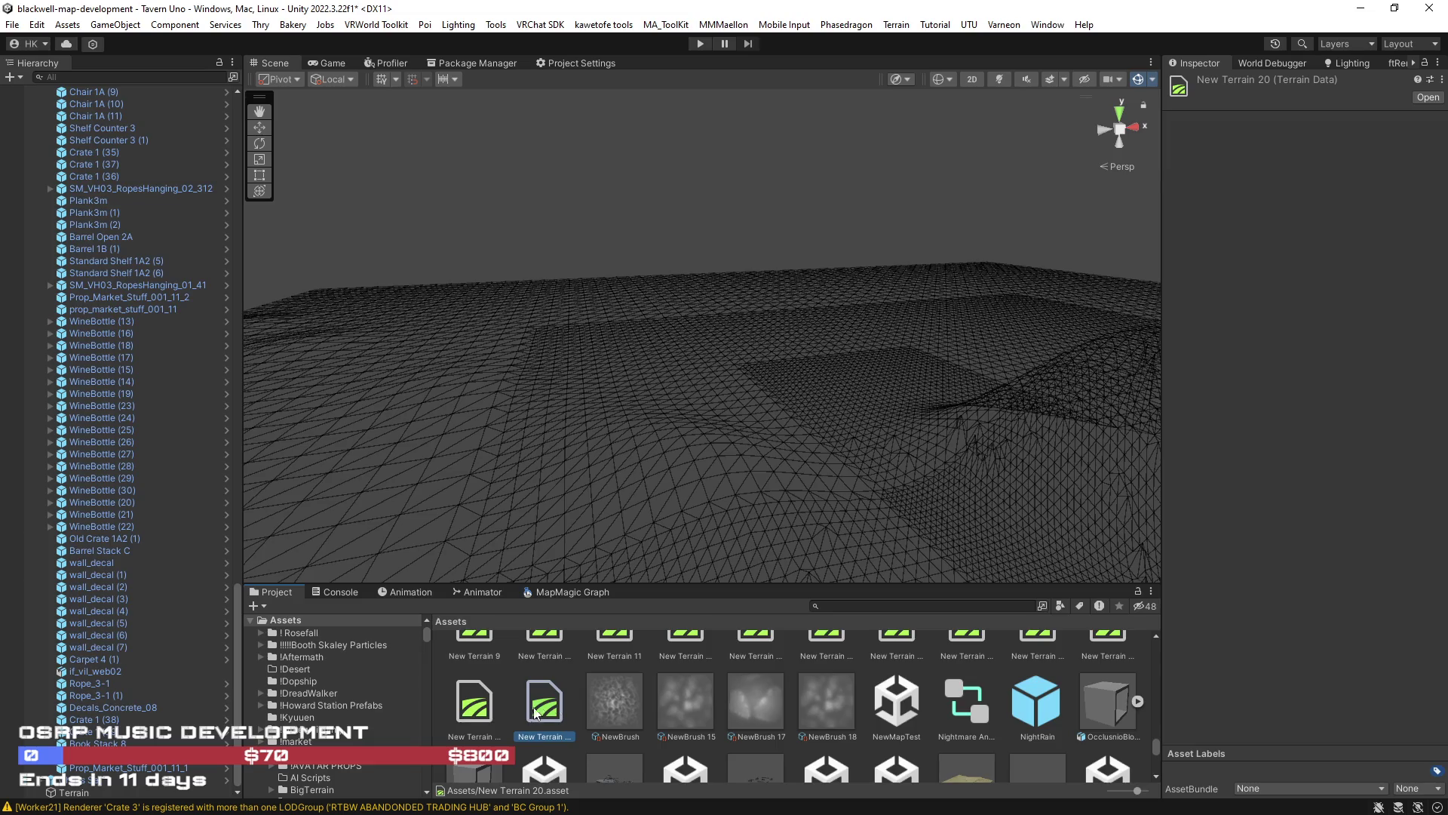
alt+drag(805, 446, 802, 446)
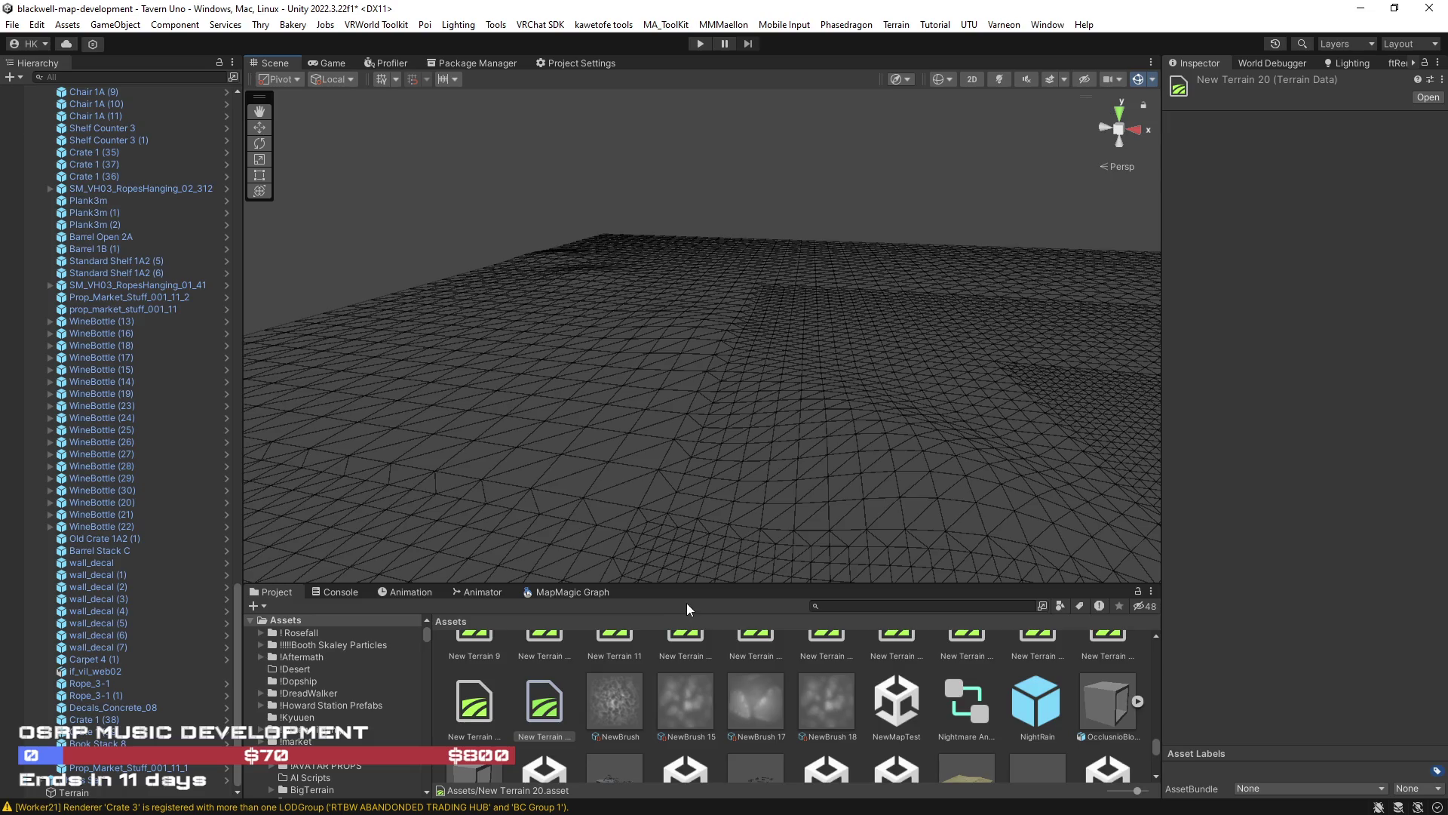
mouse_move(739, 520)
alt+mouse_down()
mouse_move(753, 501)
mouse_move(969, 517)
mouse_move(976, 450)
mouse_move(1145, 510)
mouse_move(1174, 491)
mouse_move(1176, 464)
alt+mouse_up()
key(f)
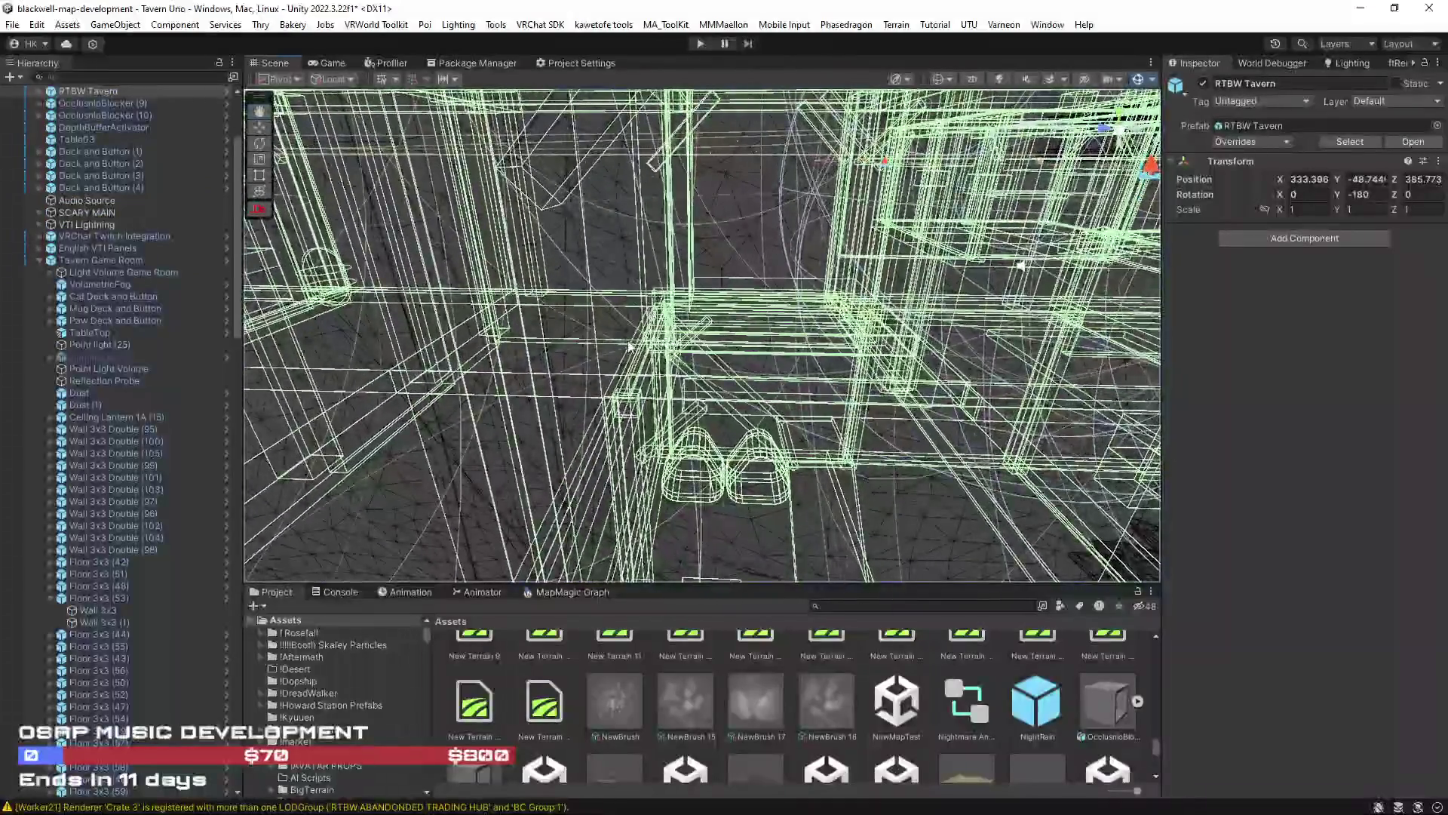
Select SM_Canvas_01_LOD0, frame it, and locate its mesh asset in the project
click(766, 365)
key(f)
alt+drag(292, 394, 950, 483)
click(1325, 469)
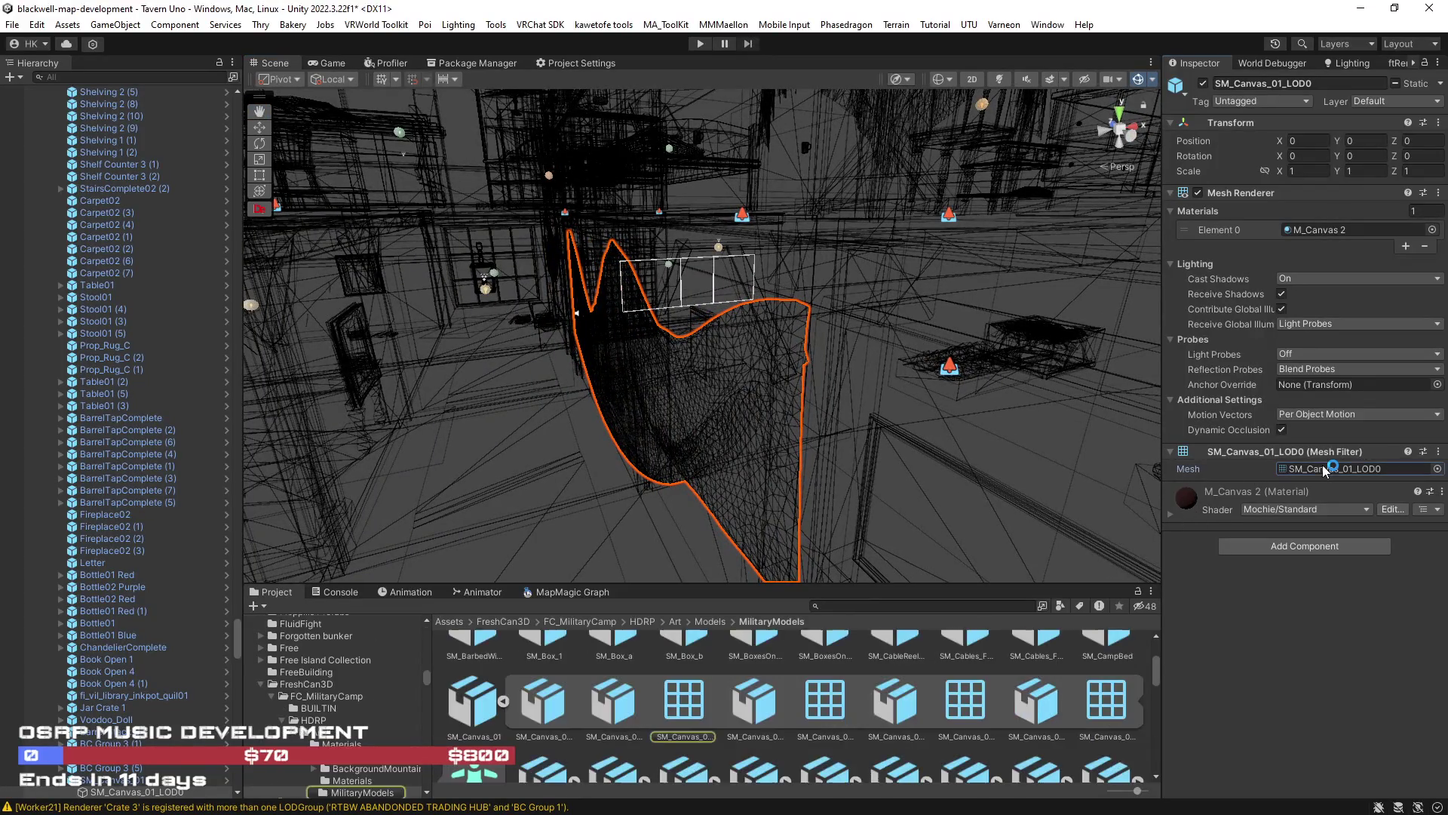
click(673, 707)
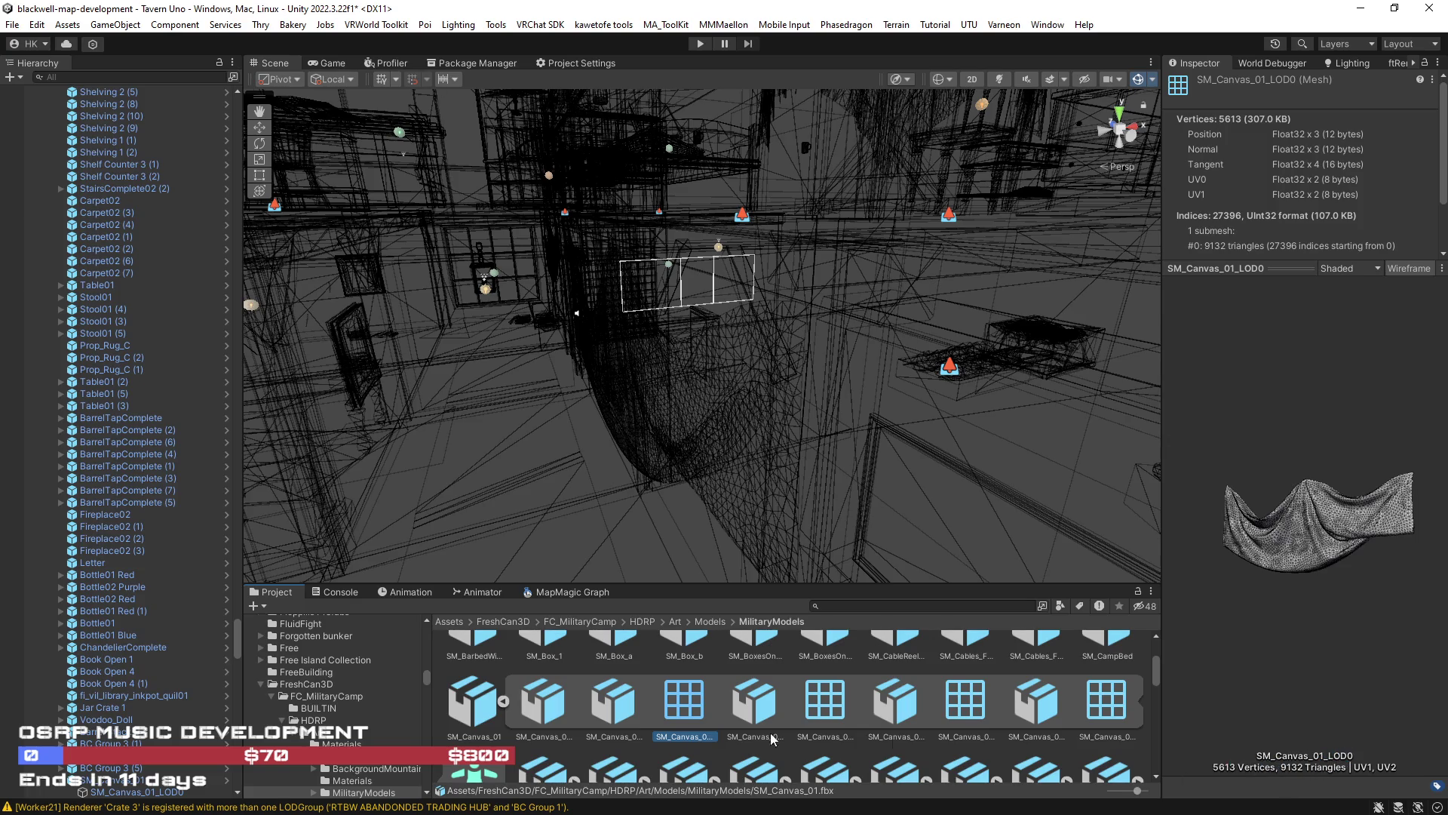
Open the SM_Canvas_01 model's import settings on the Model tab, showing Meshes and Geometry
click(487, 707)
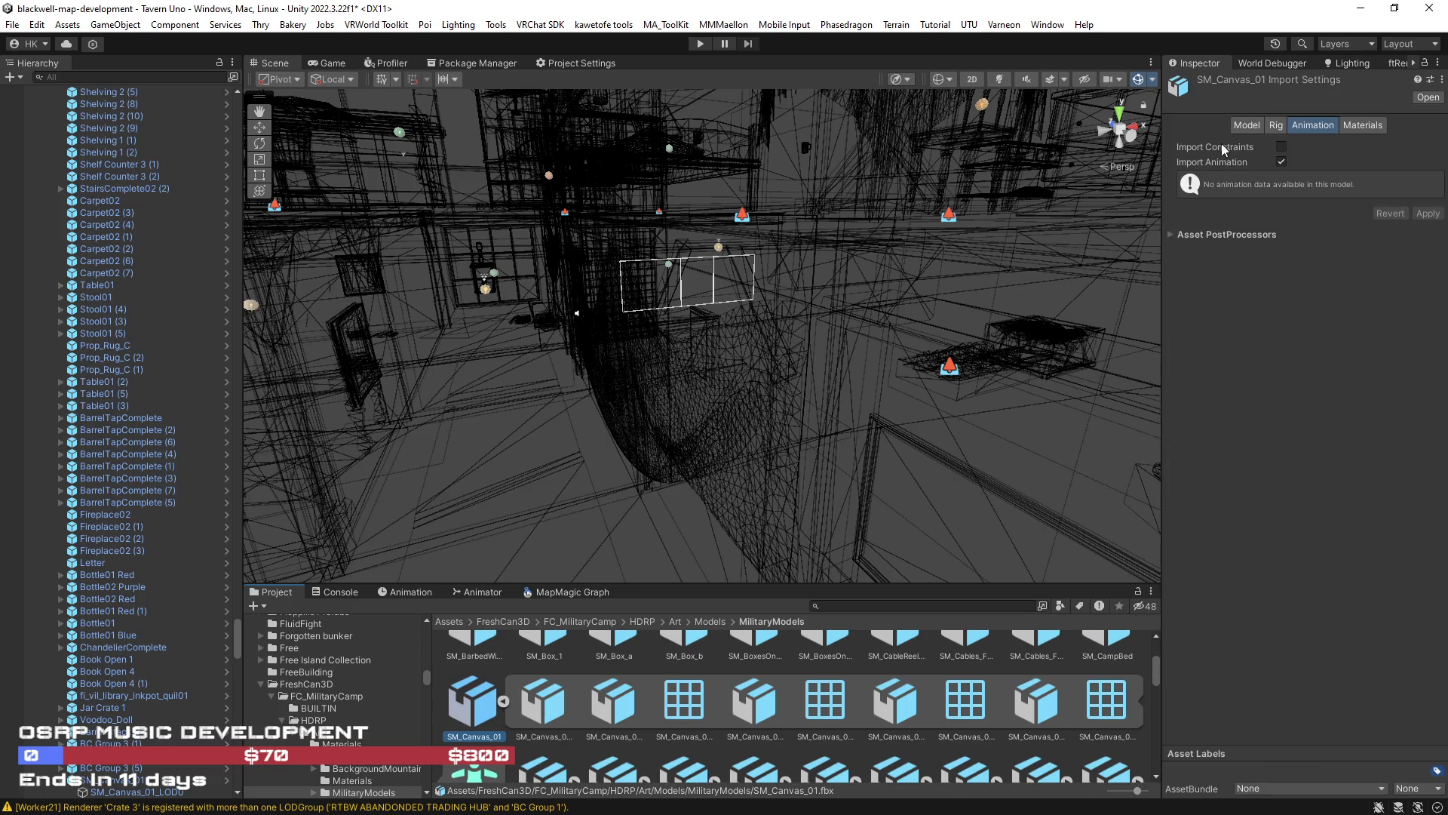
click(1246, 126)
mouse_move(1241, 268)
mouse_down()
mouse_move(1271, 663)
mouse_move(1272, 591)
mouse_up()
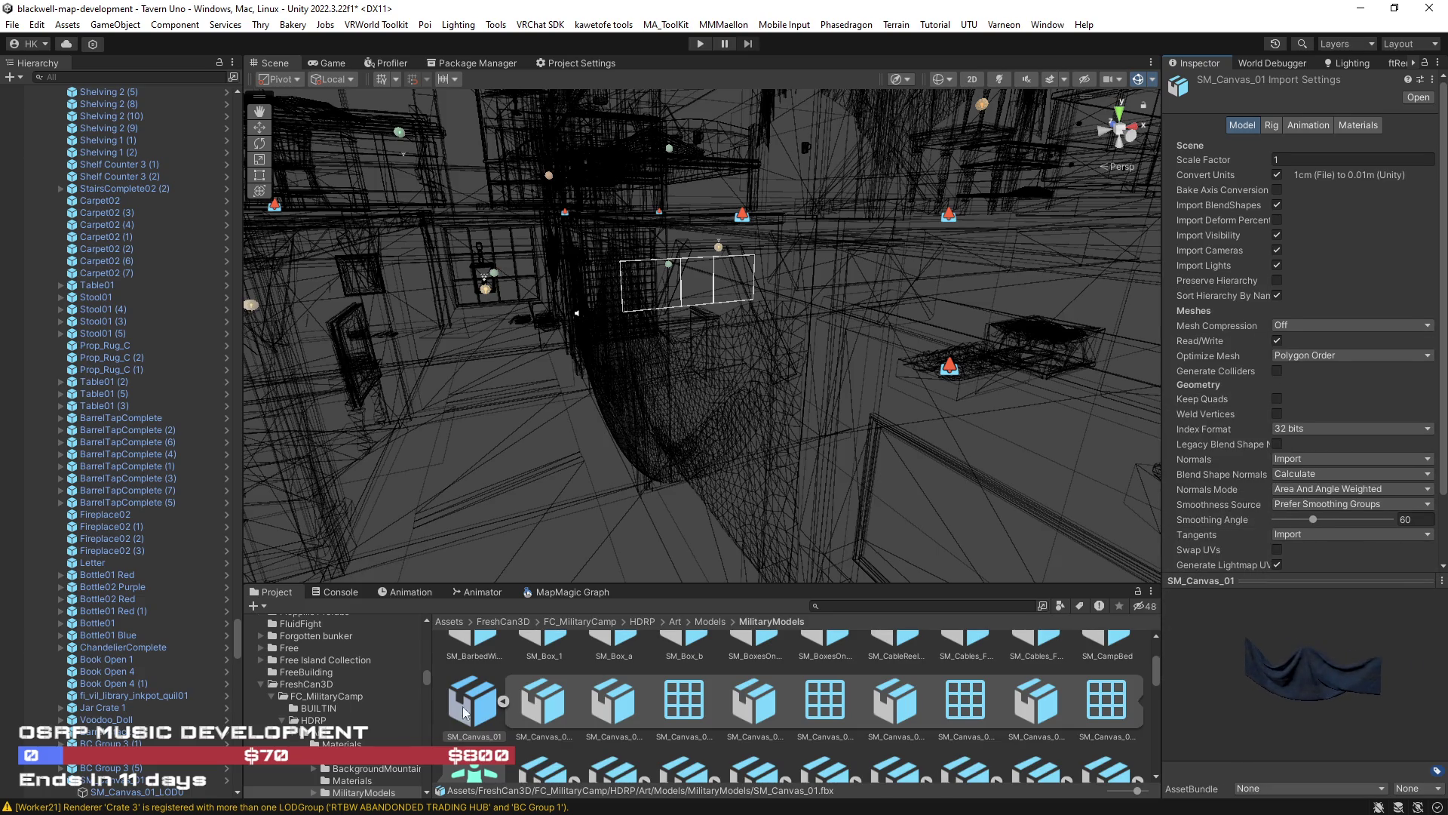
Select the SM_Canvas_01_LOD0 mesh sub-asset to see 5613 vertices and 9132 triangles
click(543, 701)
click(613, 701)
click(715, 713)
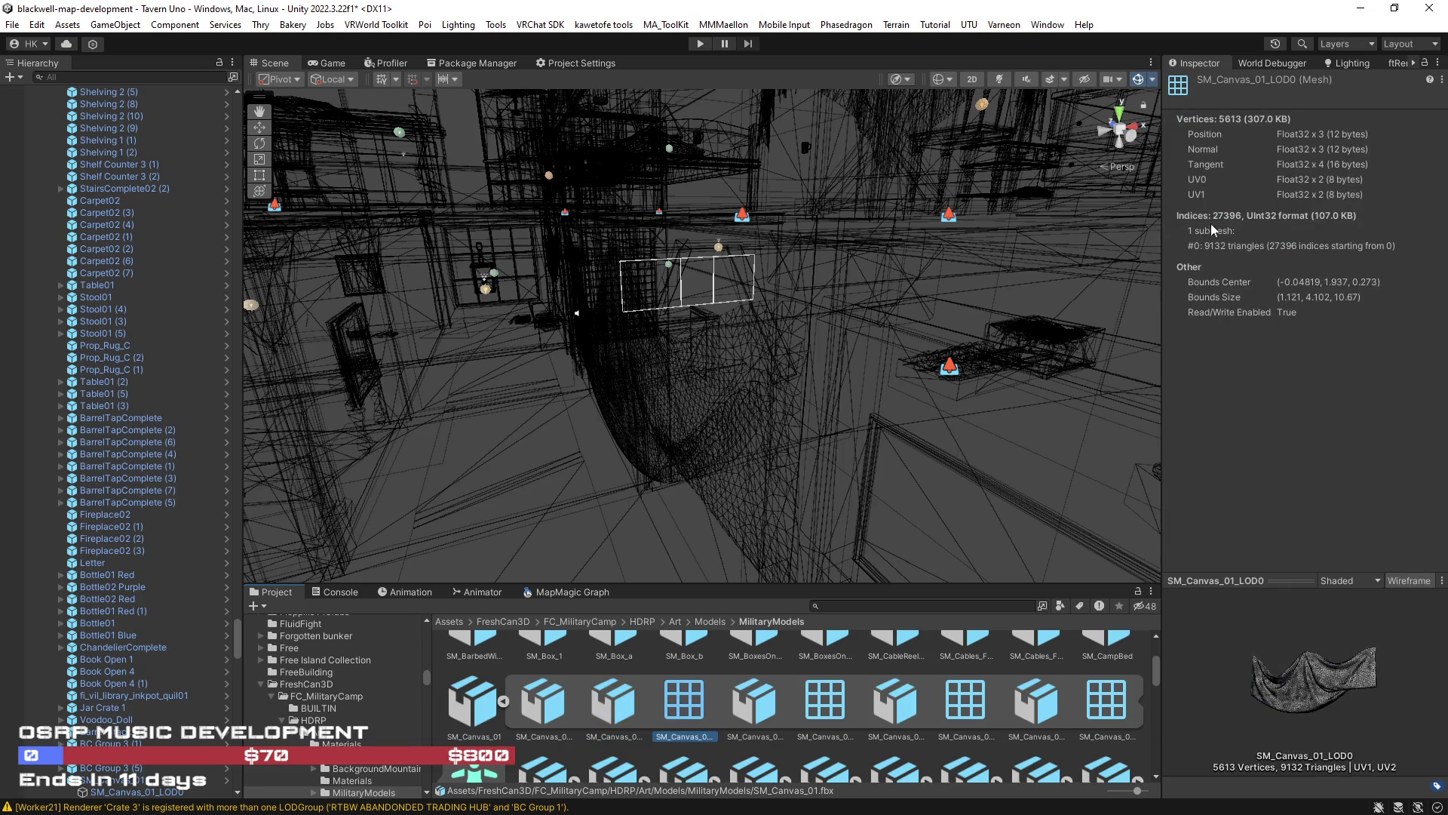
scroll(854, 713, up, 2)
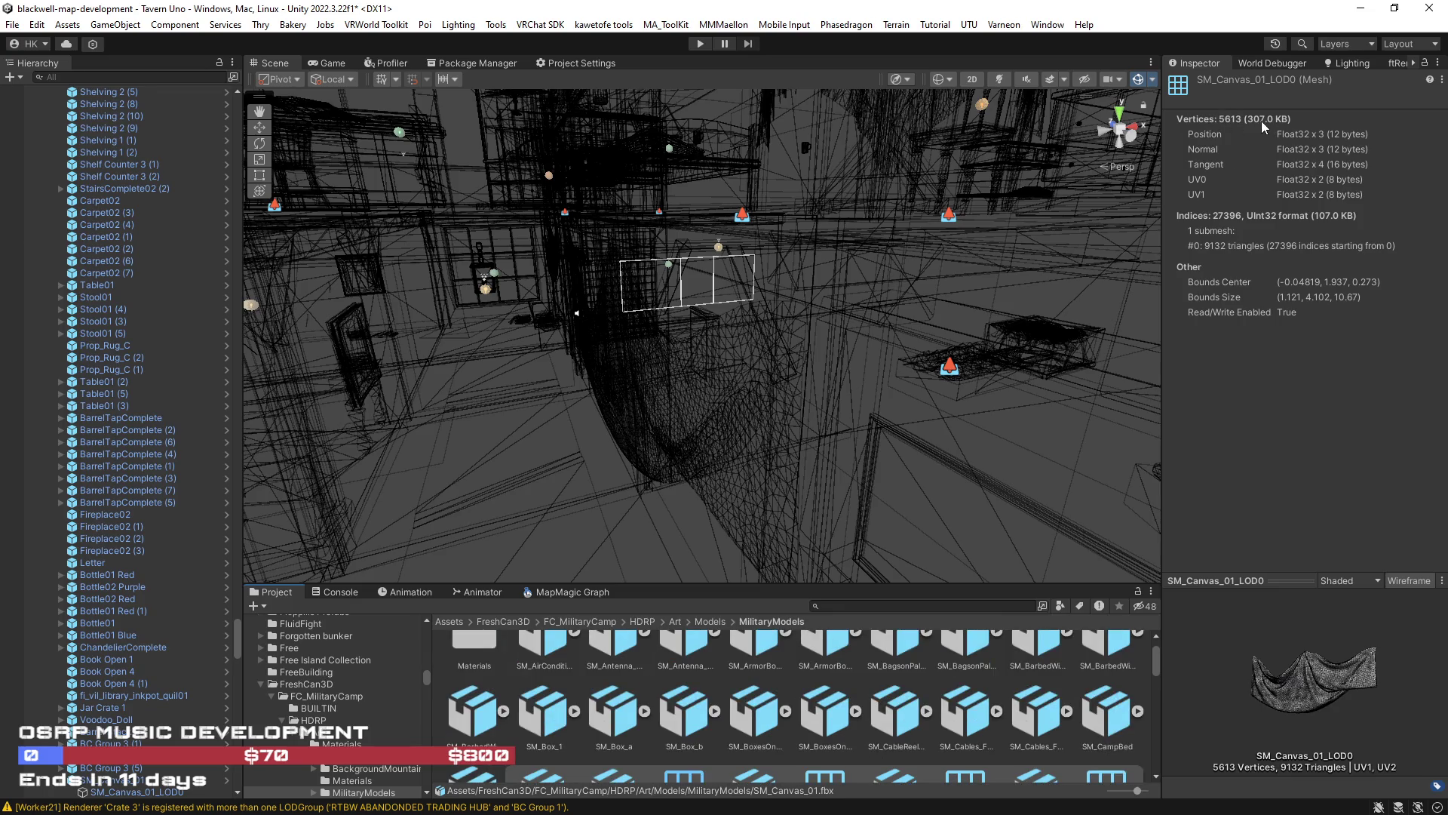
scroll(874, 733, down, 2)
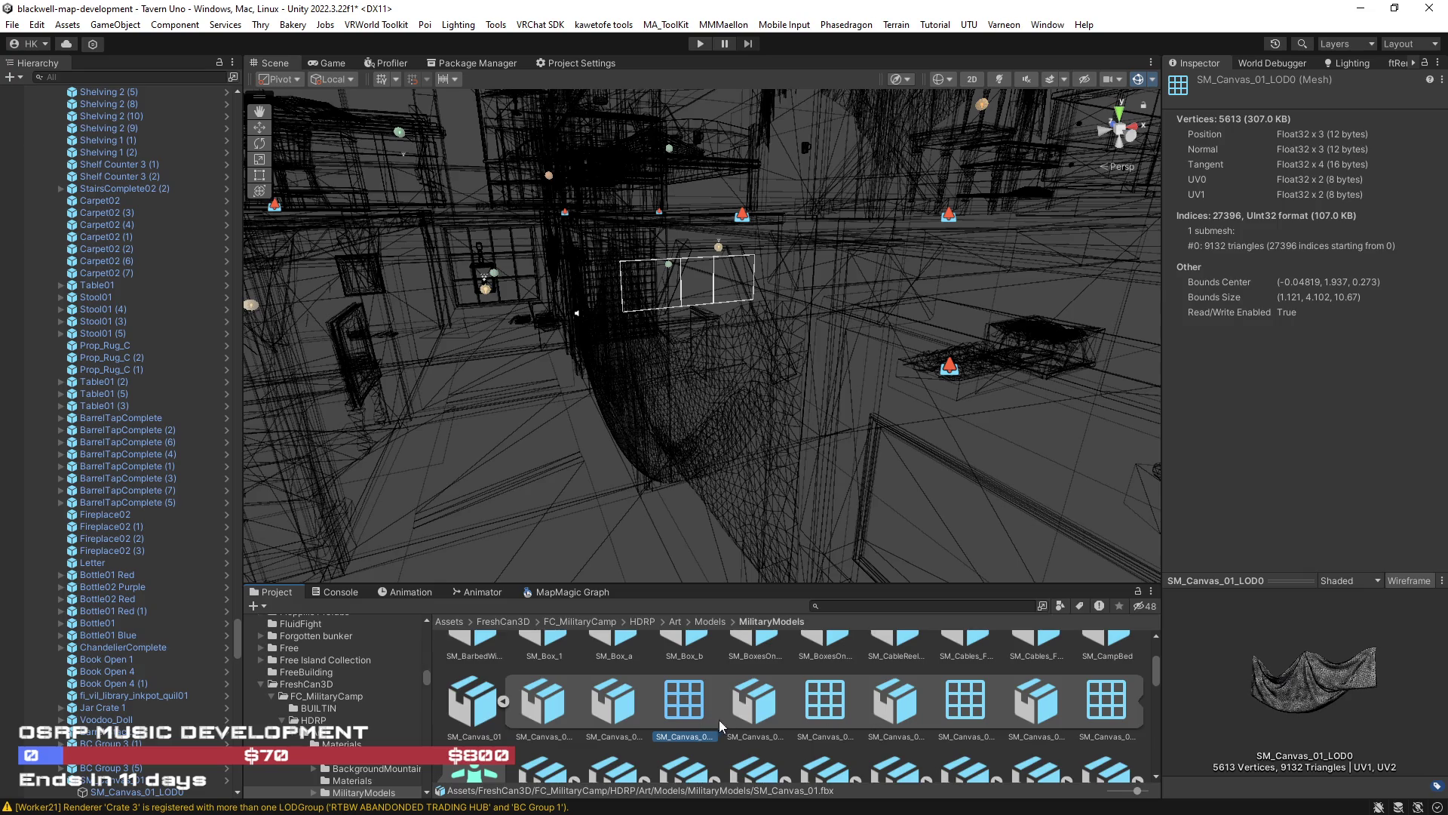
Return to the SM_Canvas_01 import settings and fly the view past the canvas
click(487, 712)
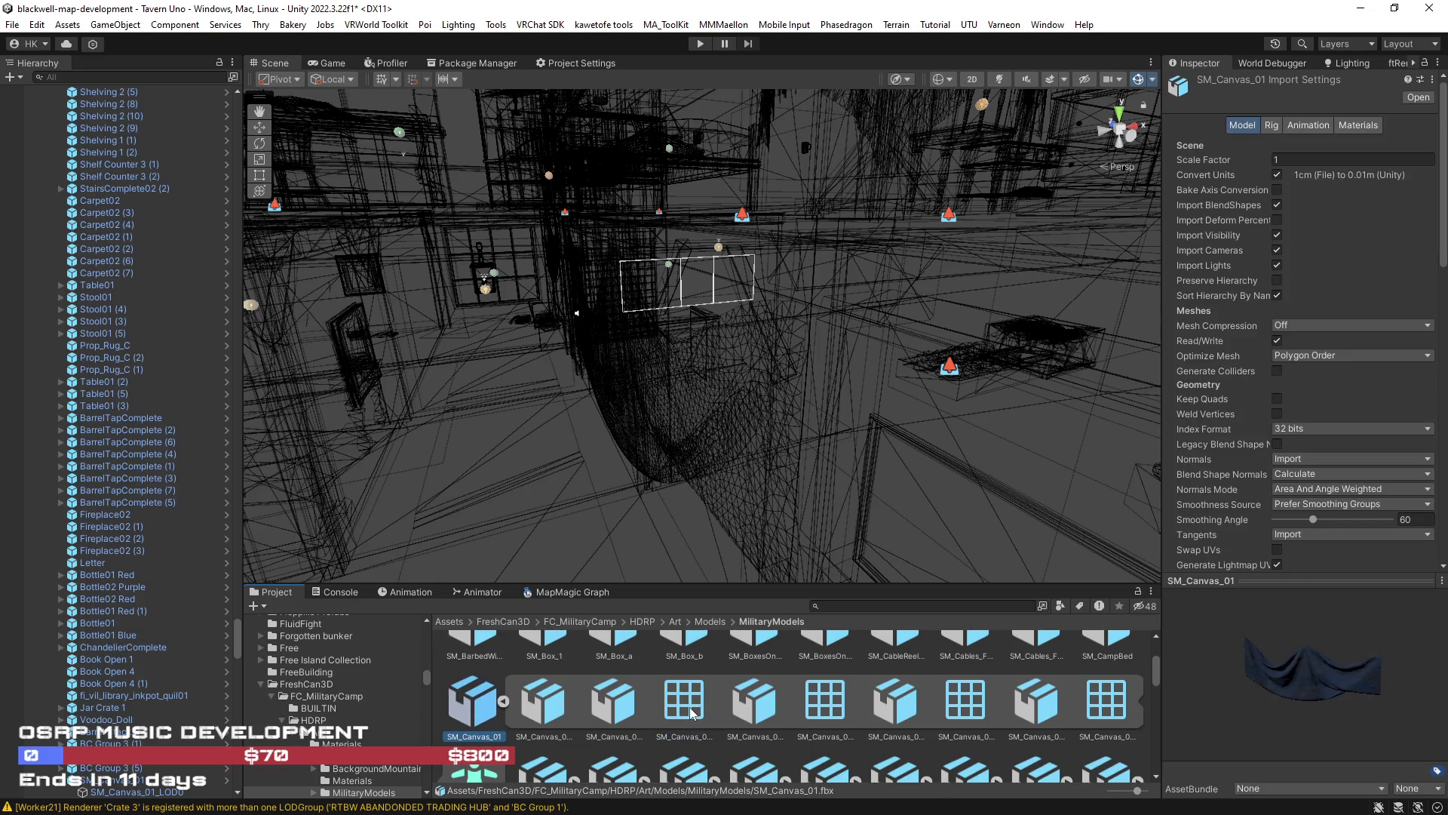
scroll(1250, 543, down, 5)
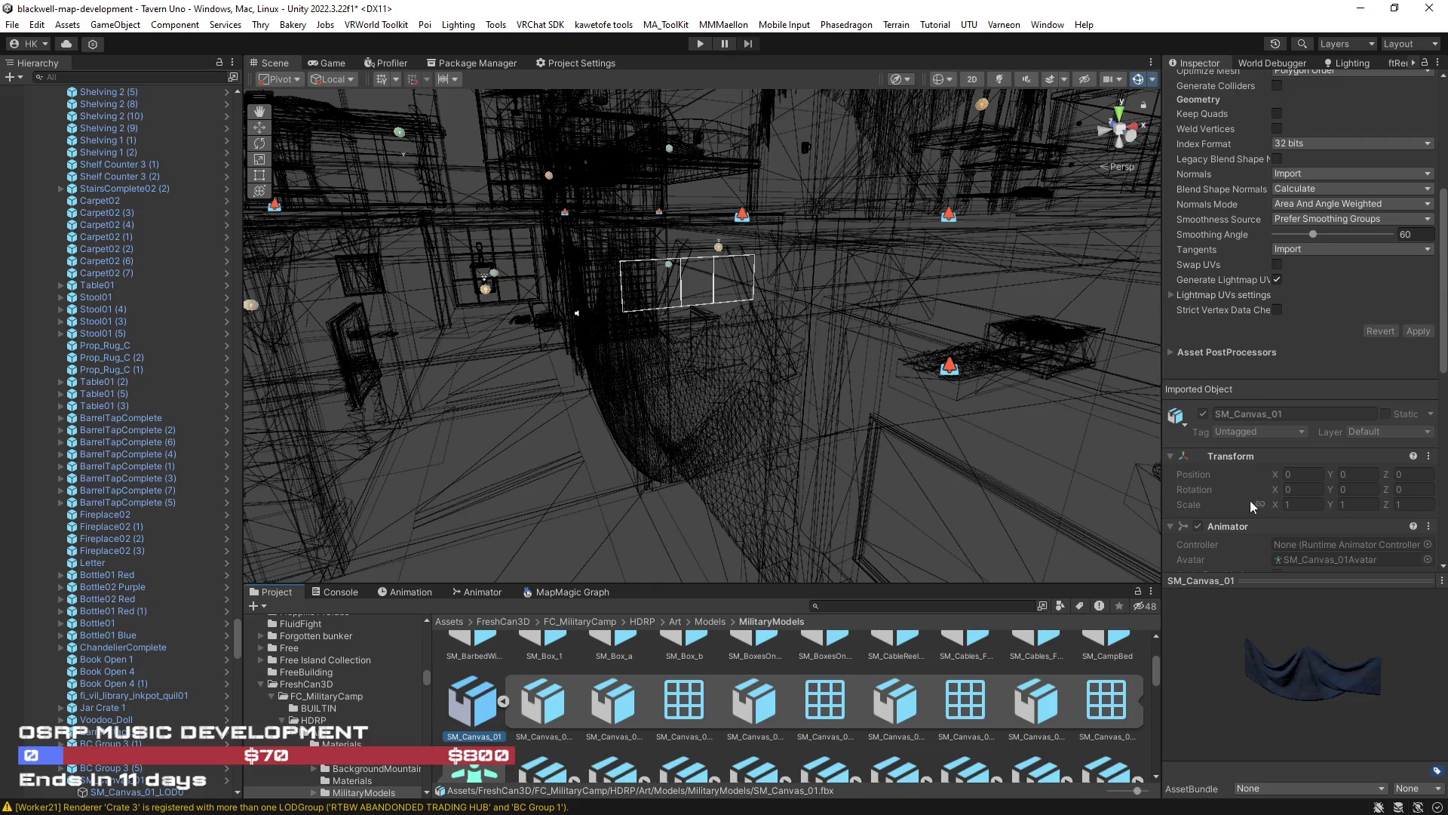
key(w)
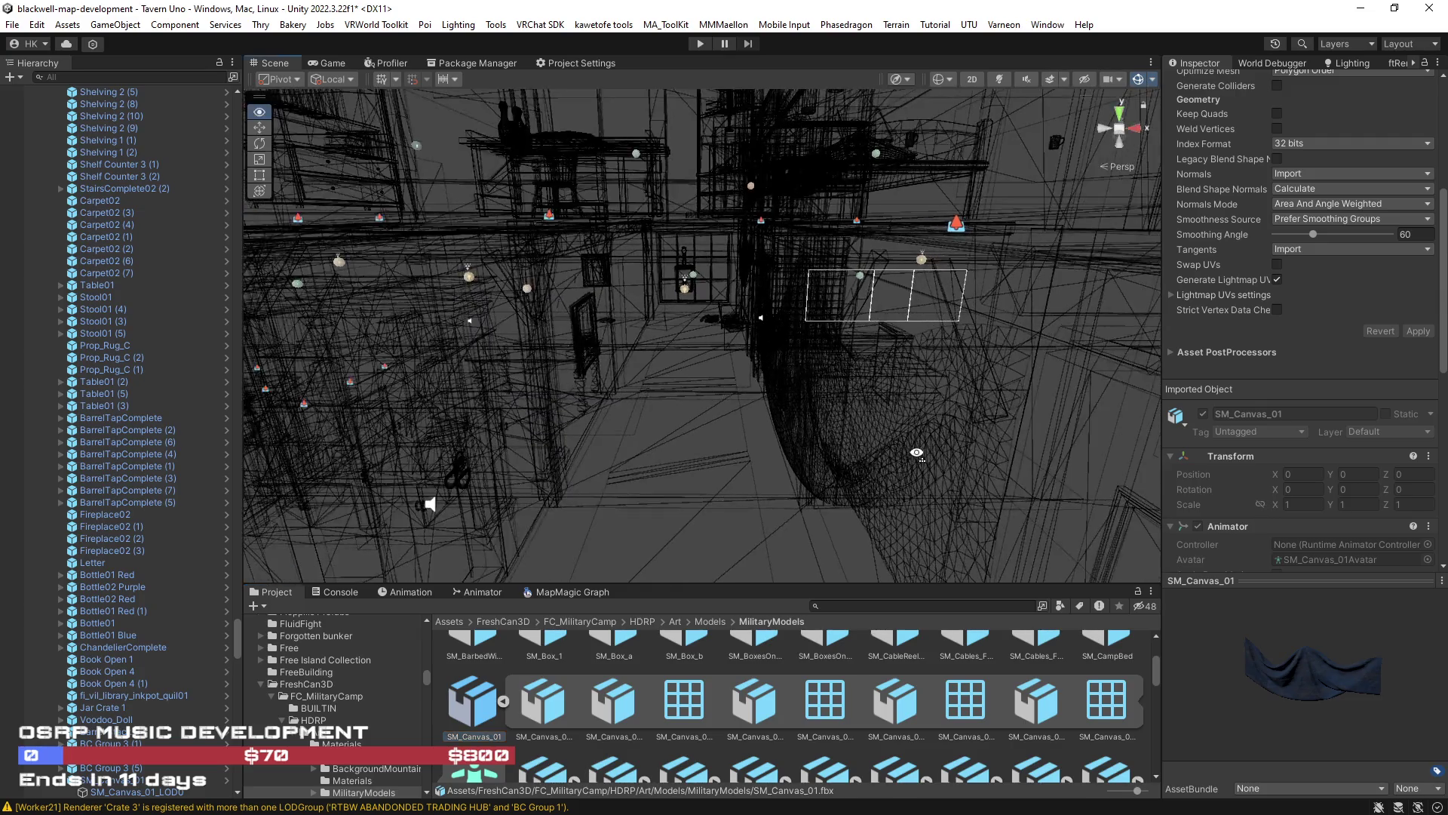
key(w)
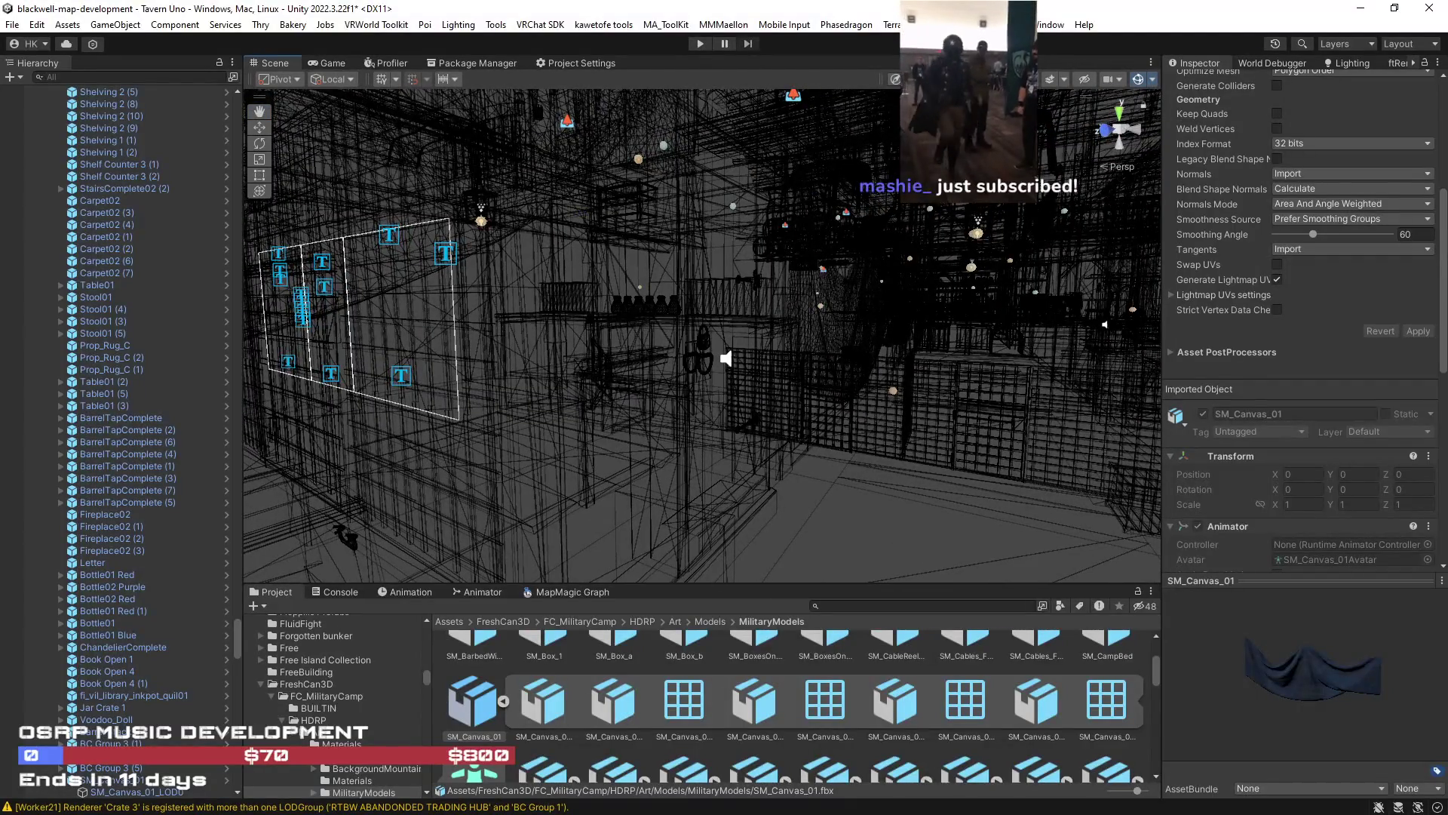
key(grave)
Switch the Scene view draw mode back to Shaded
click(981, 377)
click(943, 79)
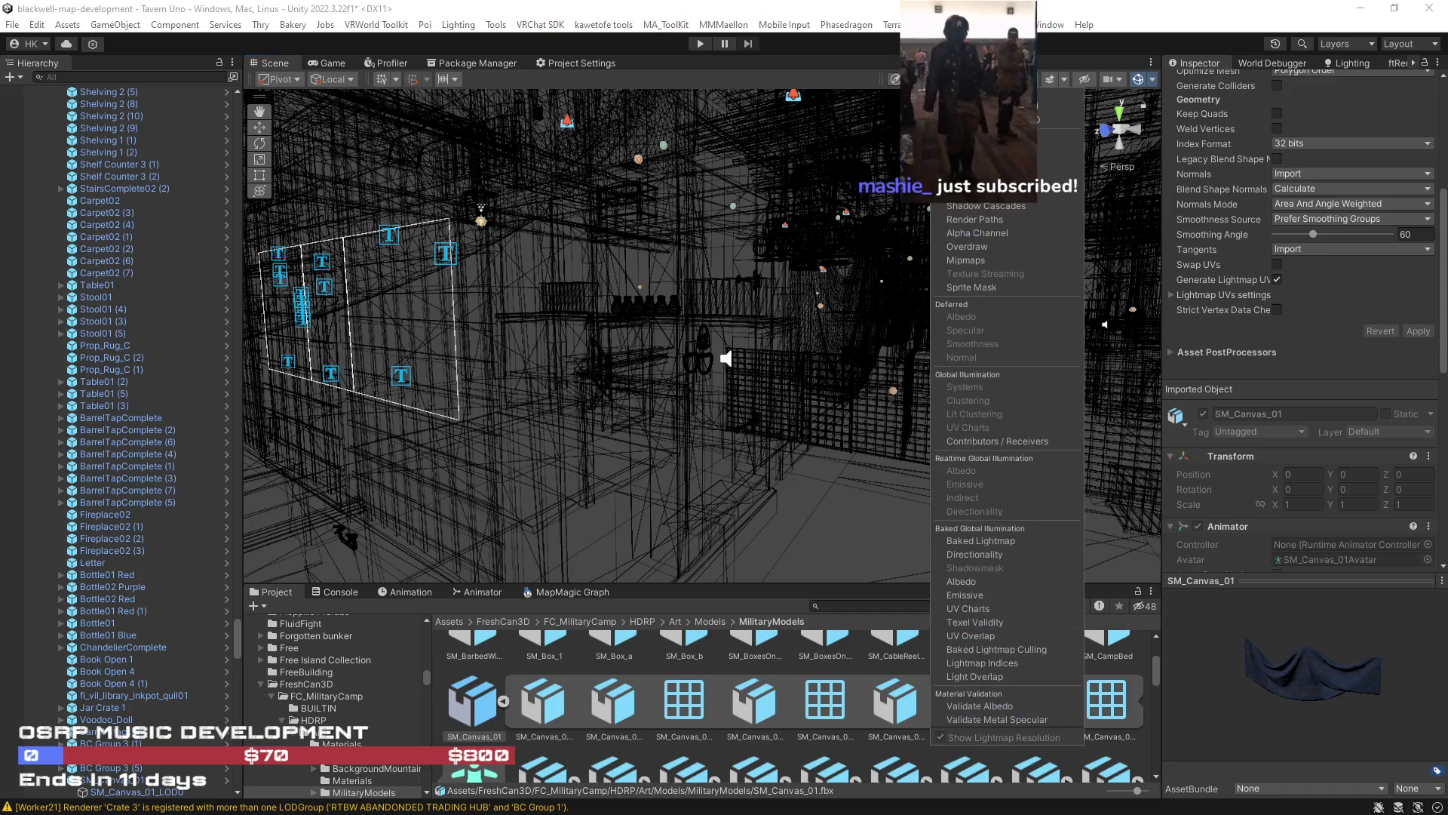
click(964, 149)
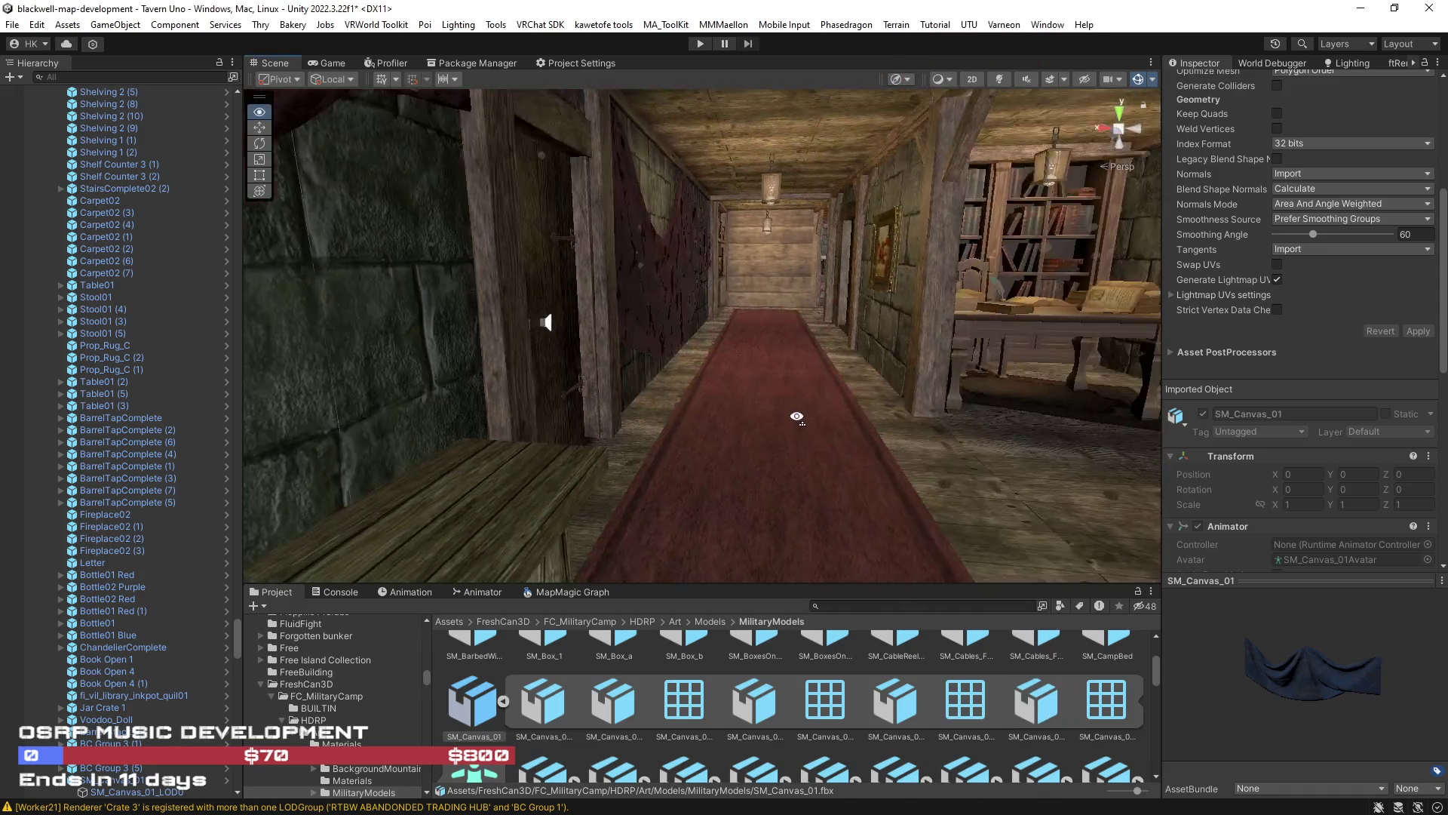
Select the red canvas on the wall and open its mesh details in the Inspector
click(576, 365)
click(513, 377)
mouse_move(501, 414)
mouse_down()
mouse_move(776, 423)
mouse_move(646, 411)
mouse_move(660, 414)
mouse_up()
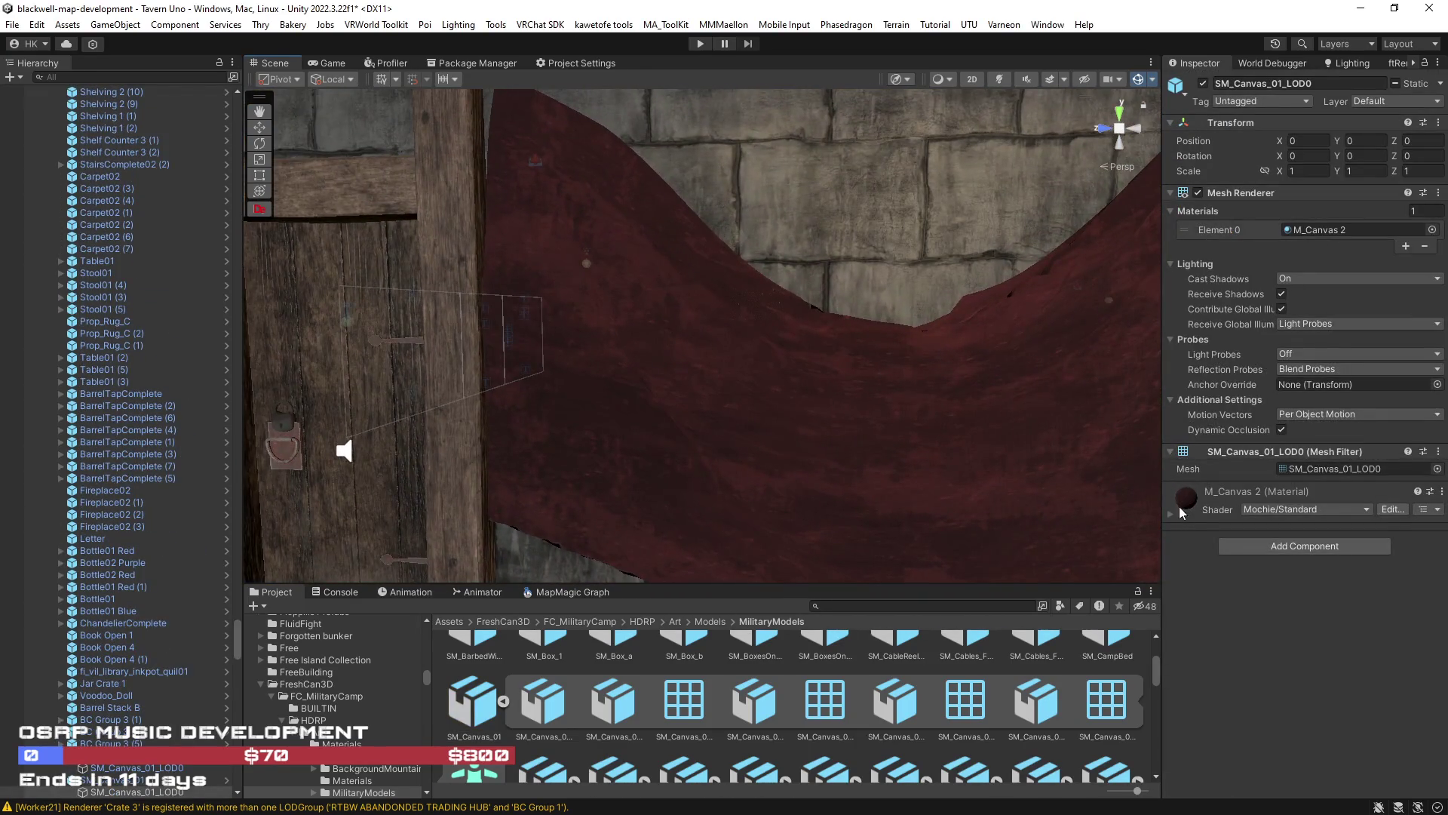
click(1297, 467)
double_click(1298, 468)
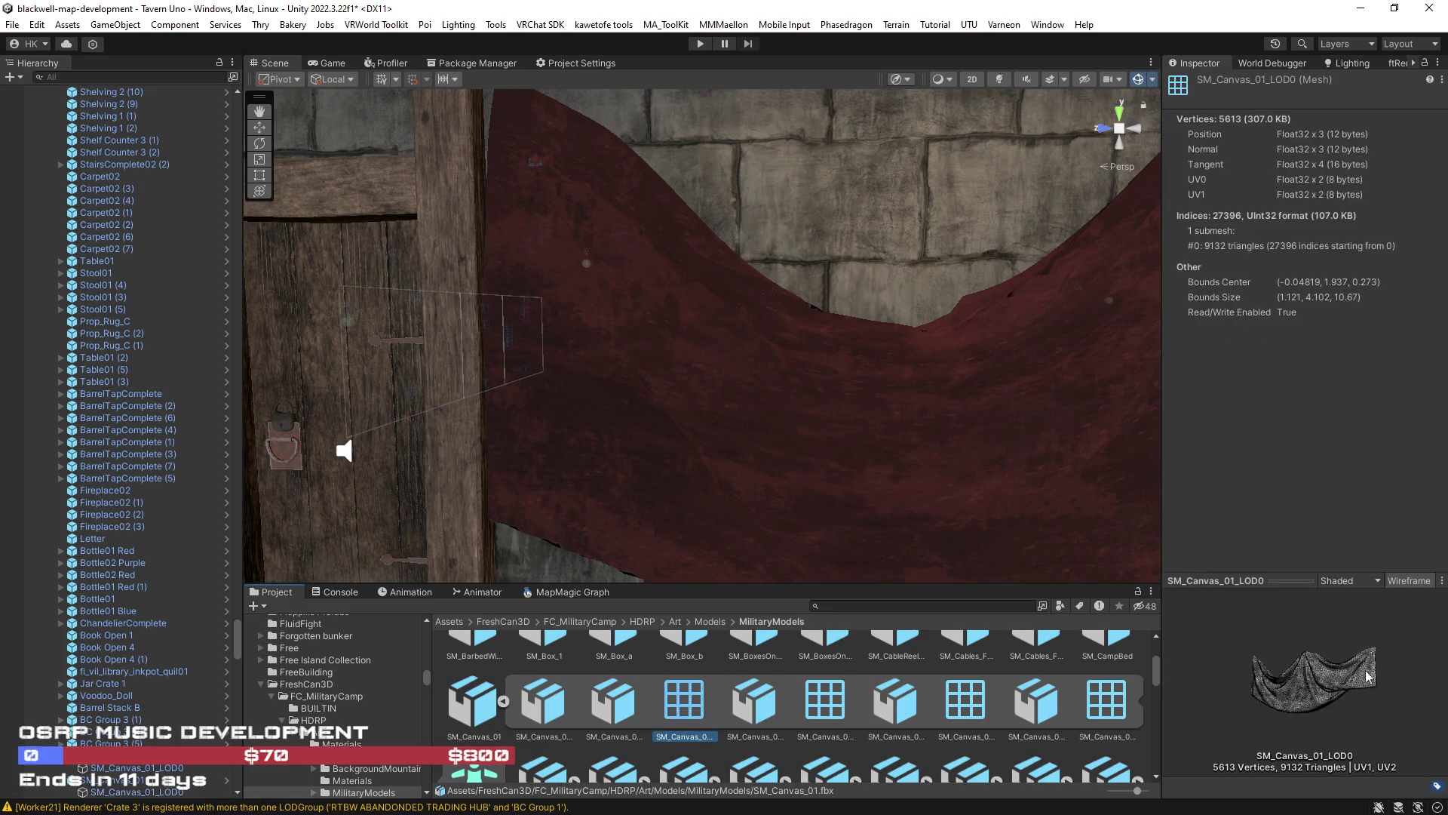
mouse_move(1400, 659)
mouse_down()
mouse_move(1344, 682)
mouse_move(1360, 680)
mouse_move(1316, 663)
mouse_up()
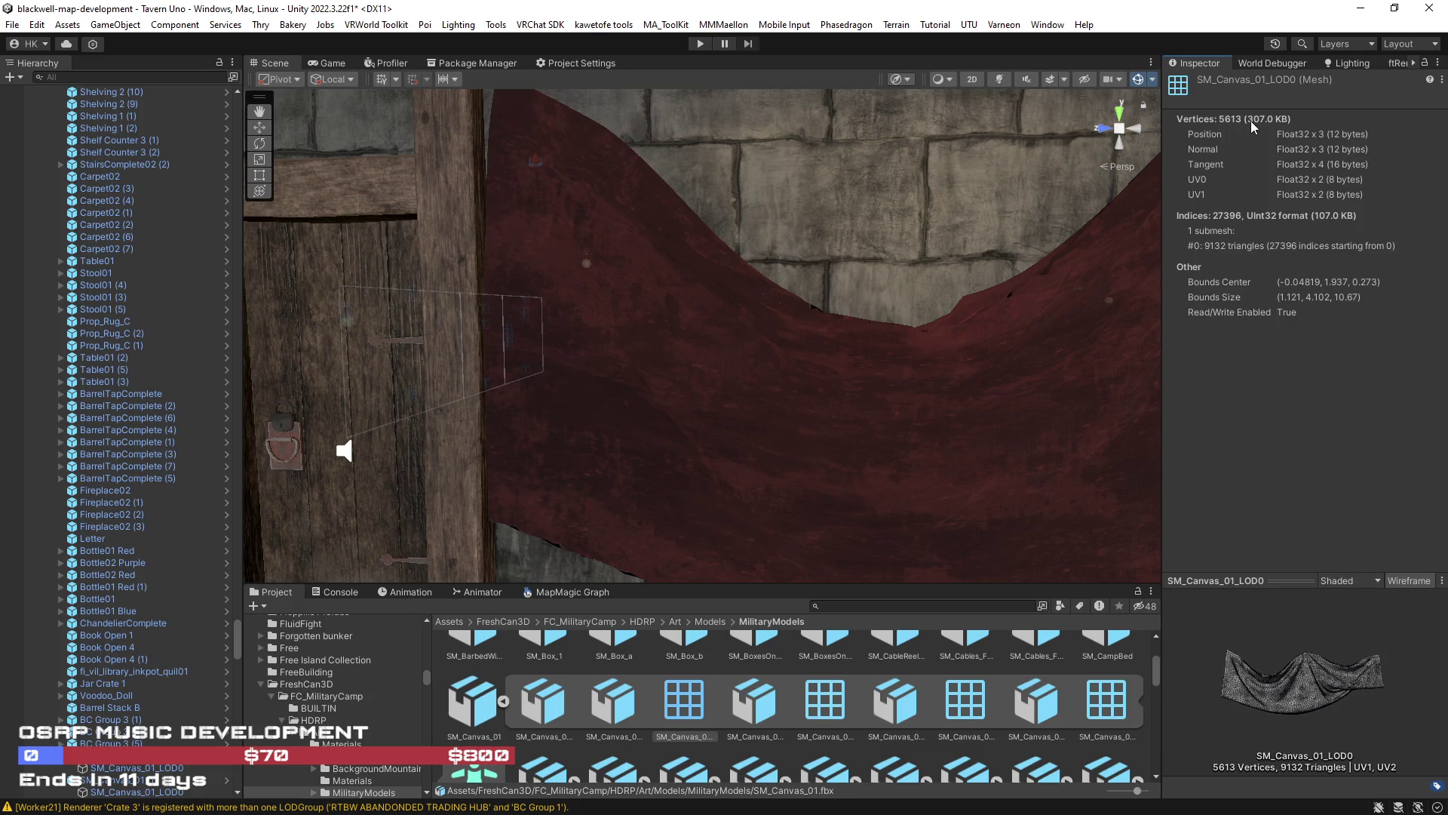
Fly the view through the hallway toward the barred cell wall
mouse_move(876, 441)
mouse_down()
mouse_move(709, 509)
mouse_move(914, 423)
mouse_move(1187, 439)
mouse_move(970, 430)
mouse_move(1320, 427)
mouse_up()
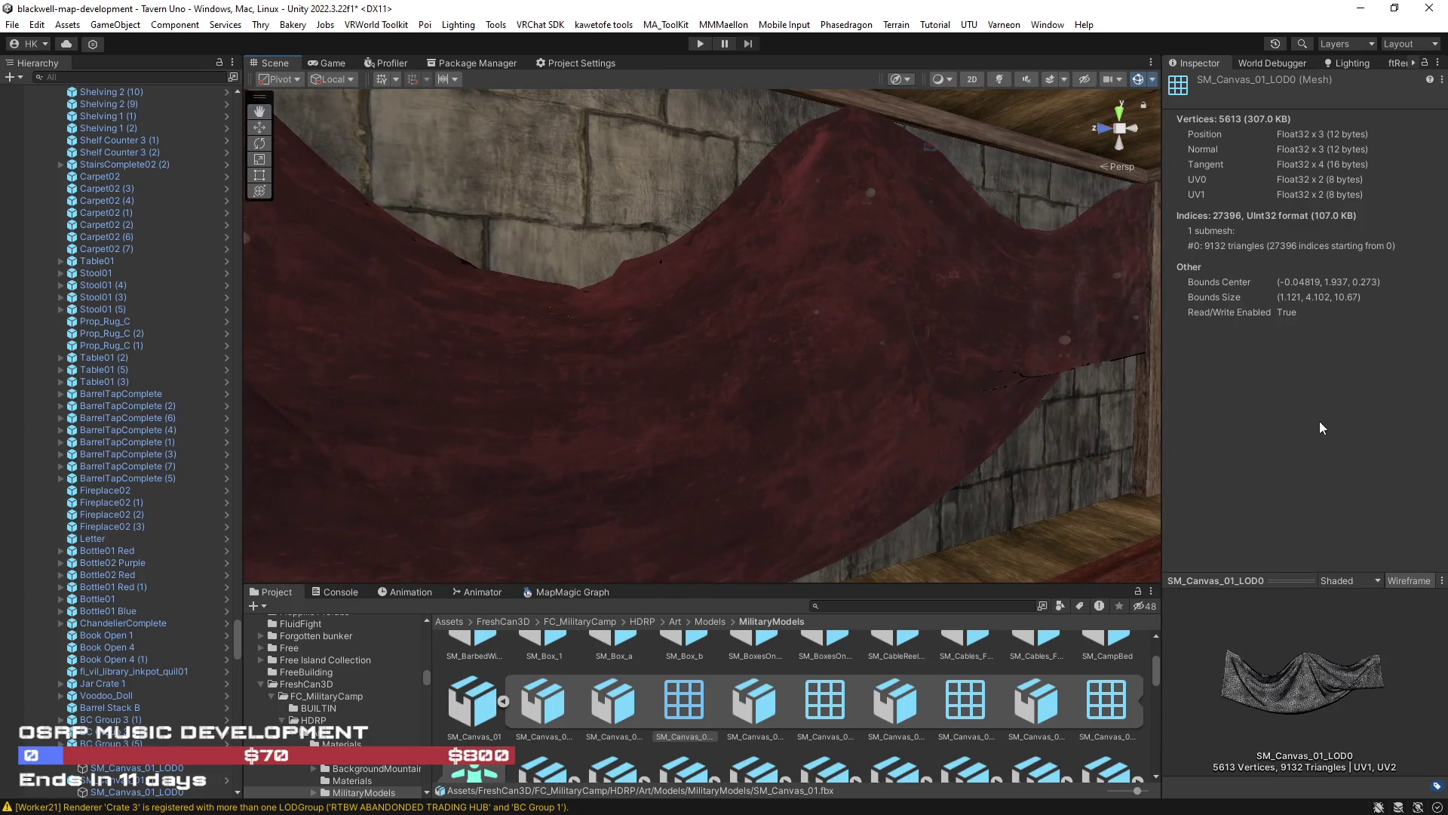
mouse_move(1062, 373)
mouse_down()
mouse_move(839, 406)
mouse_move(872, 420)
mouse_move(941, 415)
mouse_move(456, 396)
mouse_up()
mouse_move(779, 407)
mouse_down()
mouse_move(737, 410)
mouse_move(845, 399)
mouse_move(582, 372)
mouse_move(578, 411)
mouse_move(604, 402)
mouse_move(550, 436)
mouse_move(556, 450)
mouse_up()
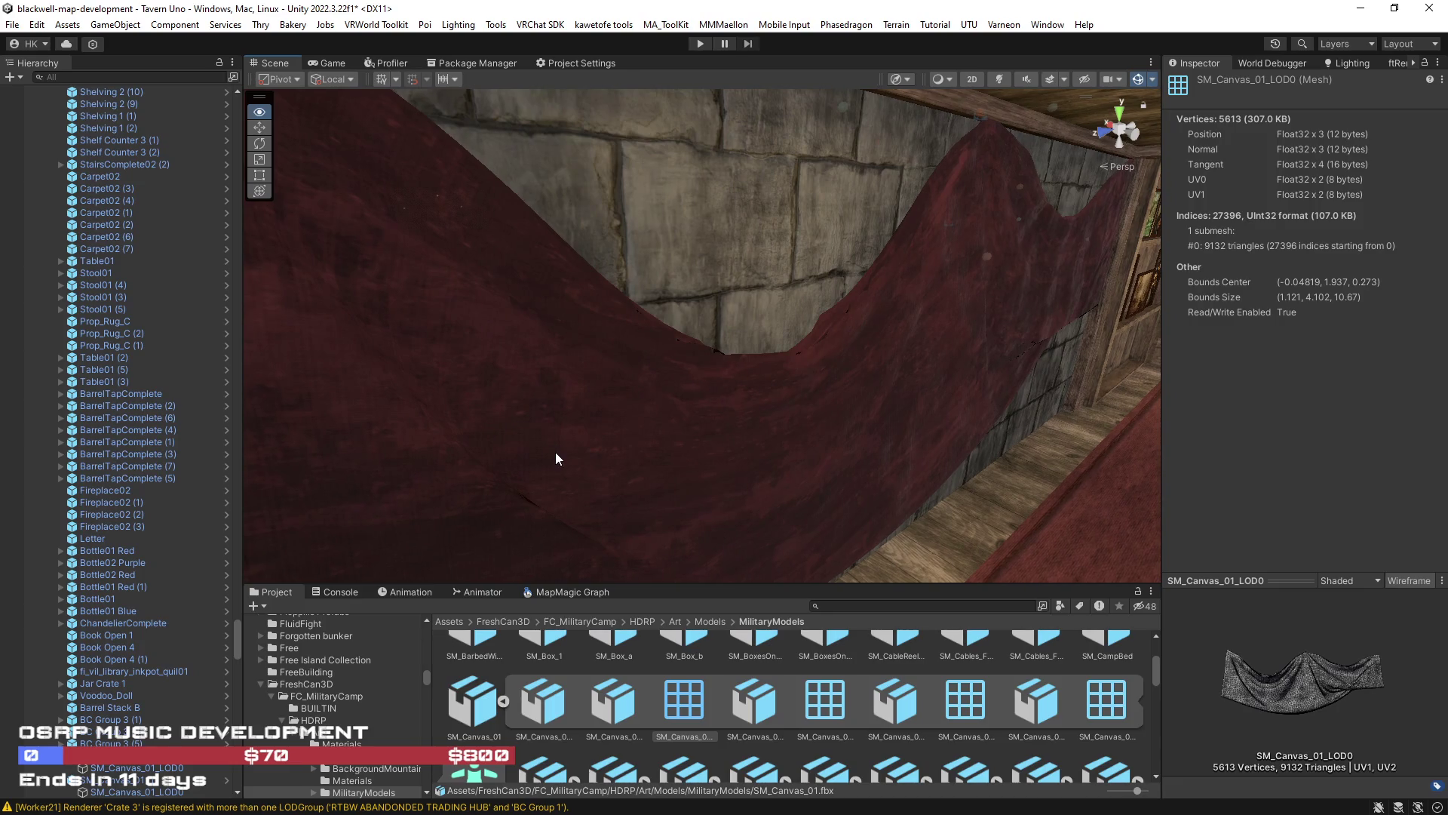
mouse_move(1288, 671)
mouse_down()
mouse_move(1319, 667)
mouse_move(1297, 689)
mouse_up()
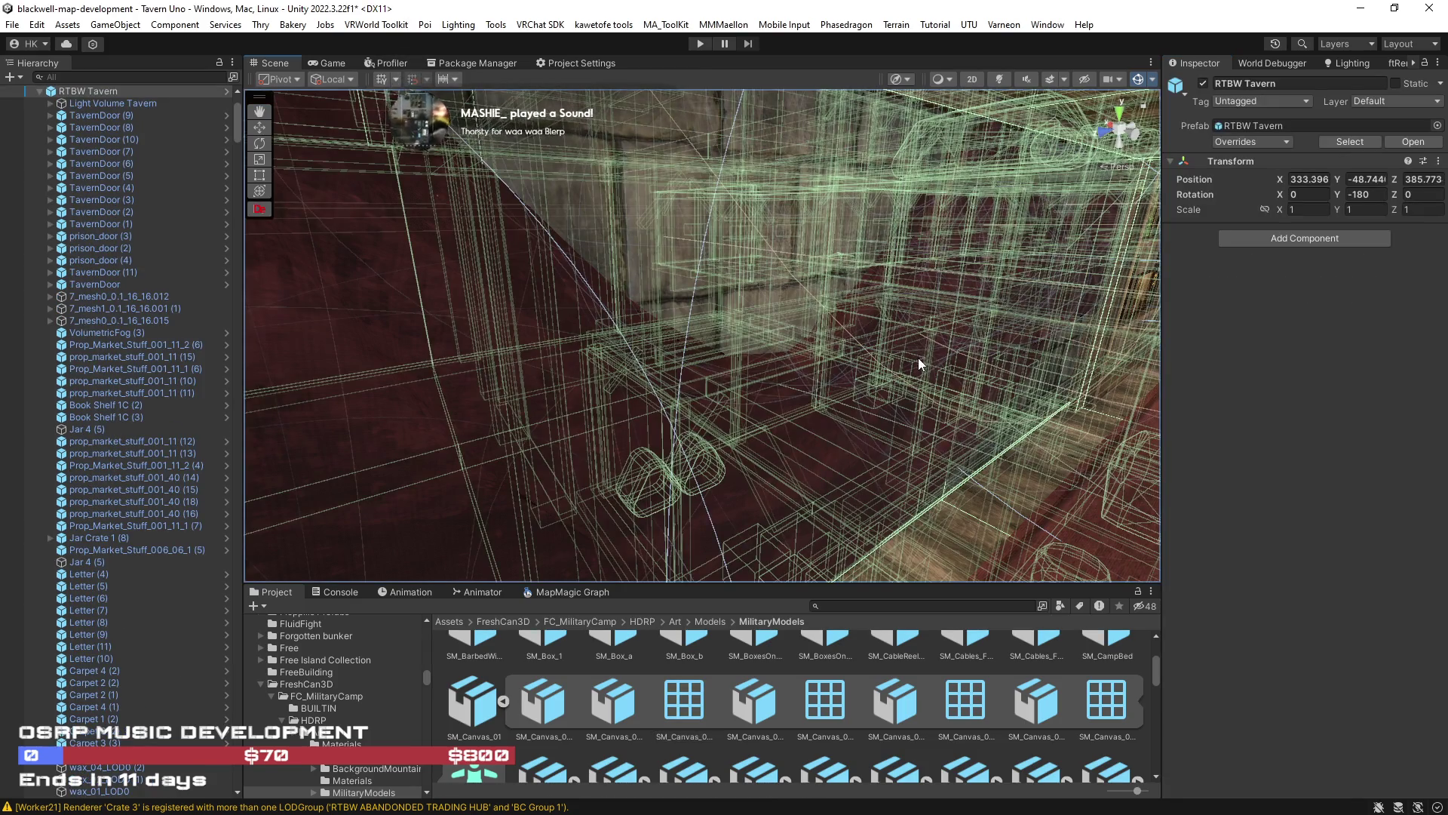
Reframe the red canvas and recheck its mesh, then select the RTBW Tavern by the carpet
key(f)
scroll(981, 385, up, 10)
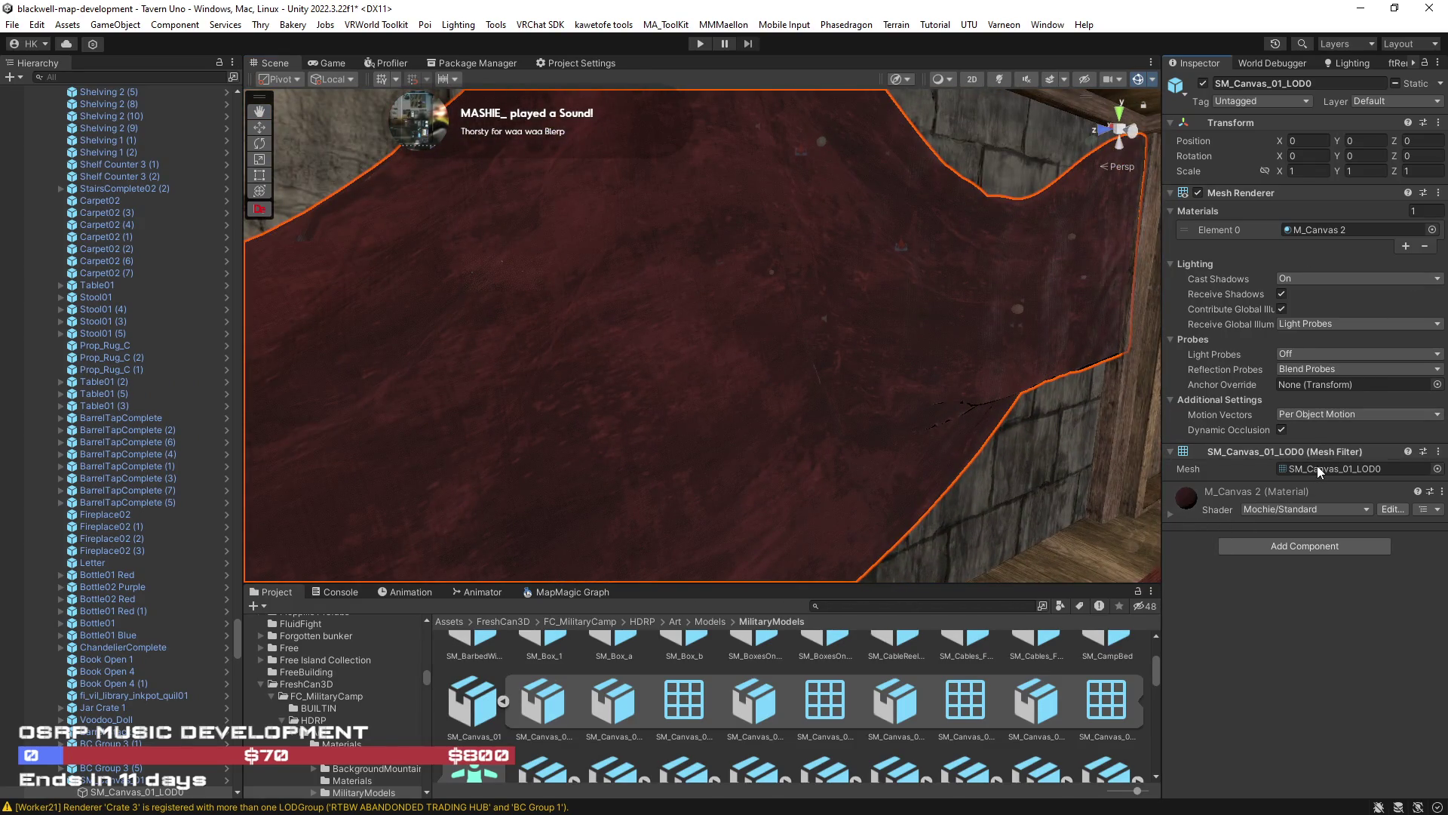
click(683, 709)
mouse_move(942, 423)
mouse_down()
mouse_move(970, 404)
mouse_move(798, 404)
mouse_move(807, 414)
mouse_move(758, 363)
mouse_up()
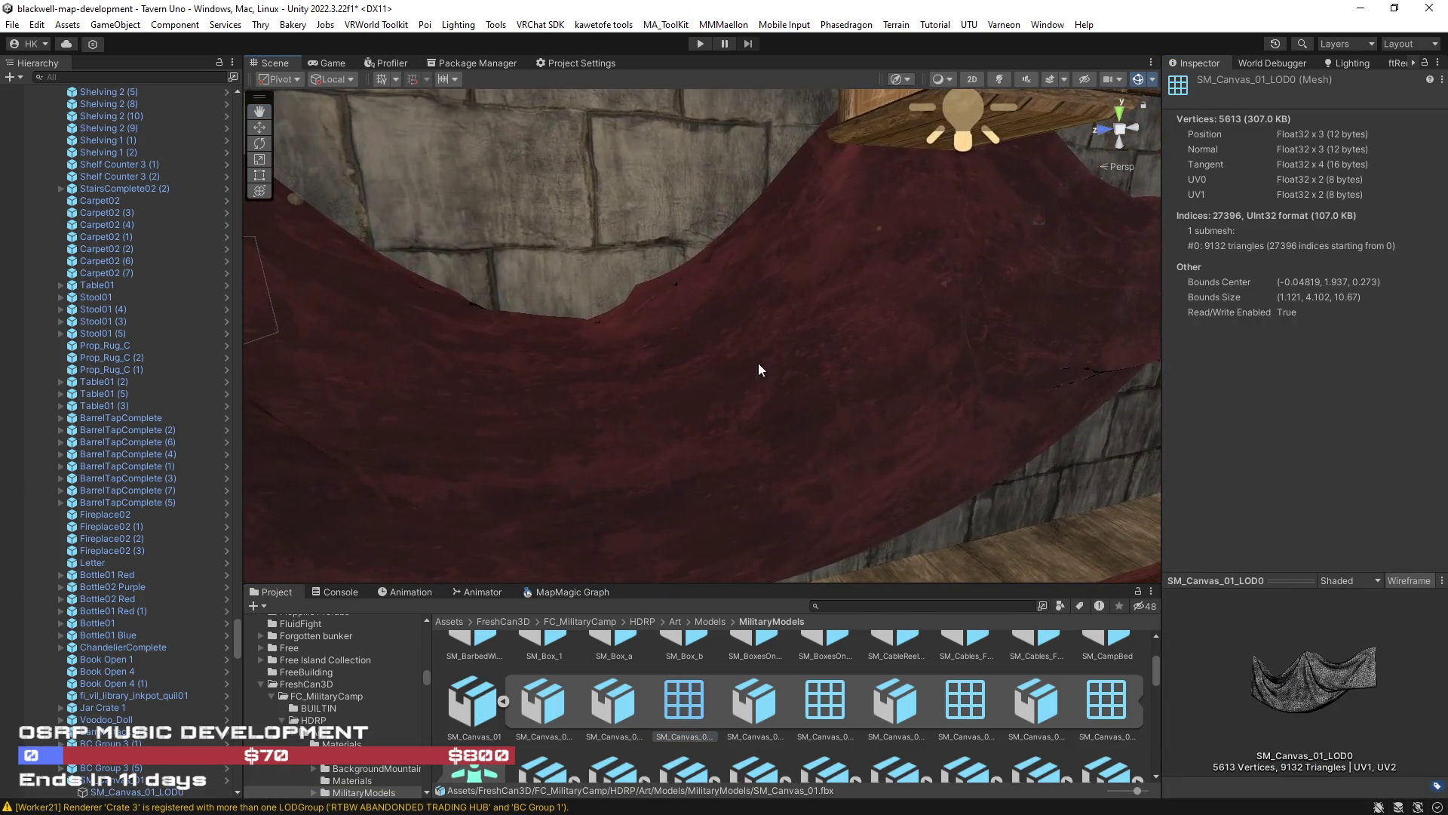
drag(1305, 667, 1305, 684)
mouse_move(920, 371)
mouse_down()
mouse_move(678, 322)
mouse_move(1234, 305)
mouse_move(1234, 374)
mouse_move(770, 482)
mouse_up()
click(771, 482)
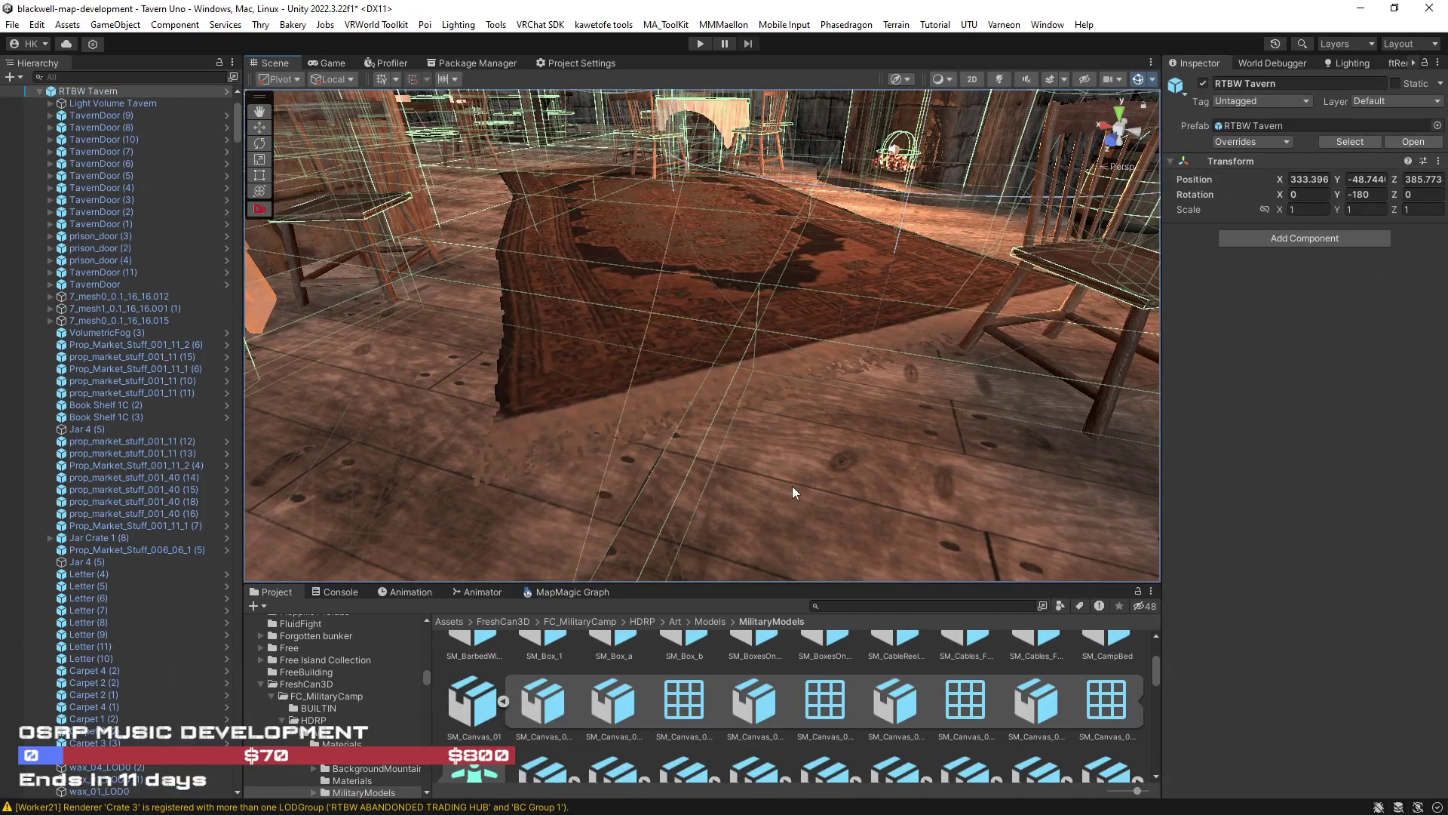
Select a floor piece and locate its Wall 3x3Triangle model asset in the project
click(792, 492)
scroll(801, 472, down, 5)
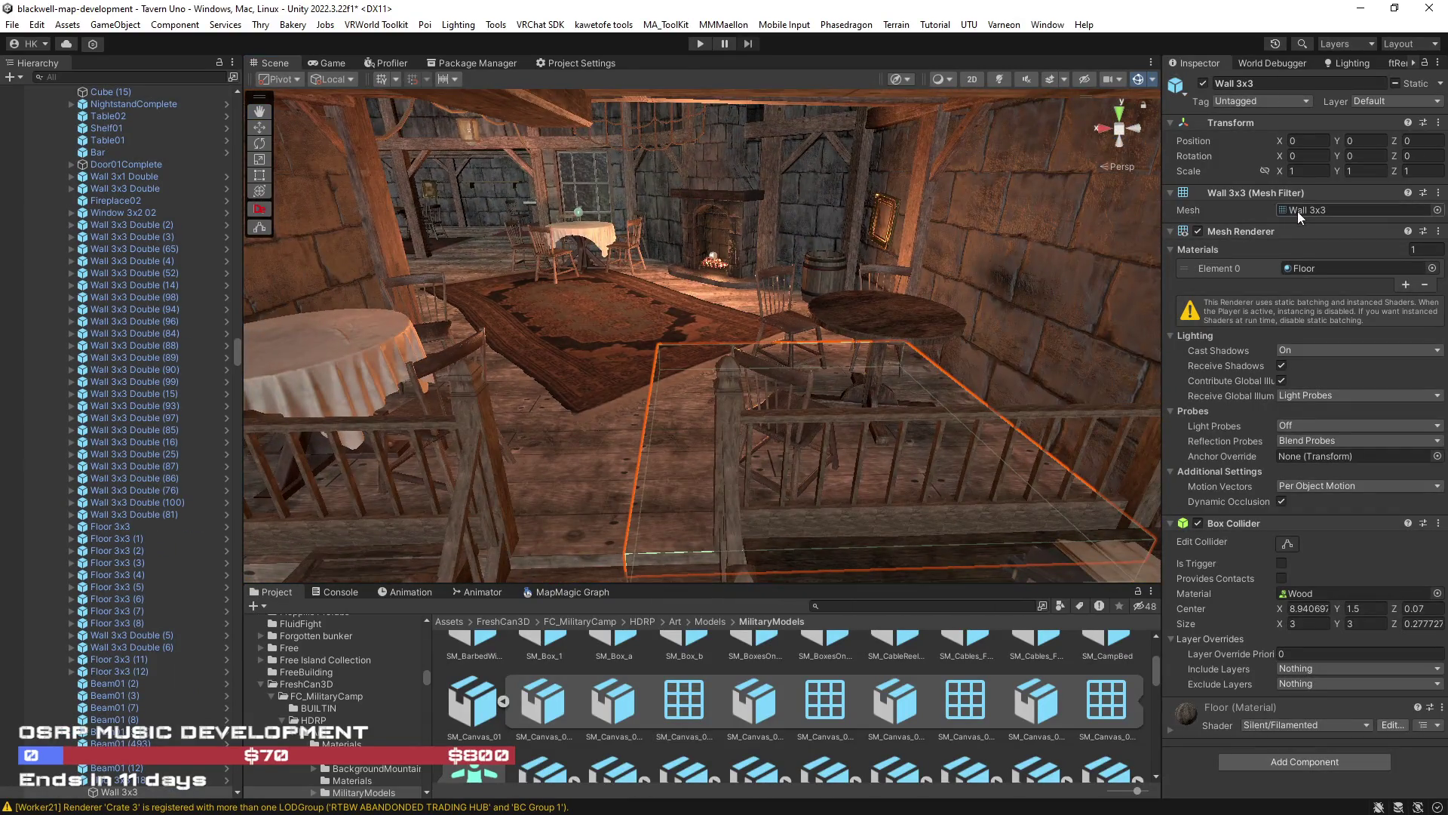
click(1297, 211)
click(897, 707)
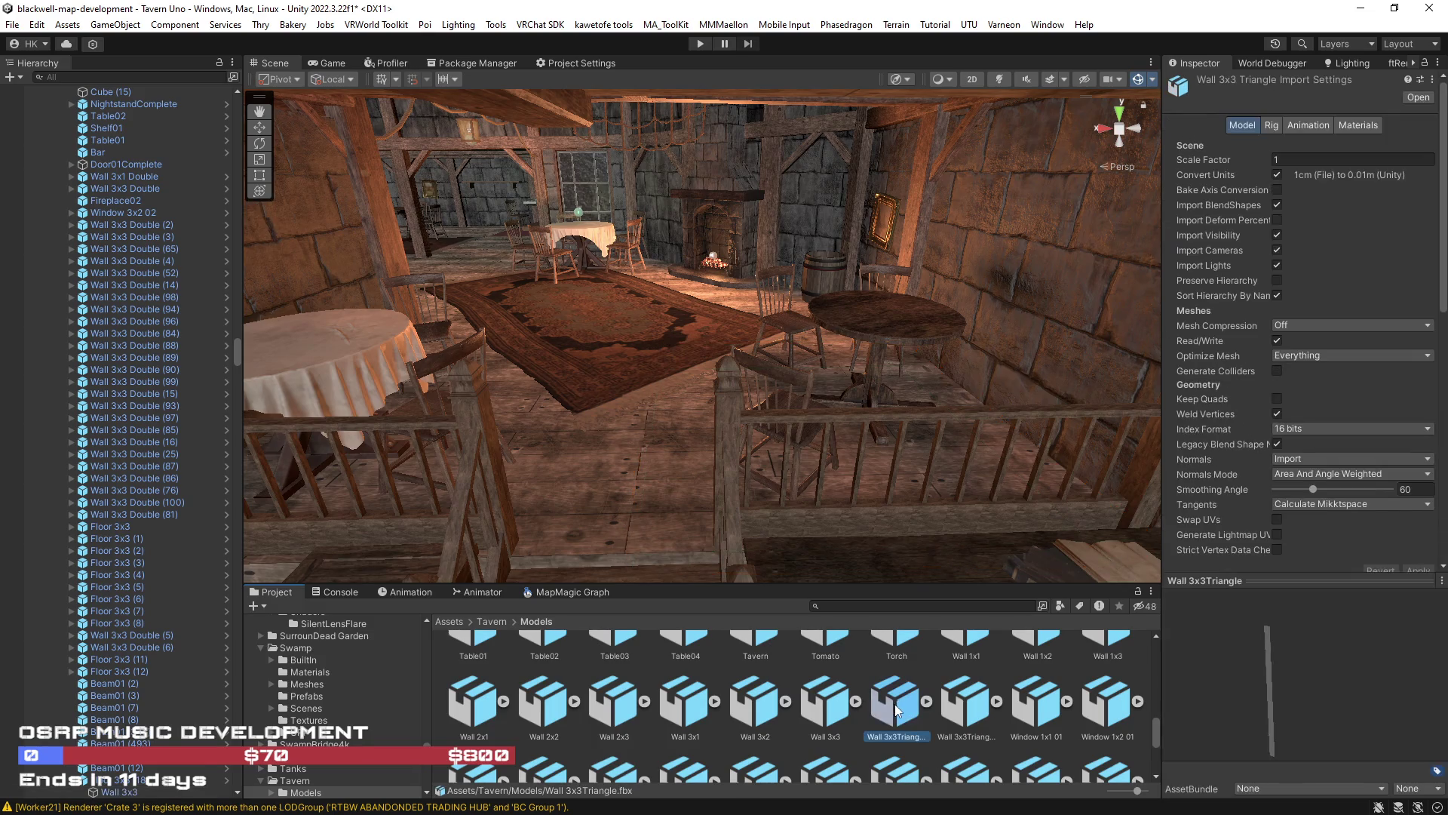
drag(1230, 690, 1244, 690)
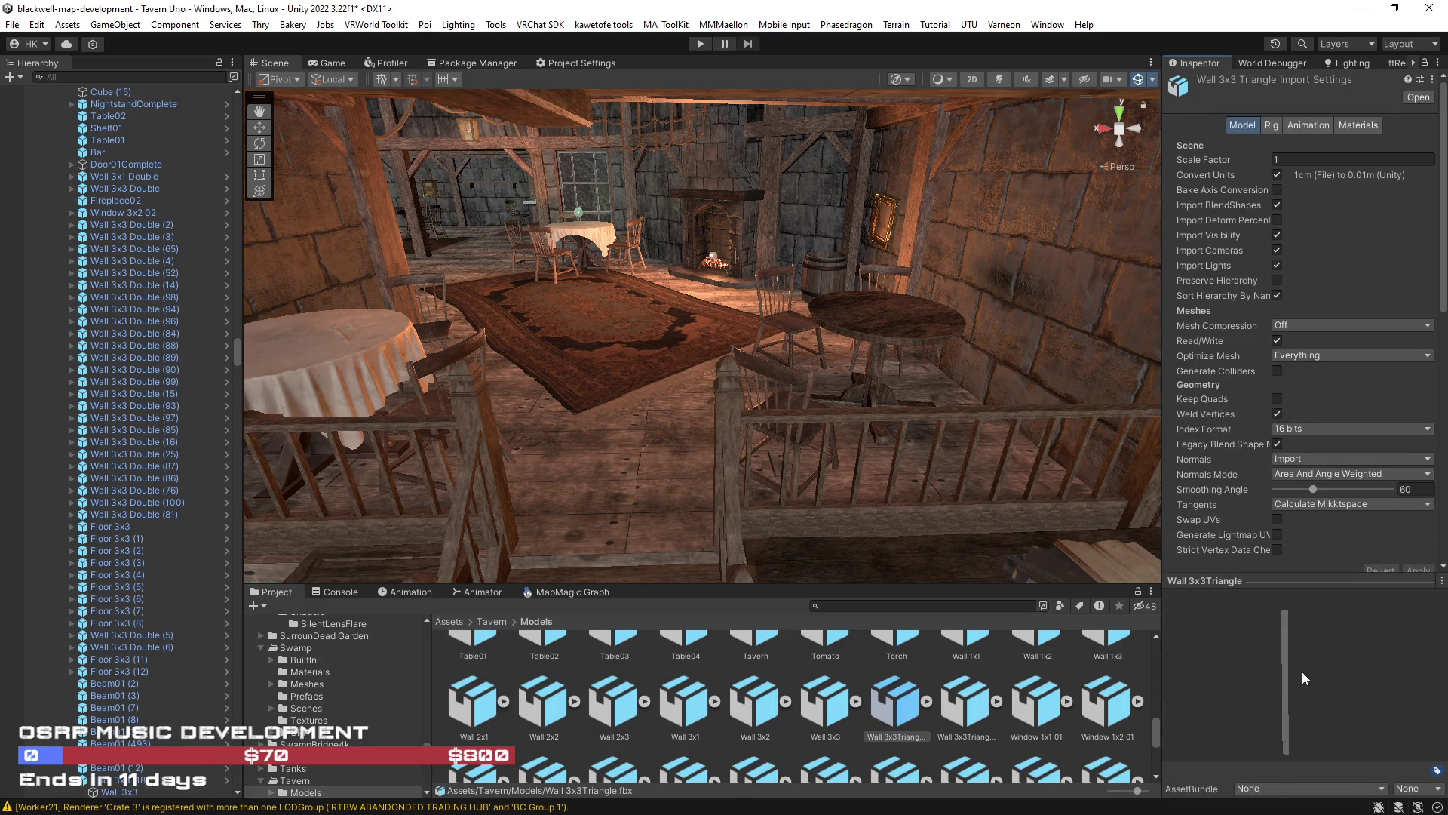
View the Wall 3x3Triangle mesh (15 vertices, 7 triangles), then reselect the RTBW Tavern
click(927, 701)
click(965, 701)
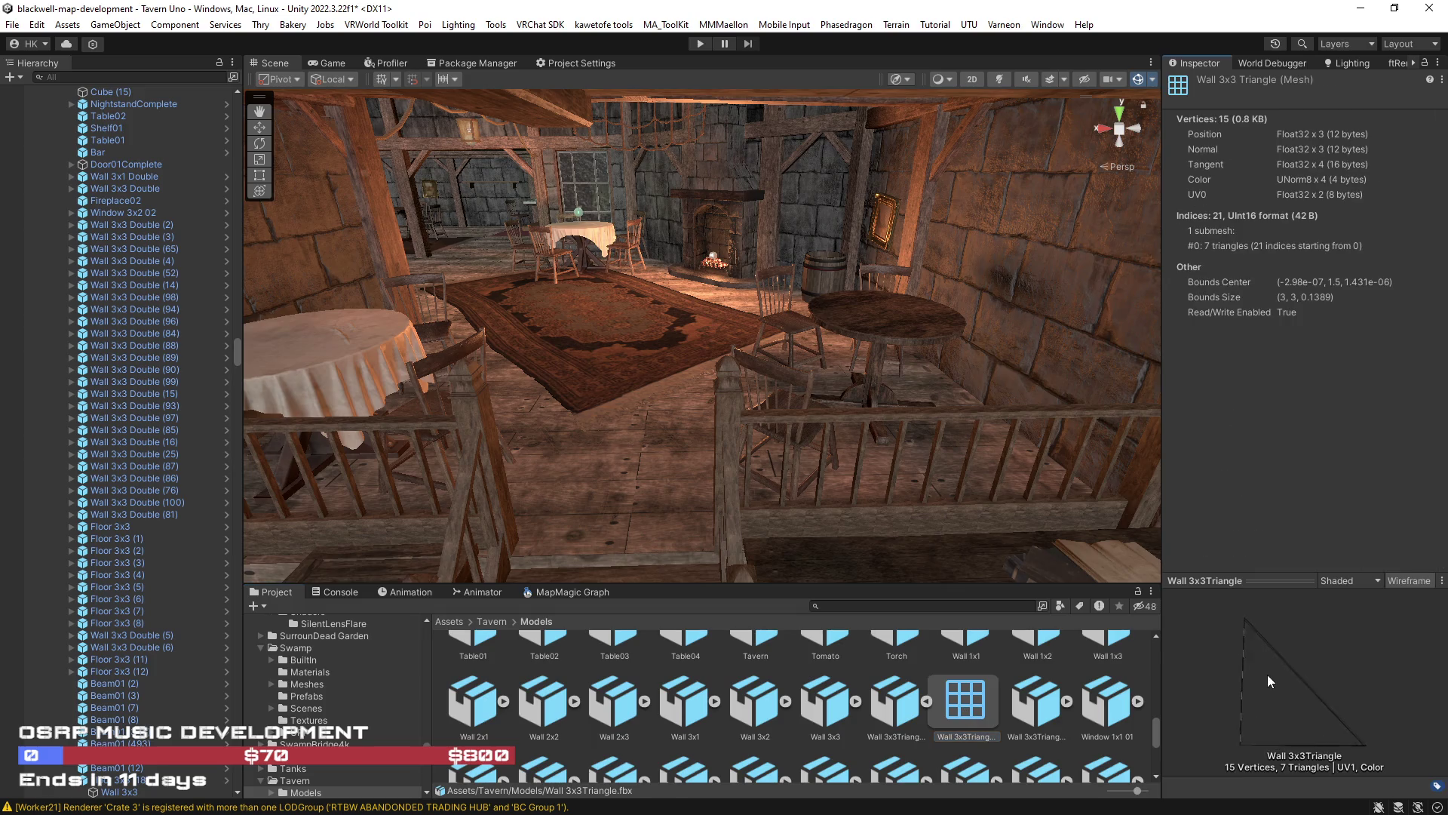
mouse_move(930, 337)
mouse_down()
mouse_move(880, 314)
mouse_move(744, 313)
mouse_move(527, 452)
mouse_move(517, 420)
mouse_move(538, 407)
mouse_move(757, 417)
mouse_move(608, 430)
mouse_up()
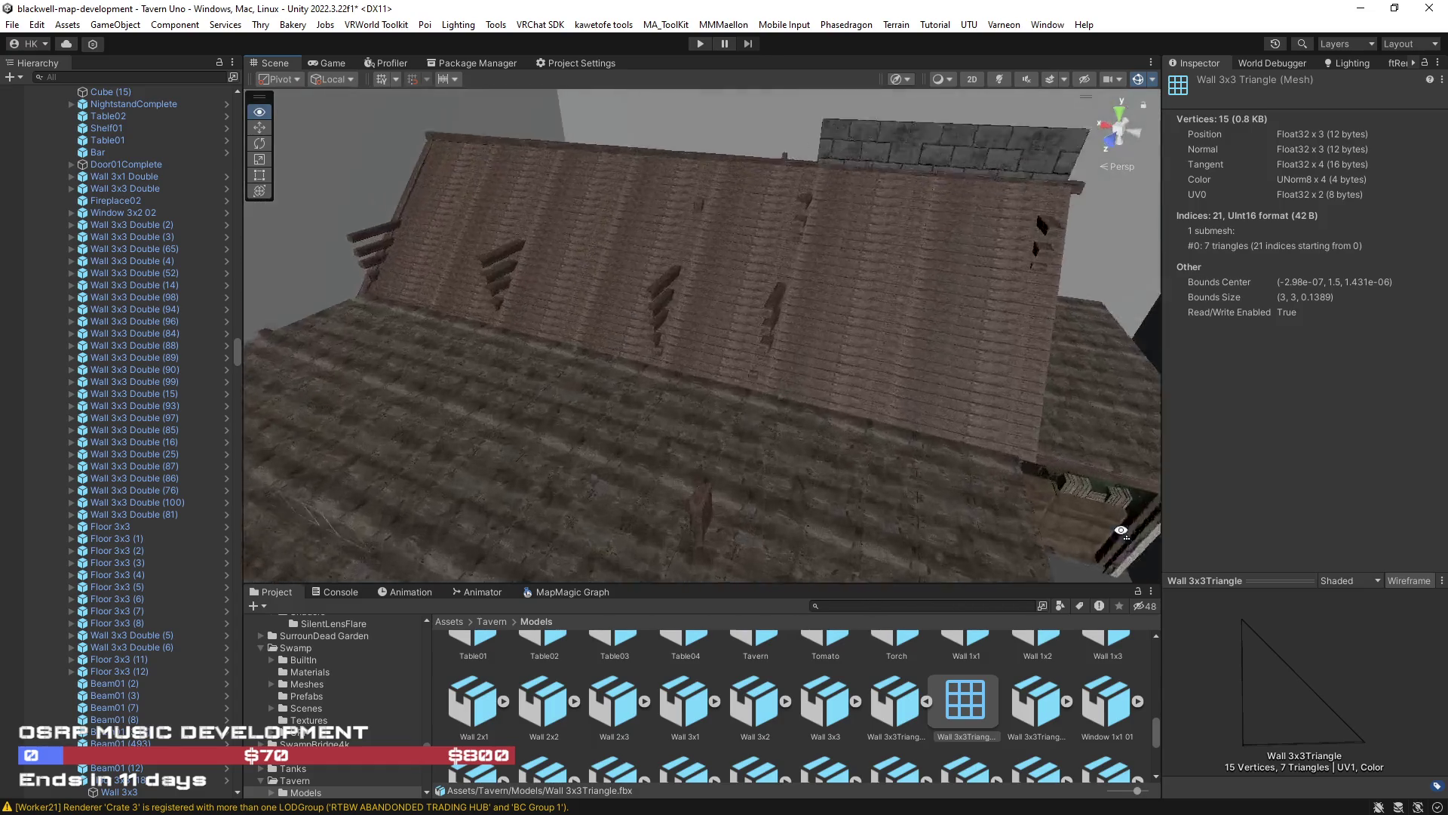
click(758, 417)
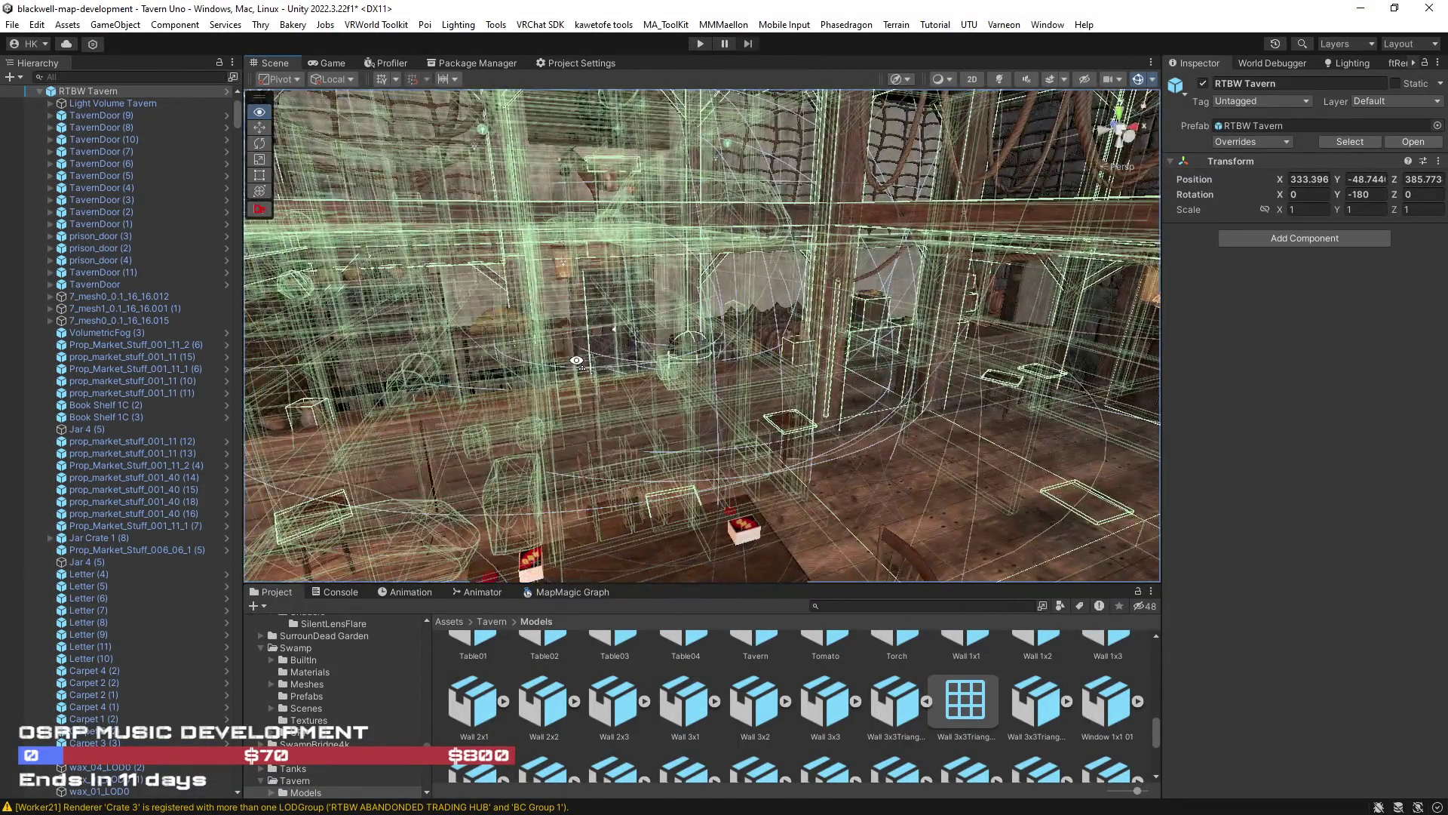
Fly out of the tavern toward the grey boxes in the landscape
mouse_move(577, 361)
mouse_down()
mouse_move(1022, 147)
mouse_move(942, 194)
mouse_move(877, 279)
mouse_up()
drag(978, 217, 1152, 83)
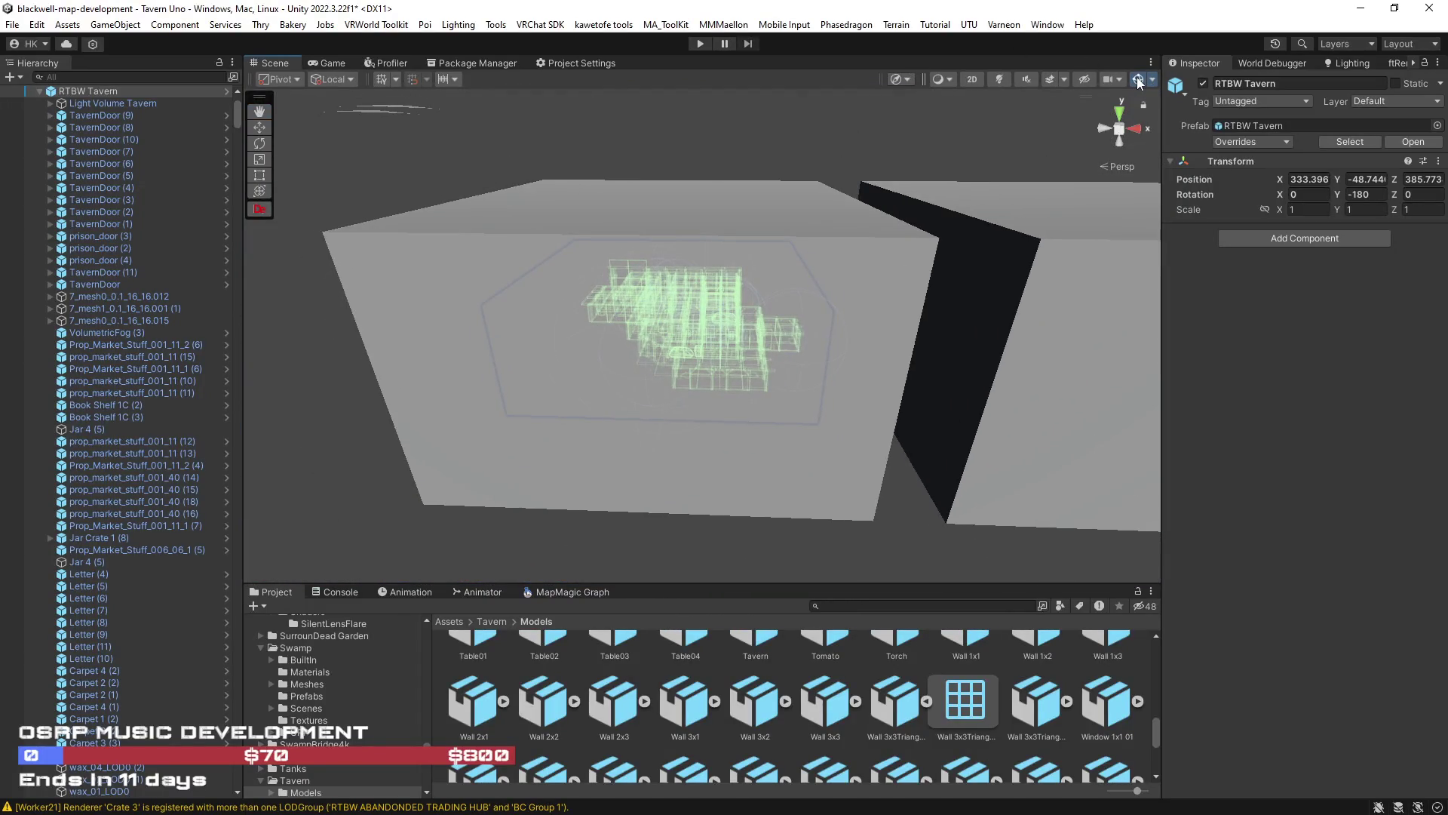
mouse_move(825, 307)
mouse_down()
mouse_move(873, 356)
mouse_move(867, 370)
mouse_move(601, 423)
mouse_move(550, 316)
mouse_move(966, 408)
mouse_move(1099, 388)
mouse_move(811, 362)
mouse_move(750, 316)
mouse_move(764, 333)
mouse_move(910, 365)
mouse_up()
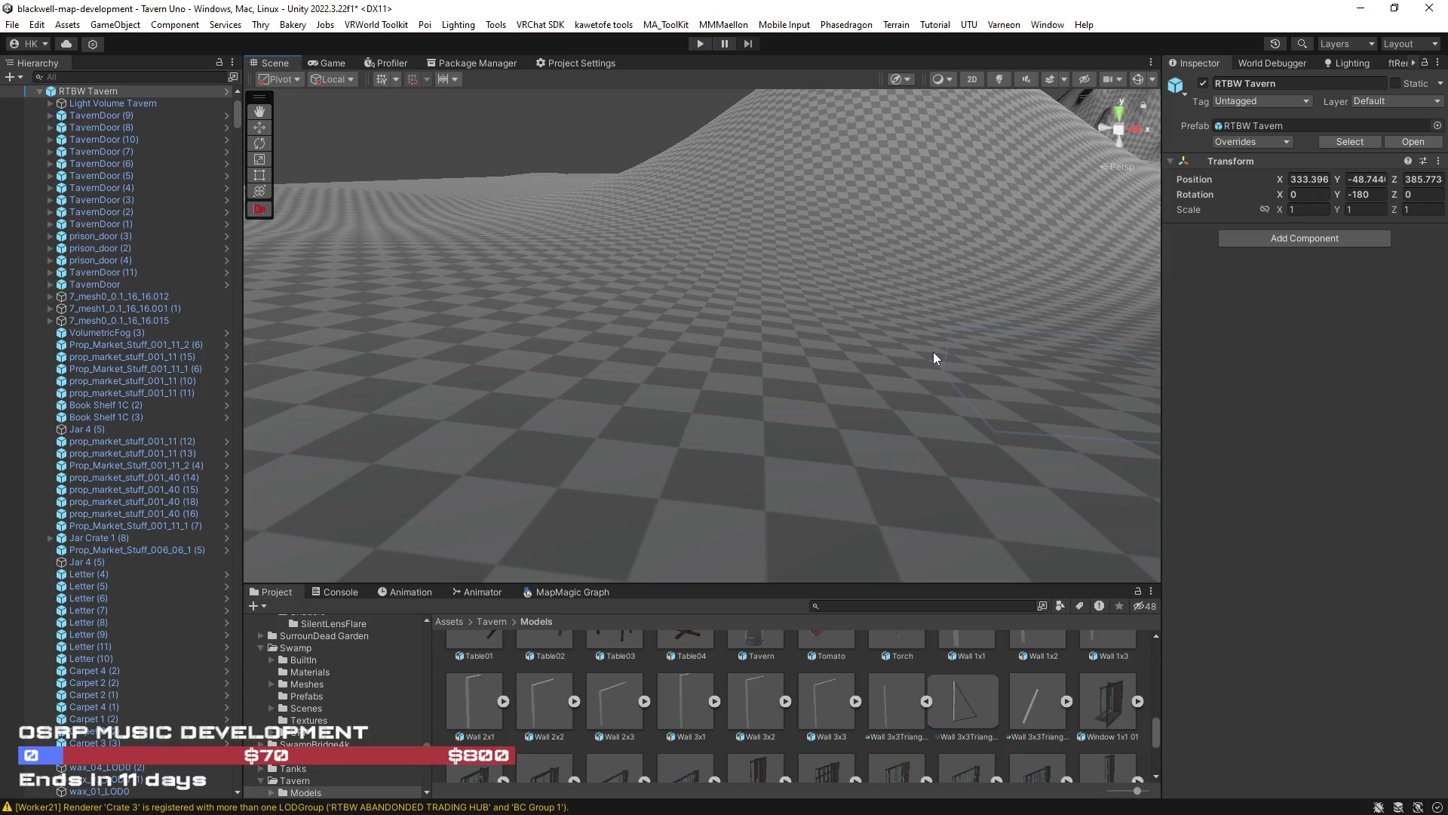
mouse_move(934, 358)
mouse_down()
mouse_move(880, 456)
mouse_move(935, 429)
mouse_move(685, 365)
mouse_move(727, 423)
mouse_move(835, 451)
mouse_move(812, 420)
mouse_move(1174, 408)
mouse_move(845, 390)
mouse_move(569, 335)
mouse_up()
key(w)
Select the Terrain (Pixel Error 39, 1000 × 1000, height 600) and move close to its surface
click(789, 422)
mouse_move(794, 369)
mouse_down()
mouse_move(869, 391)
mouse_move(837, 423)
mouse_move(527, 423)
mouse_move(550, 404)
mouse_move(847, 379)
mouse_move(1099, 394)
mouse_move(1229, 378)
mouse_up()
mouse_move(362, 387)
mouse_down()
mouse_move(346, 385)
mouse_move(799, 405)
mouse_up()
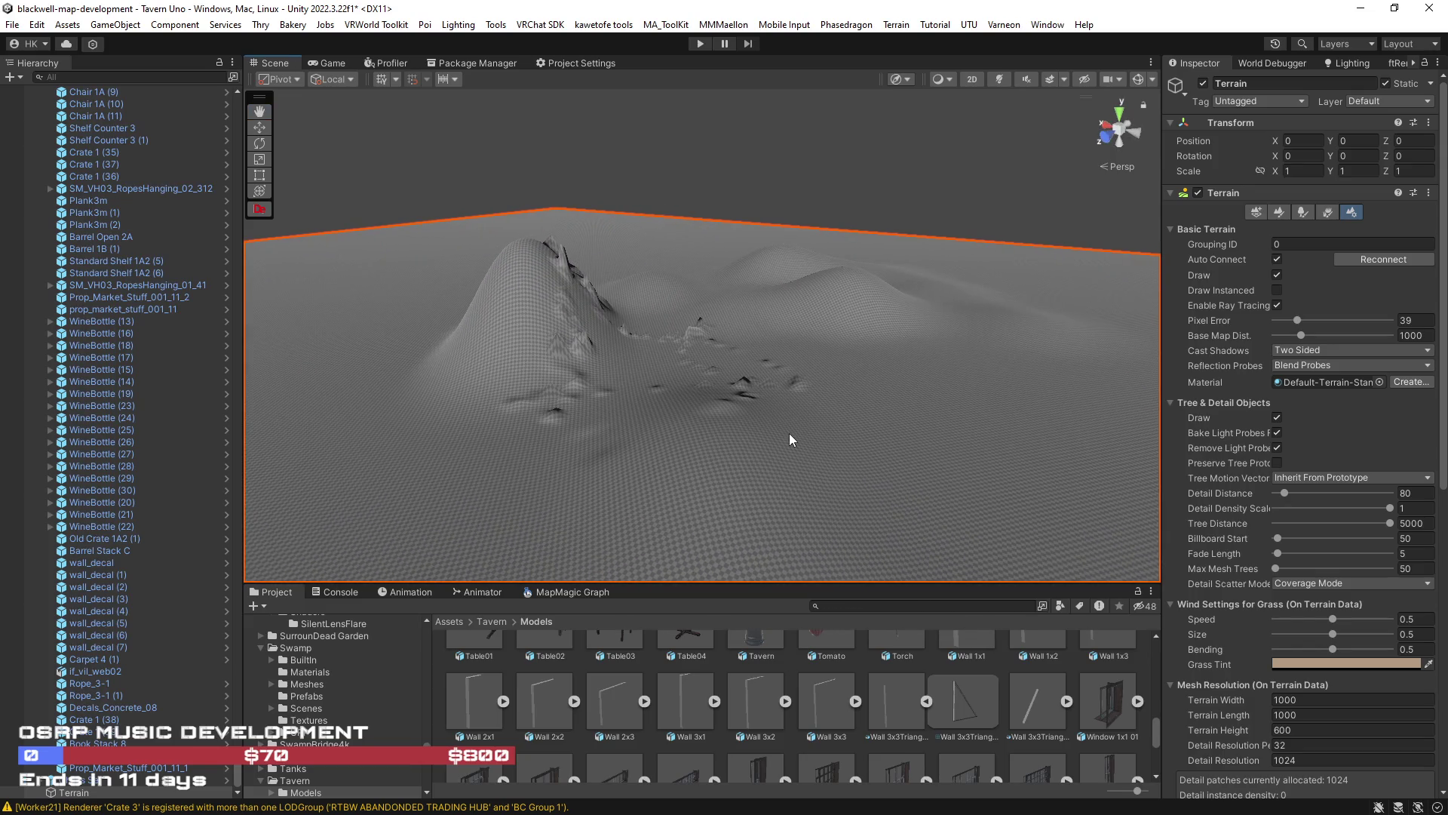
Orbit around the terrain to survey the hills and left ridge beyond the tavern
scroll(1002, 238, up, 5)
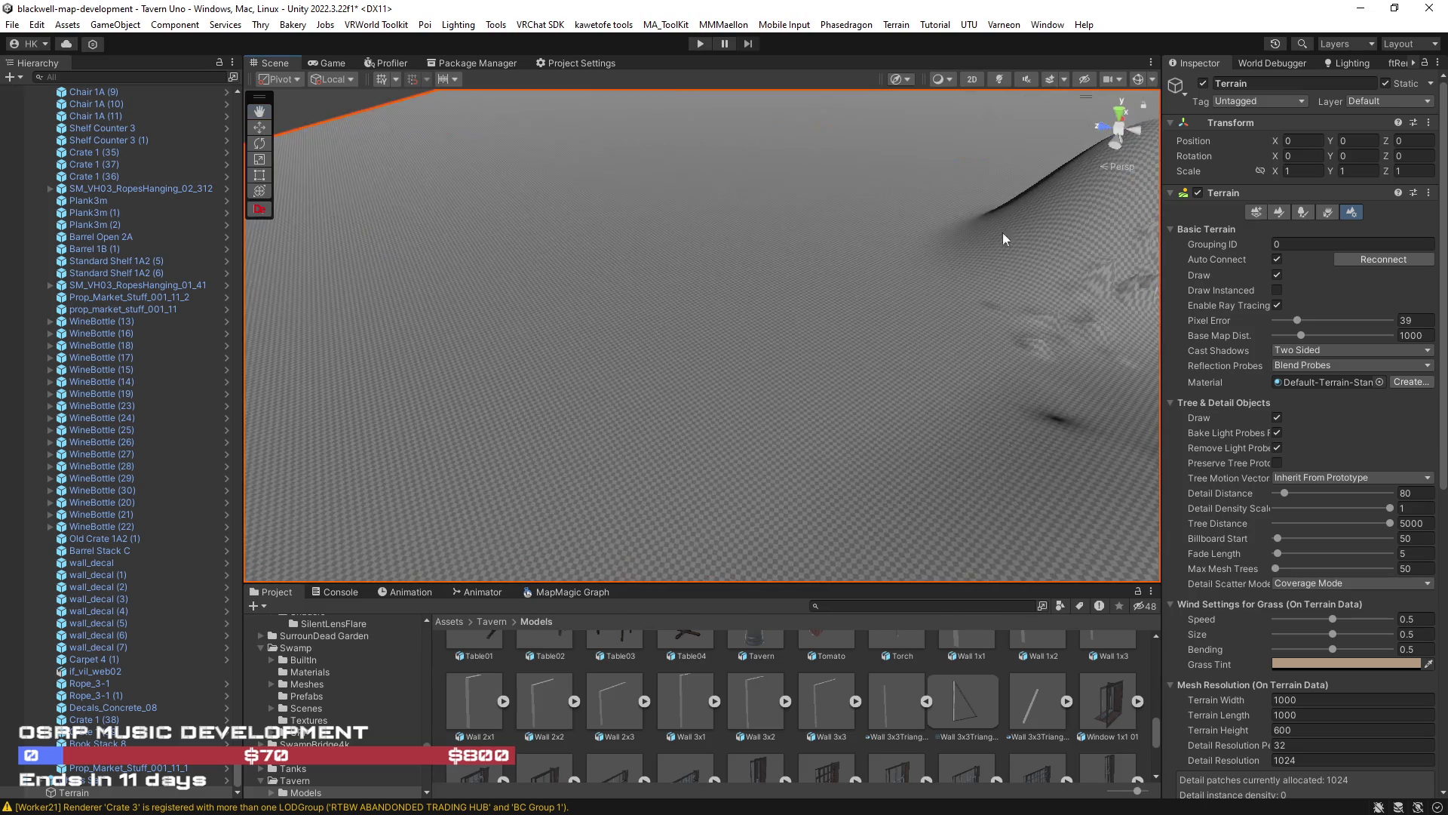
mouse_move(693, 416)
mouse_down()
mouse_move(1059, 333)
mouse_move(1018, 346)
mouse_move(857, 291)
mouse_move(948, 302)
mouse_move(672, 307)
mouse_move(619, 441)
mouse_move(748, 383)
mouse_move(595, 375)
mouse_move(648, 392)
mouse_move(692, 450)
mouse_move(624, 389)
mouse_move(576, 381)
mouse_move(569, 399)
mouse_move(608, 367)
mouse_move(576, 349)
mouse_up()
mouse_move(978, 367)
mouse_down()
mouse_move(892, 426)
mouse_move(870, 485)
mouse_move(672, 333)
mouse_move(752, 366)
mouse_move(999, 398)
mouse_move(893, 382)
mouse_move(816, 396)
mouse_up()
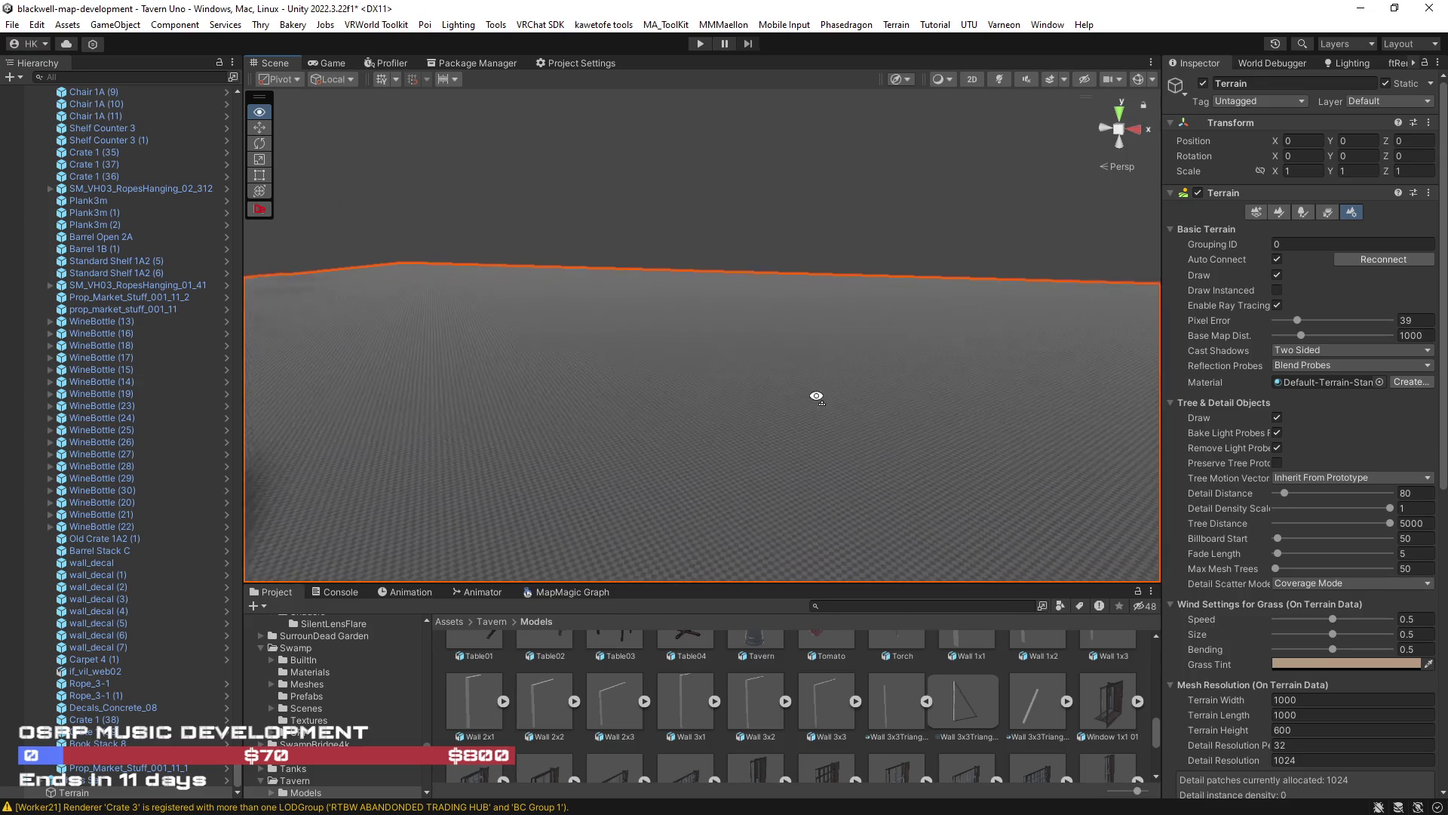
mouse_move(995, 387)
mouse_down()
mouse_move(1008, 359)
mouse_move(734, 372)
mouse_move(621, 394)
mouse_move(743, 416)
mouse_move(496, 401)
mouse_up()
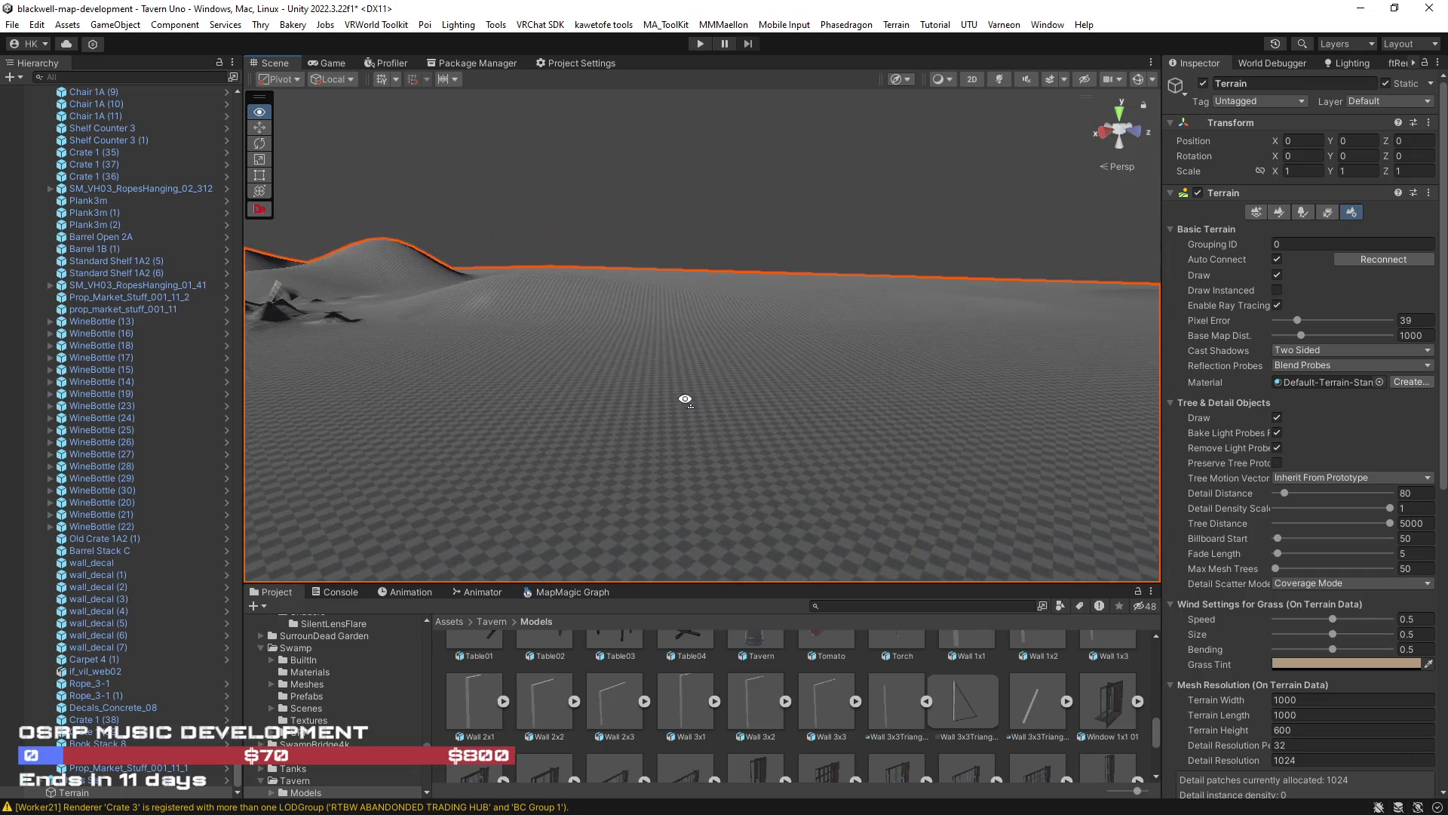
mouse_move(612, 393)
mouse_down()
mouse_move(586, 400)
mouse_move(988, 369)
mouse_move(387, 378)
mouse_move(821, 392)
mouse_move(1076, 326)
mouse_move(938, 407)
mouse_move(963, 407)
mouse_move(891, 280)
mouse_up()
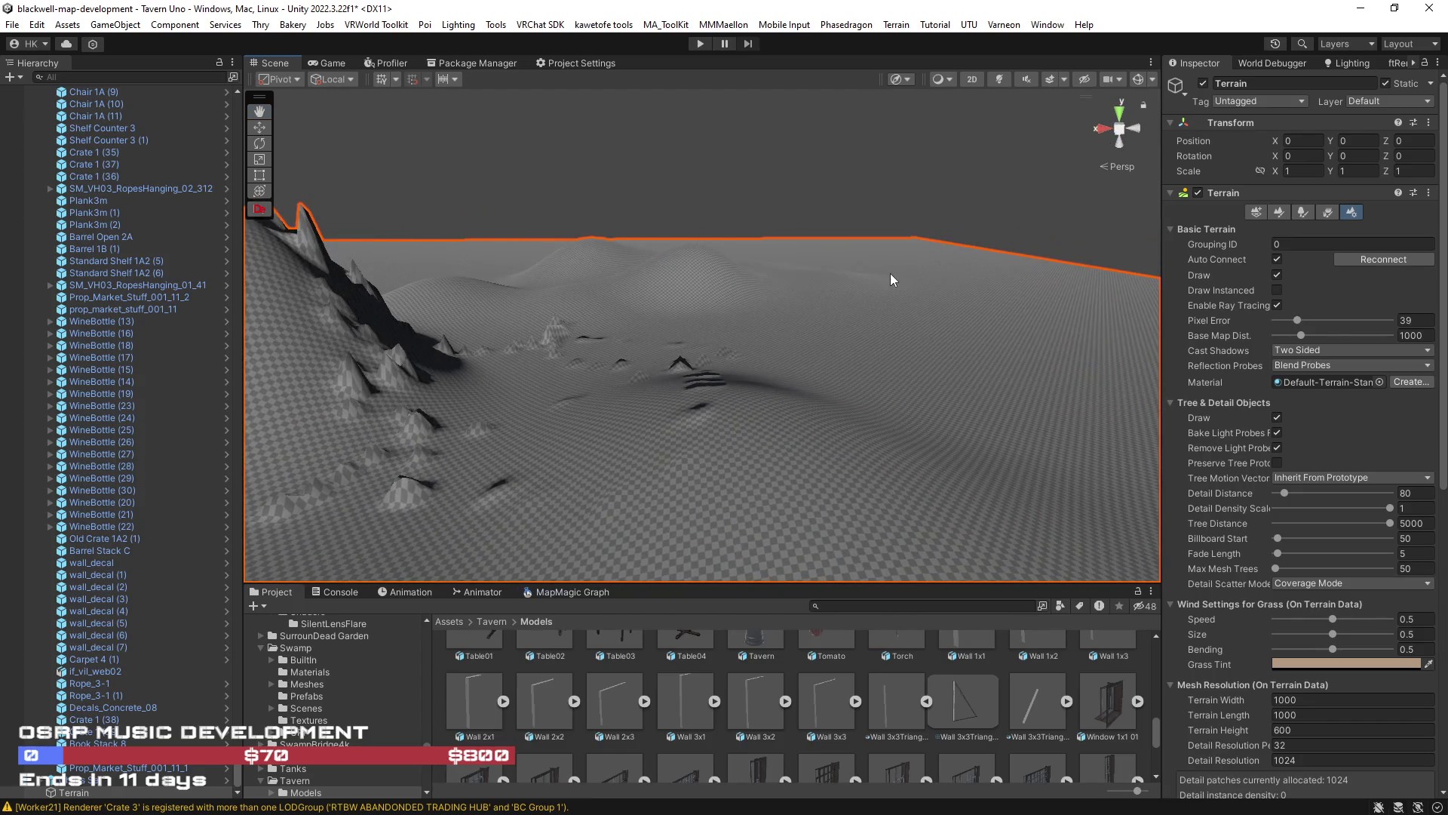
mouse_move(768, 319)
mouse_down()
mouse_move(698, 366)
mouse_move(960, 371)
mouse_up()
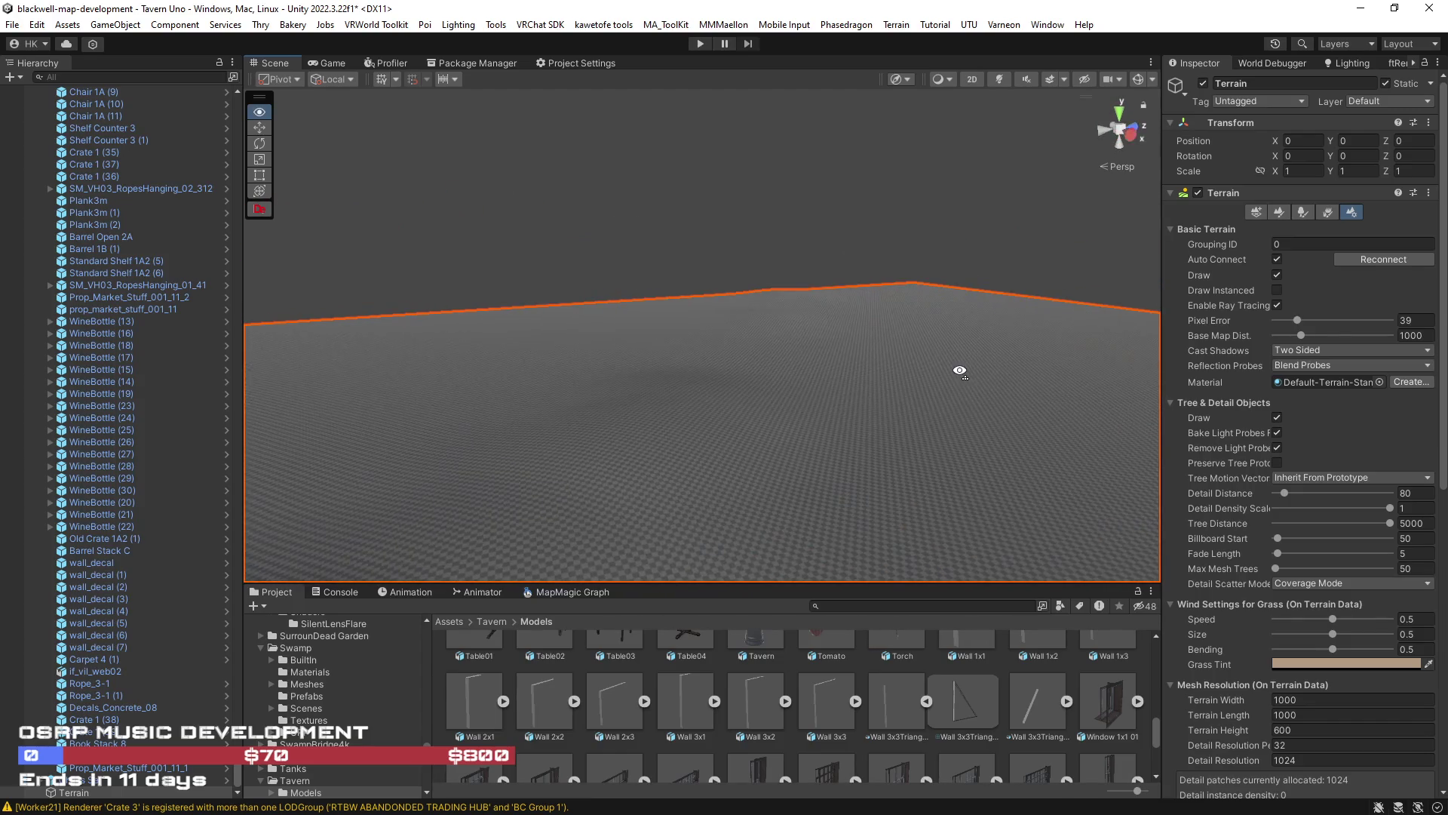
mouse_move(795, 379)
mouse_down()
mouse_move(669, 350)
mouse_move(830, 369)
mouse_move(844, 400)
mouse_move(586, 383)
mouse_up()
mouse_move(870, 375)
mouse_down()
mouse_move(747, 410)
mouse_move(608, 342)
mouse_move(908, 414)
mouse_move(988, 415)
mouse_up()
mouse_move(758, 466)
mouse_down()
mouse_move(880, 453)
mouse_move(1050, 518)
mouse_up()
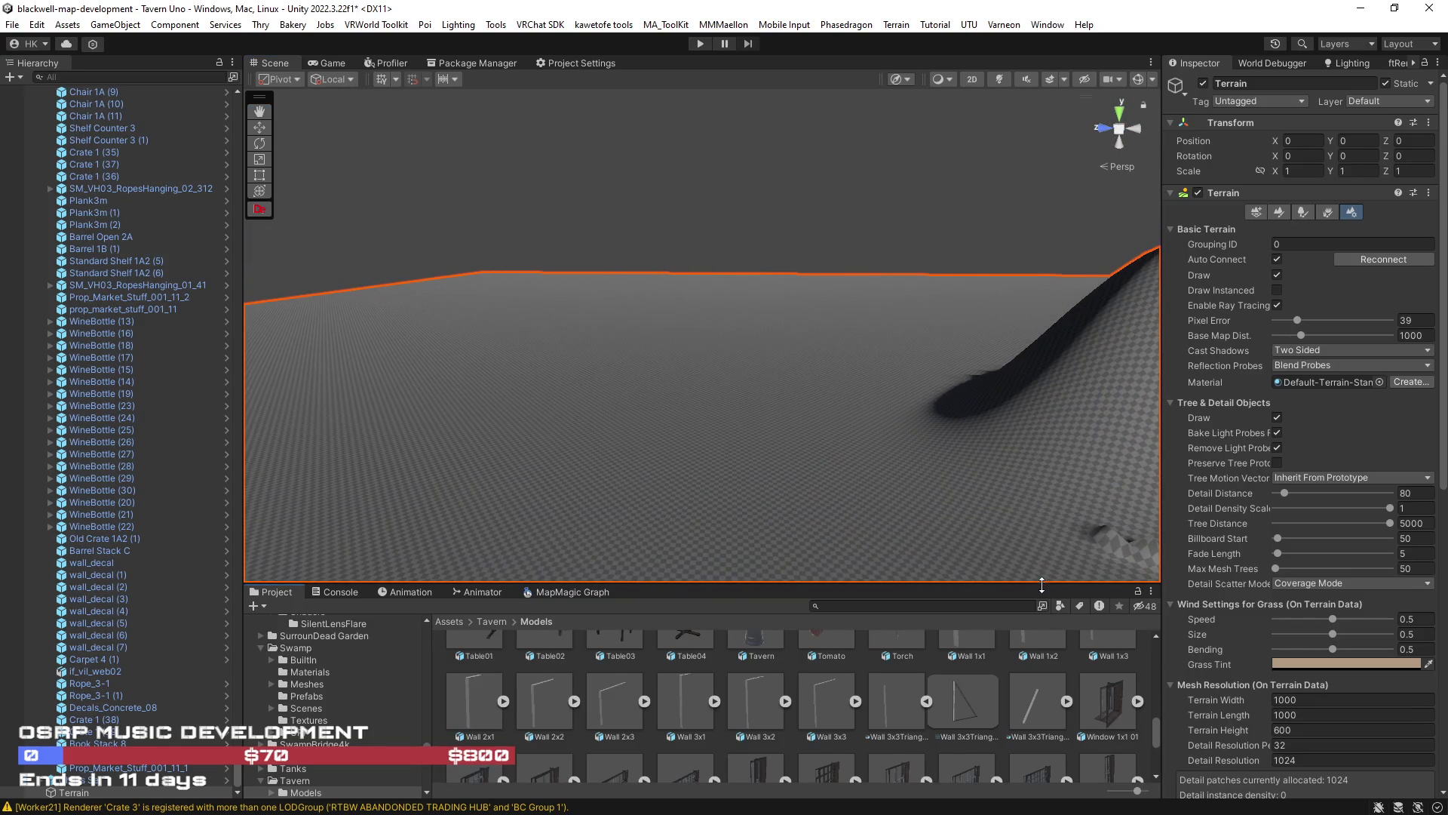
Give the Project panel more height and scroll its asset grid to the top
drag(1041, 586, 1037, 557)
scroll(792, 637, up, 2)
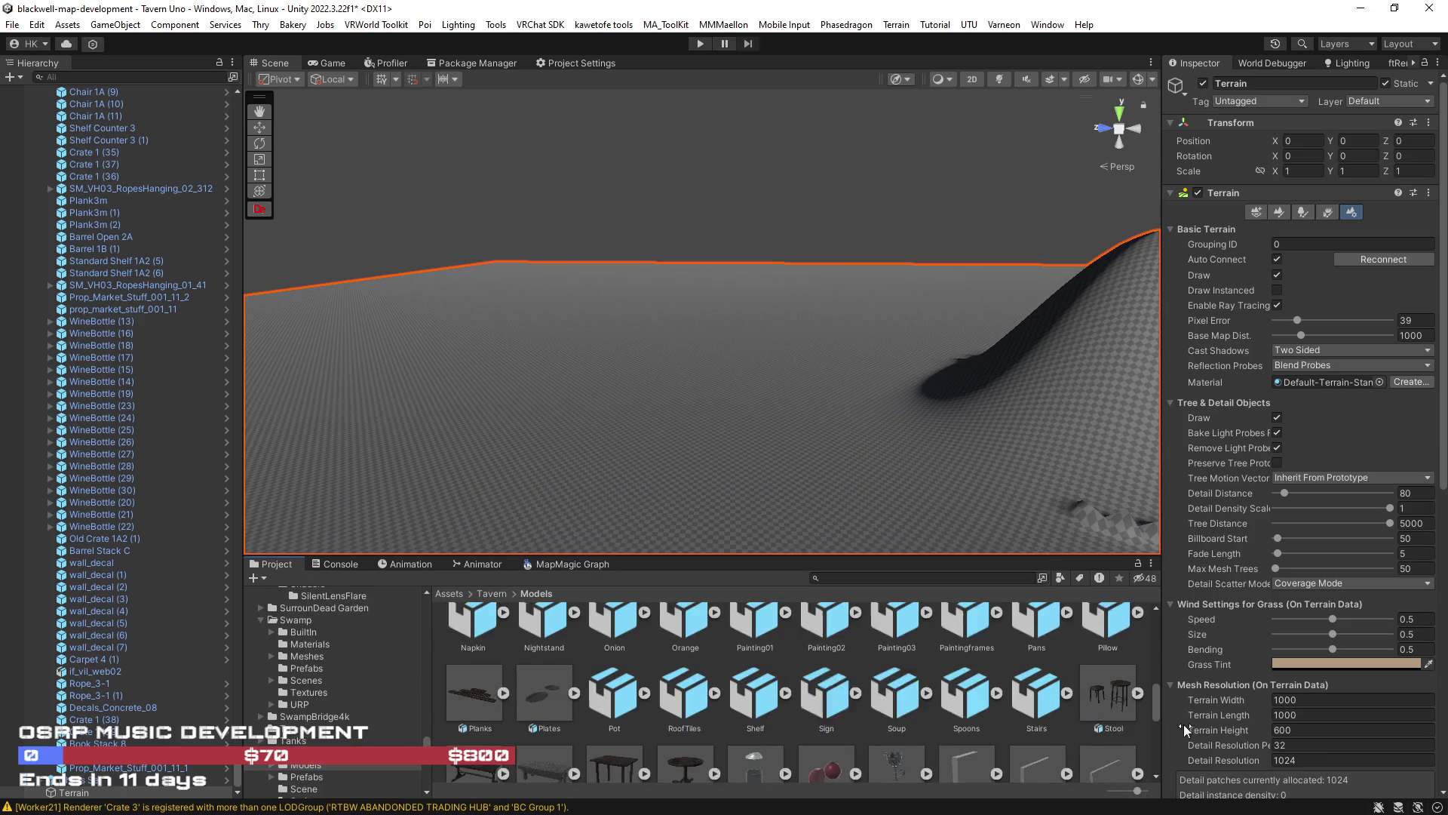
scroll(1151, 713, up, 5)
Orbit past the terrain peak and mountain, then fly back and select the game room table
mouse_move(754, 417)
mouse_down()
mouse_move(1008, 410)
mouse_move(1057, 423)
mouse_move(915, 387)
mouse_move(941, 407)
mouse_up()
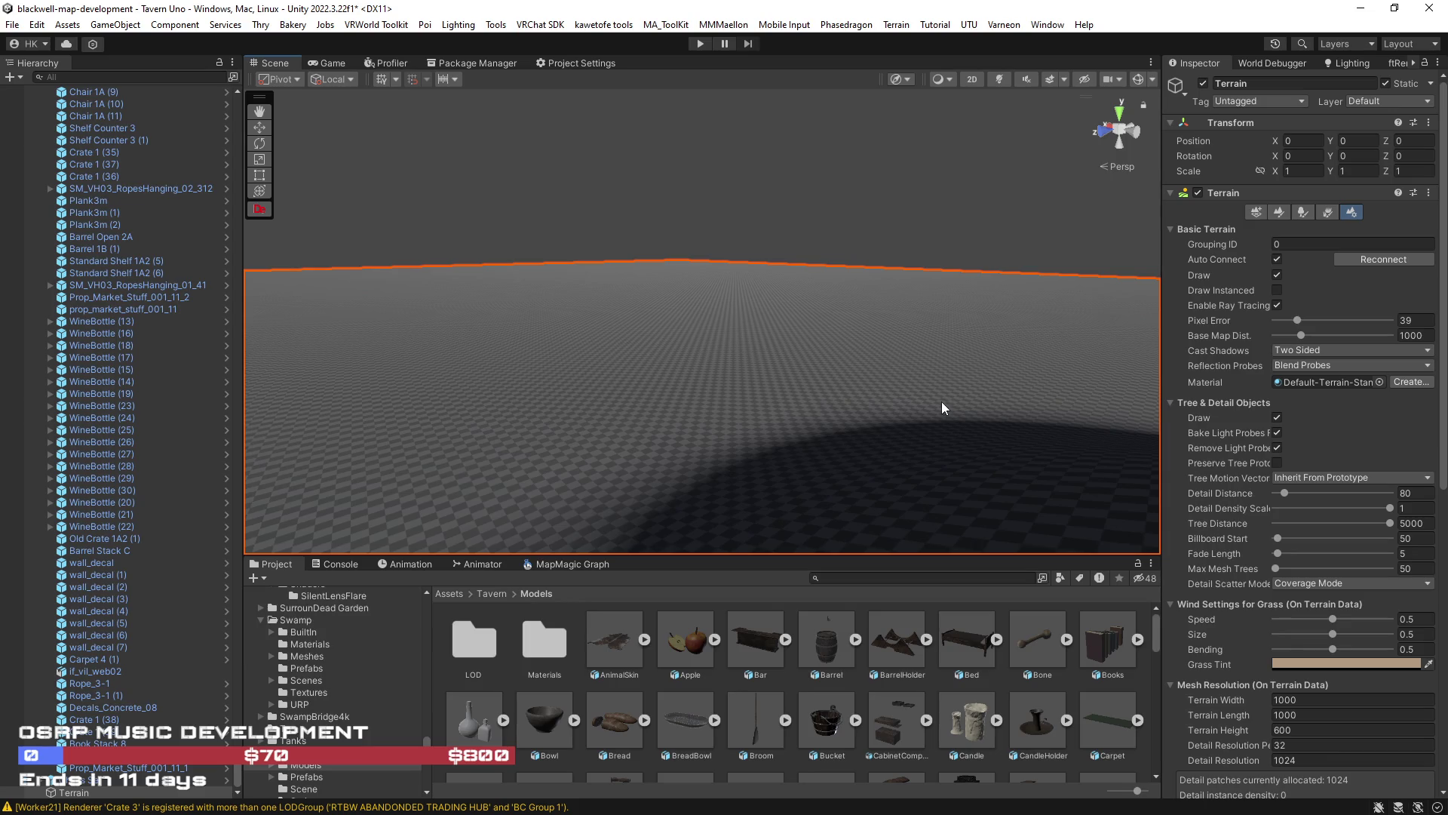
mouse_move(905, 405)
mouse_down()
mouse_move(992, 405)
mouse_move(714, 372)
mouse_move(747, 392)
mouse_move(848, 385)
mouse_up()
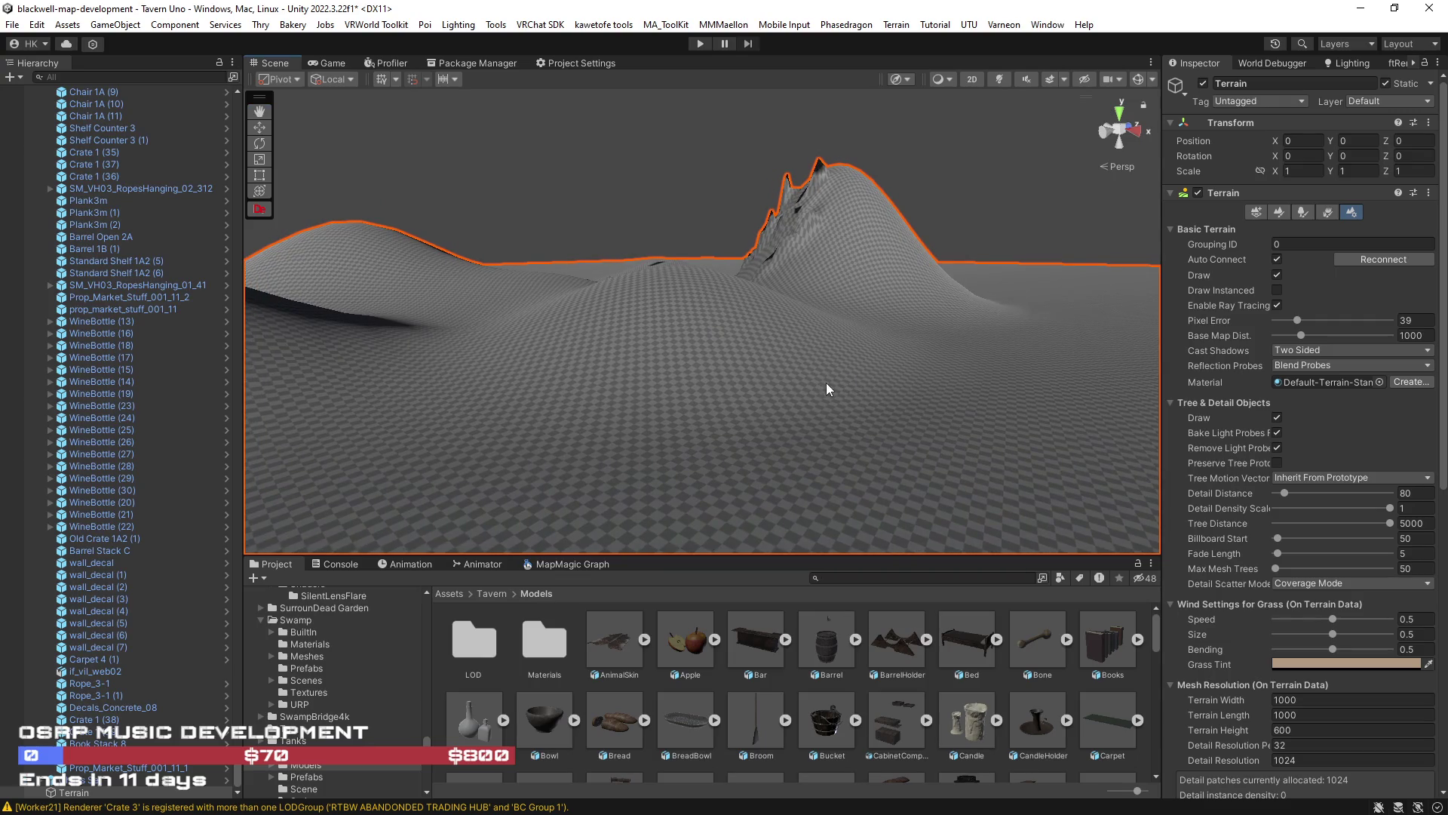
mouse_move(854, 378)
mouse_down()
mouse_move(843, 387)
mouse_move(931, 395)
mouse_move(976, 379)
mouse_move(1003, 407)
mouse_move(926, 402)
mouse_up()
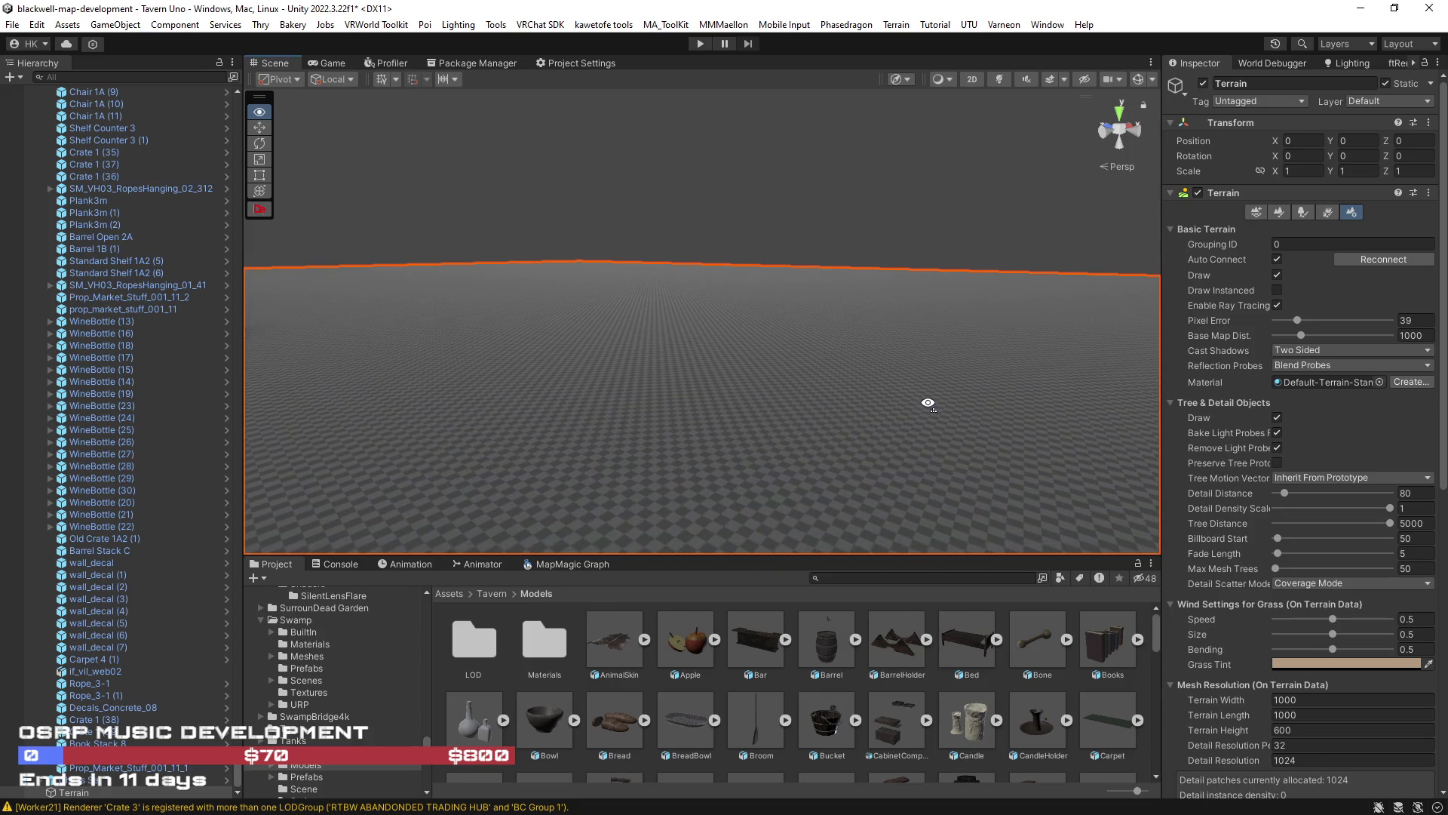
mouse_move(929, 403)
mouse_down()
mouse_move(656, 381)
mouse_move(818, 407)
mouse_move(789, 410)
mouse_move(841, 430)
mouse_up()
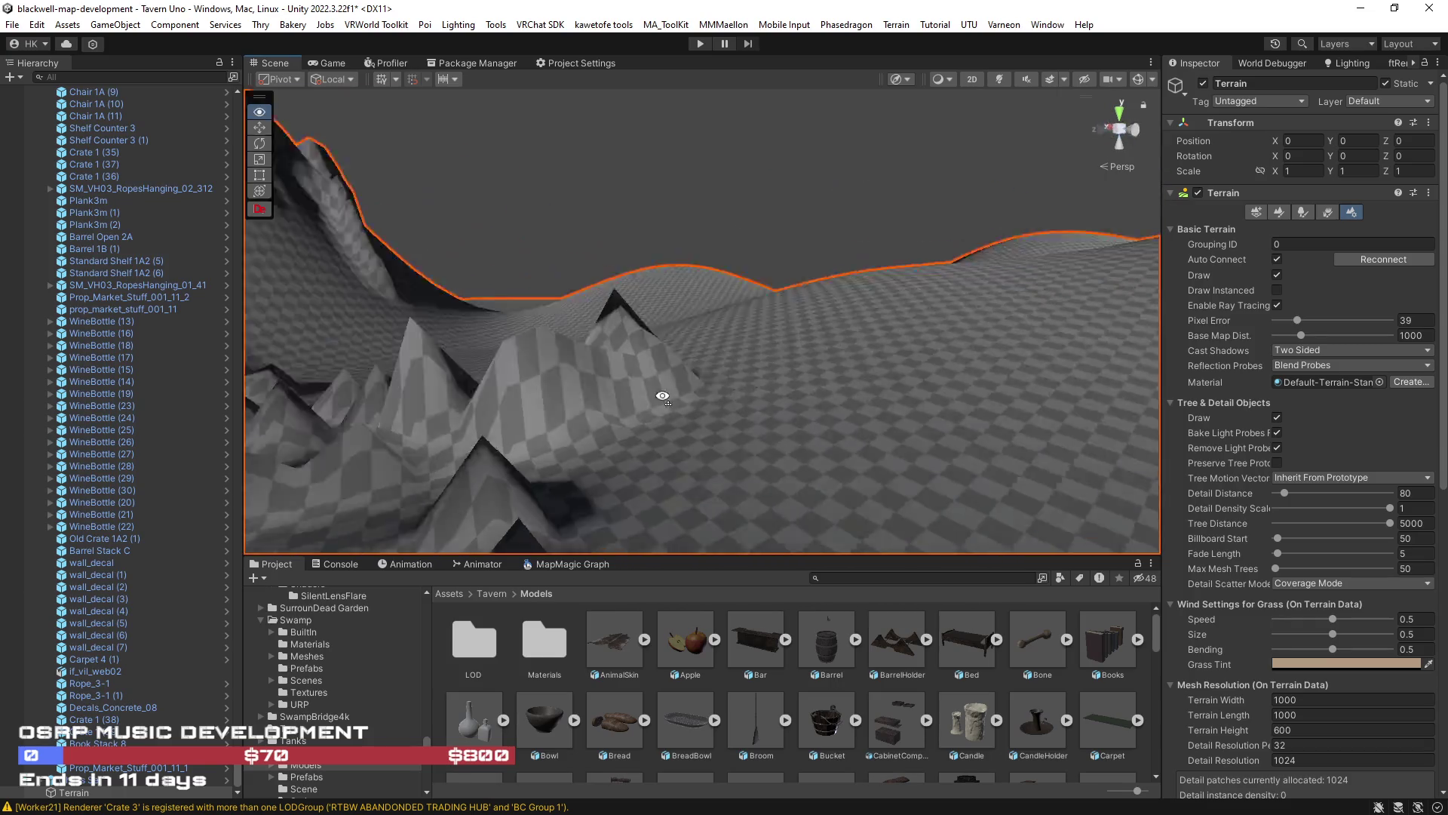
drag(662, 396, 601, 398)
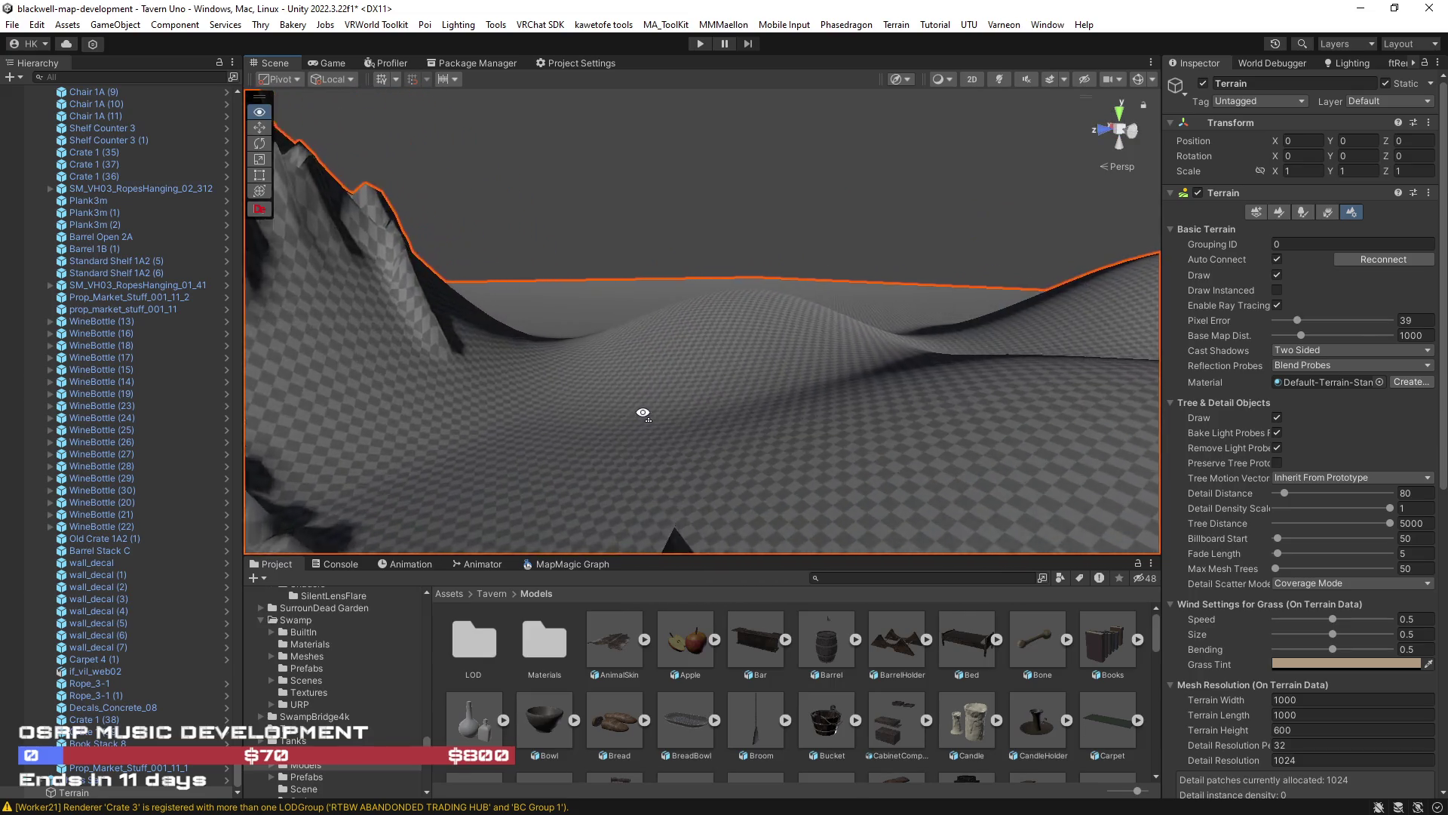
mouse_move(665, 434)
mouse_down()
mouse_move(562, 511)
mouse_move(714, 374)
mouse_move(683, 340)
mouse_move(731, 323)
mouse_move(657, 314)
mouse_move(533, 333)
mouse_move(727, 344)
mouse_move(717, 351)
mouse_move(759, 382)
mouse_move(731, 360)
mouse_move(785, 355)
mouse_move(536, 378)
mouse_move(875, 365)
mouse_move(853, 393)
mouse_up()
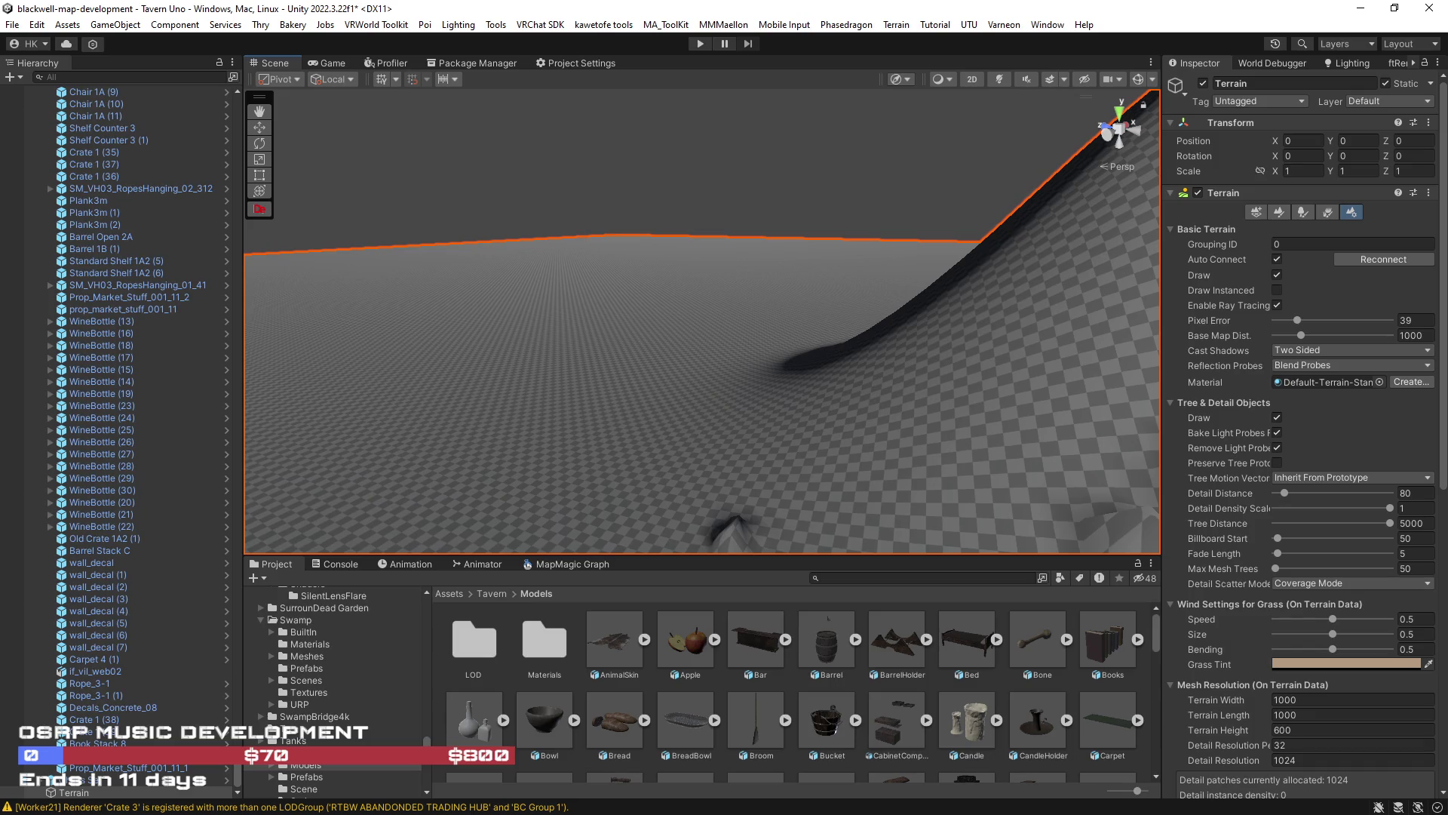
mouse_move(778, 396)
mouse_down()
mouse_move(1102, 426)
mouse_move(1070, 353)
mouse_move(981, 352)
mouse_move(965, 383)
mouse_up()
click(757, 365)
Select the tablecloth, then select and frame Chair 1A (7) by the table
click(758, 364)
click(962, 374)
click(970, 372)
key(f)
Select Barrel Stack C and the shelf counter, then frame a single wine bottle
click(708, 379)
click(708, 379)
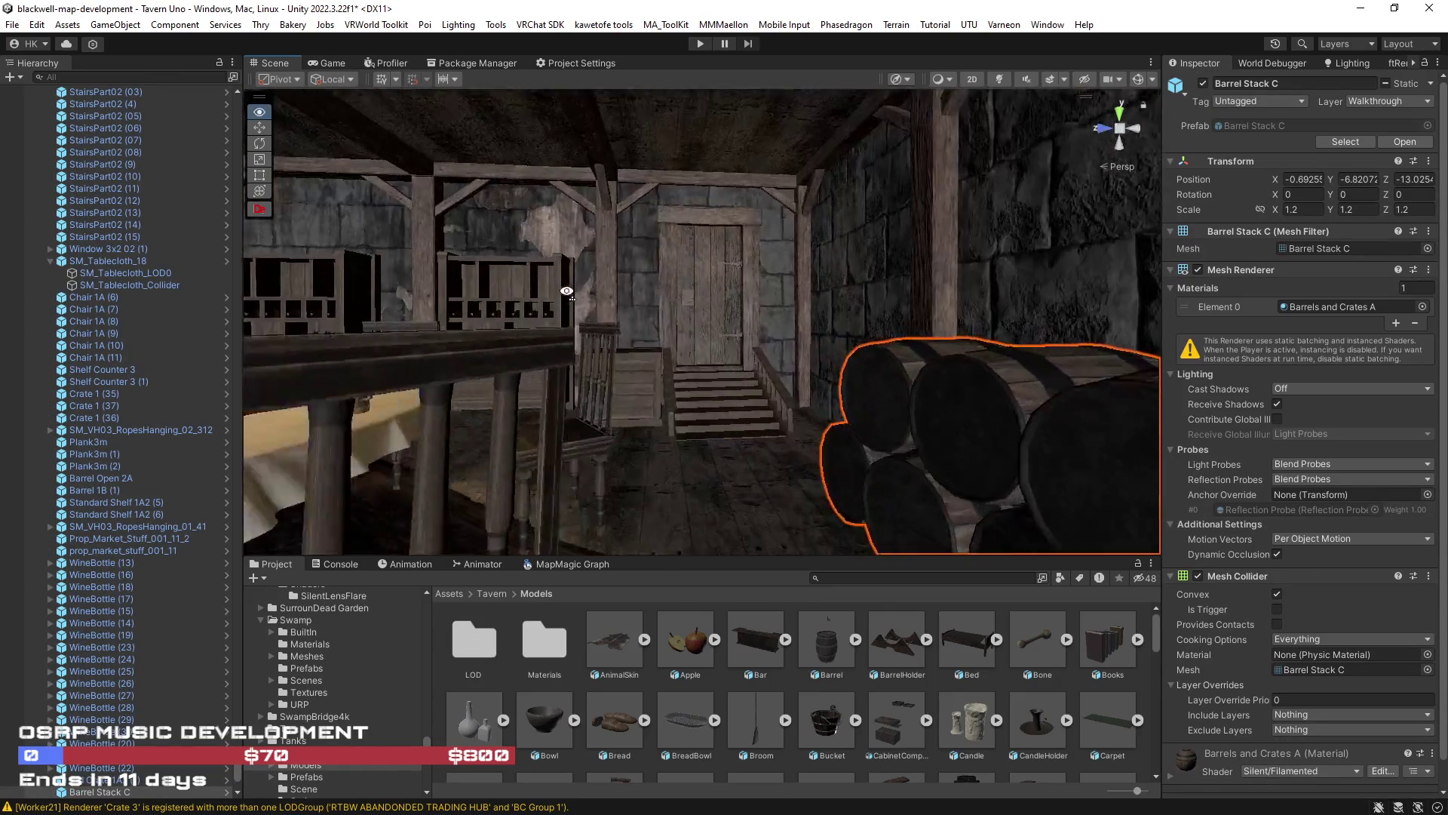
click(618, 374)
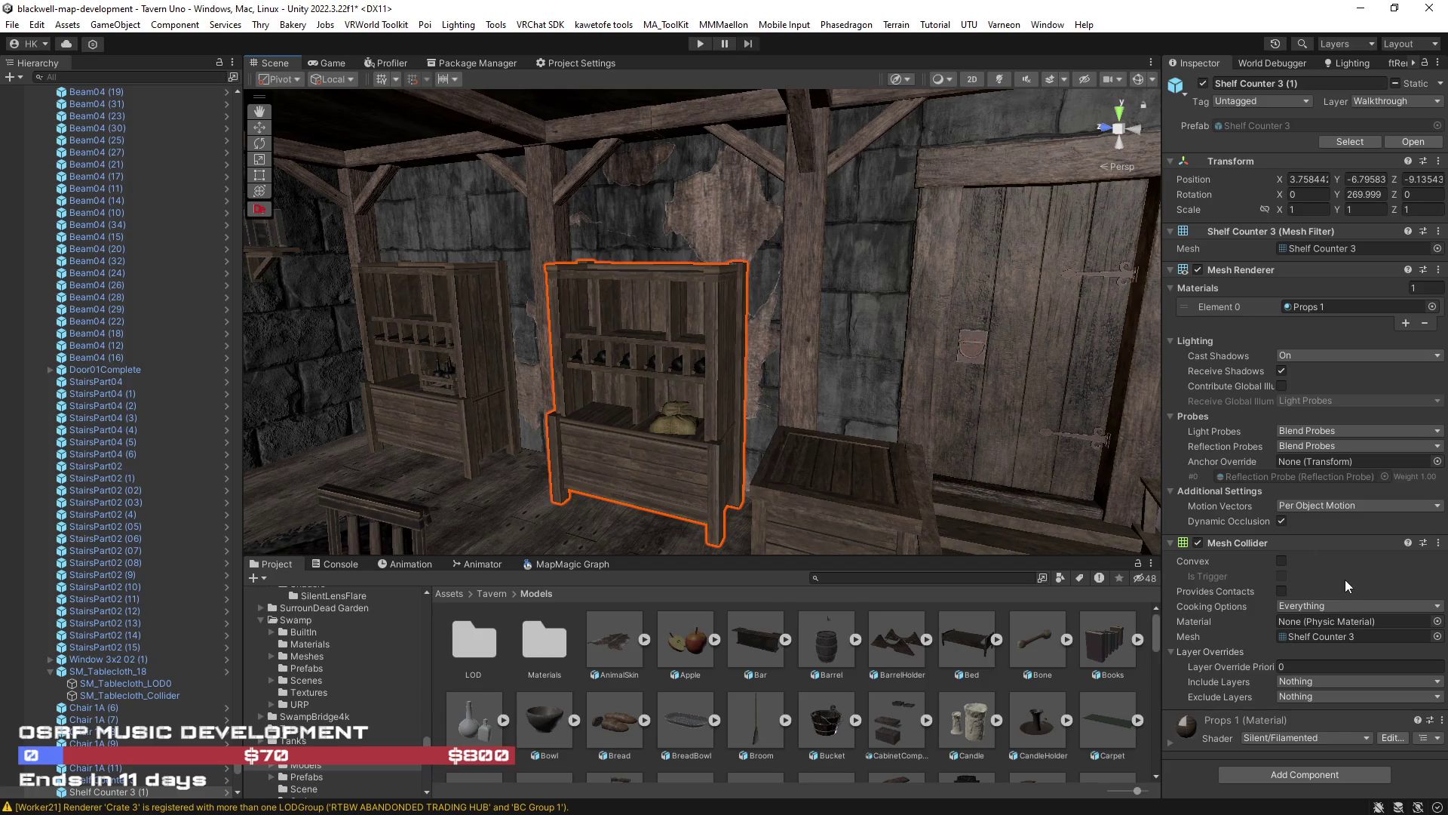
click(653, 361)
click(652, 361)
key(f)
Pull the view back out over the checkered terrain hills and start a Project asset search
scroll(828, 336, down, 10)
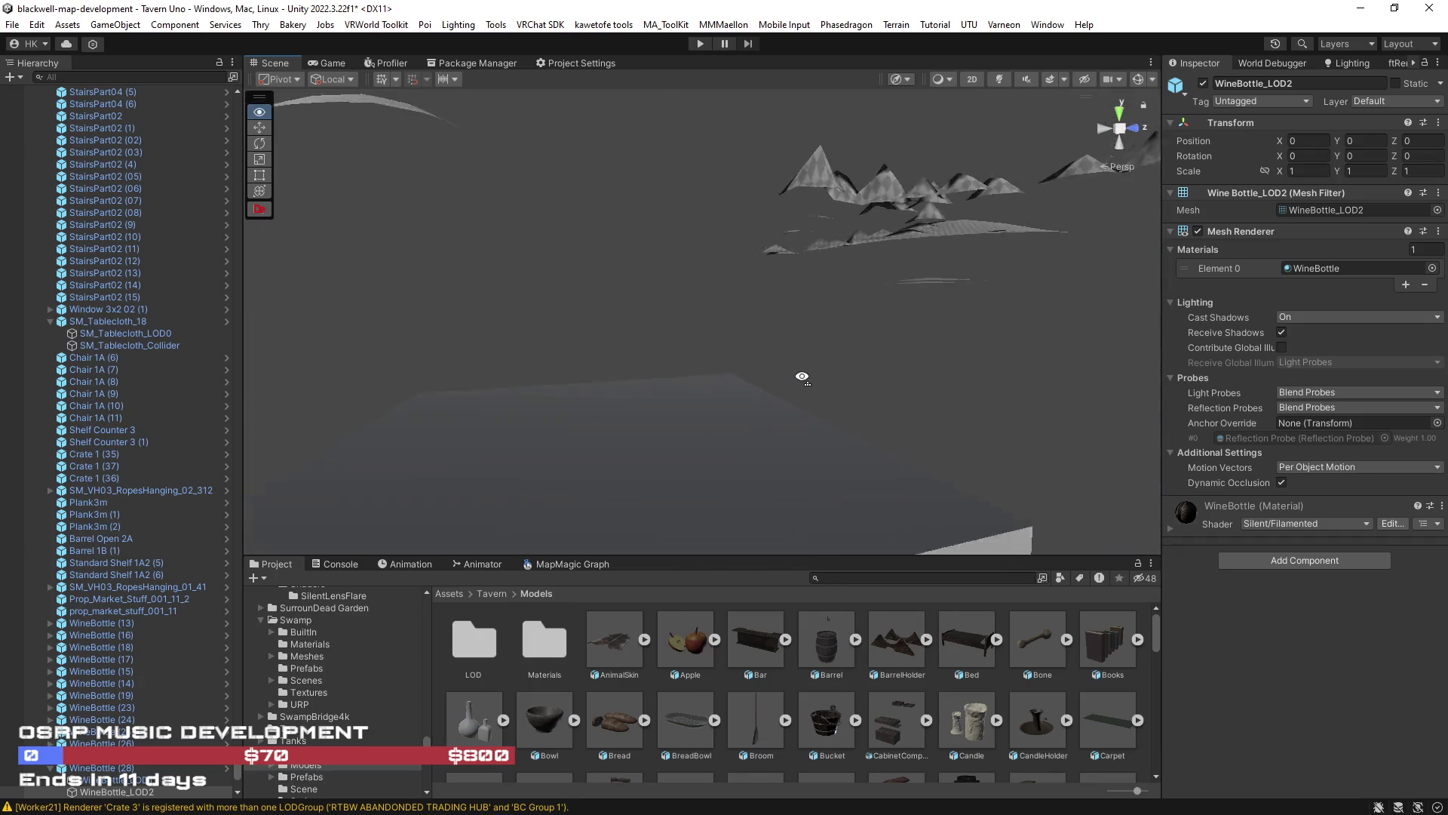
mouse_move(802, 377)
mouse_down()
mouse_move(879, 342)
mouse_move(808, 410)
mouse_move(508, 420)
mouse_move(466, 379)
mouse_up()
mouse_move(388, 376)
mouse_down()
mouse_move(355, 382)
mouse_move(394, 392)
mouse_up()
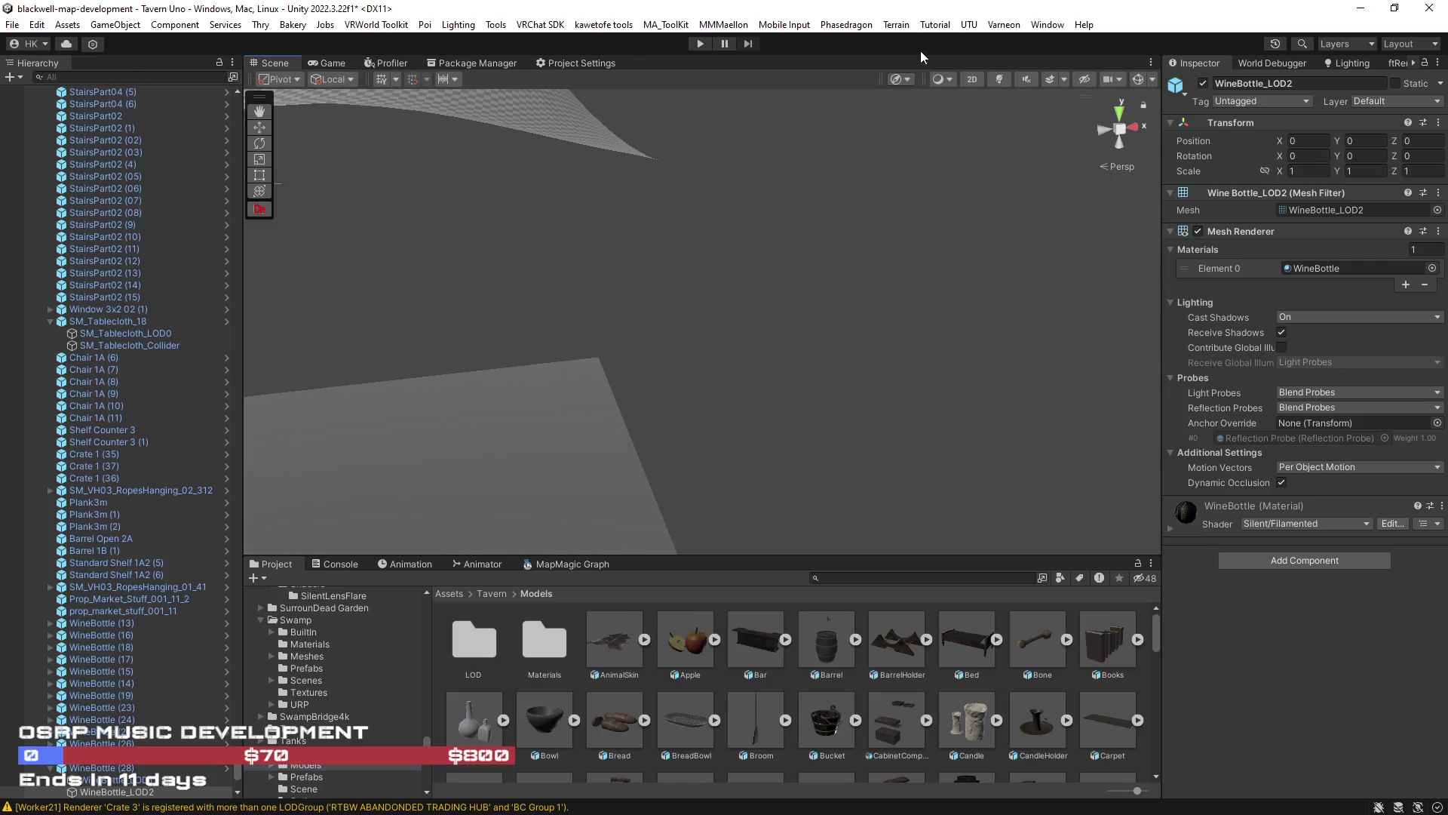
click(914, 577)
Search 'rtbw main' and open RTBW Arc2 Main, discarding the Tavern Uno changes
text(tbw)
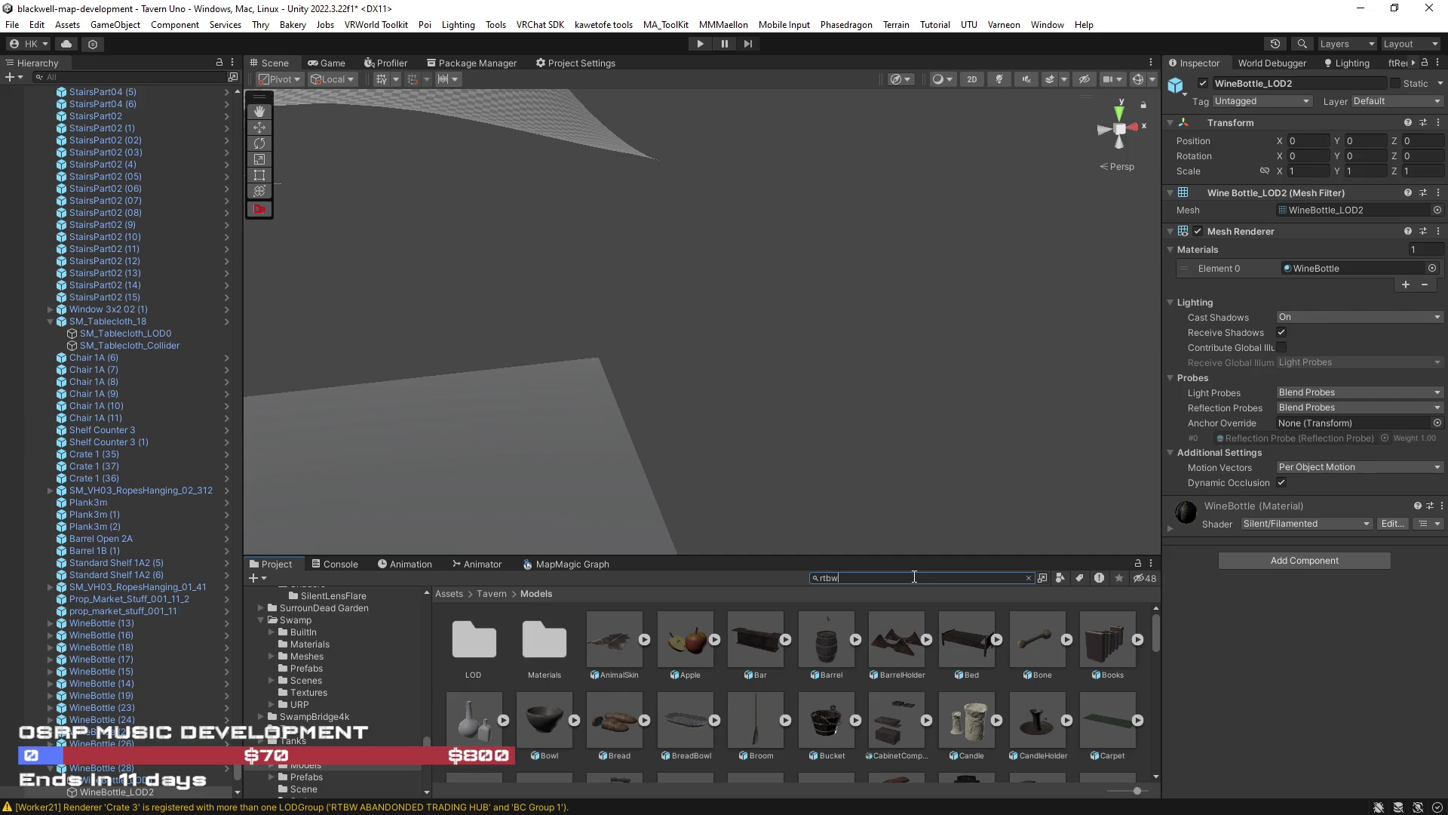
text( main)
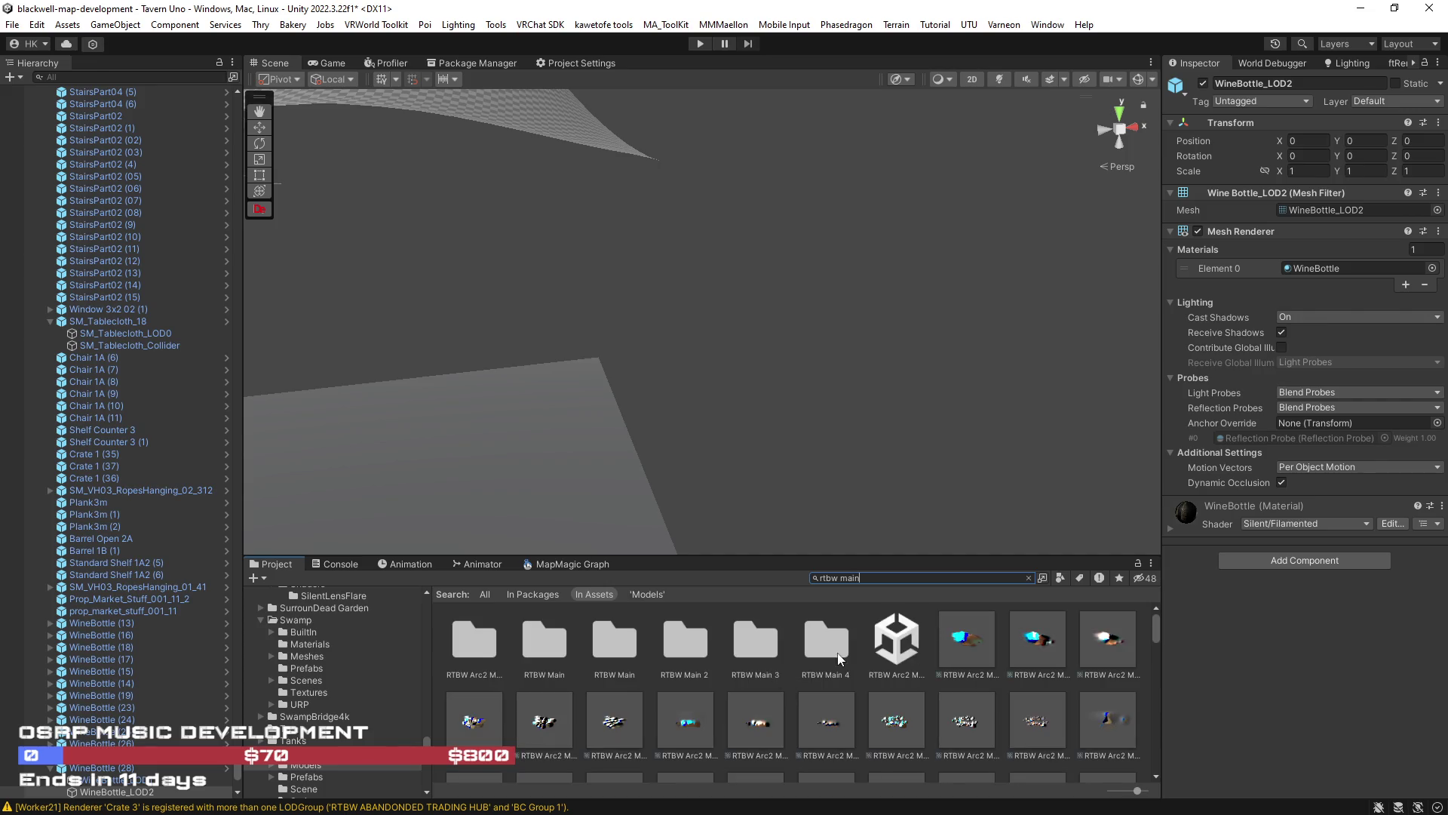
click(900, 647)
double_click(896, 647)
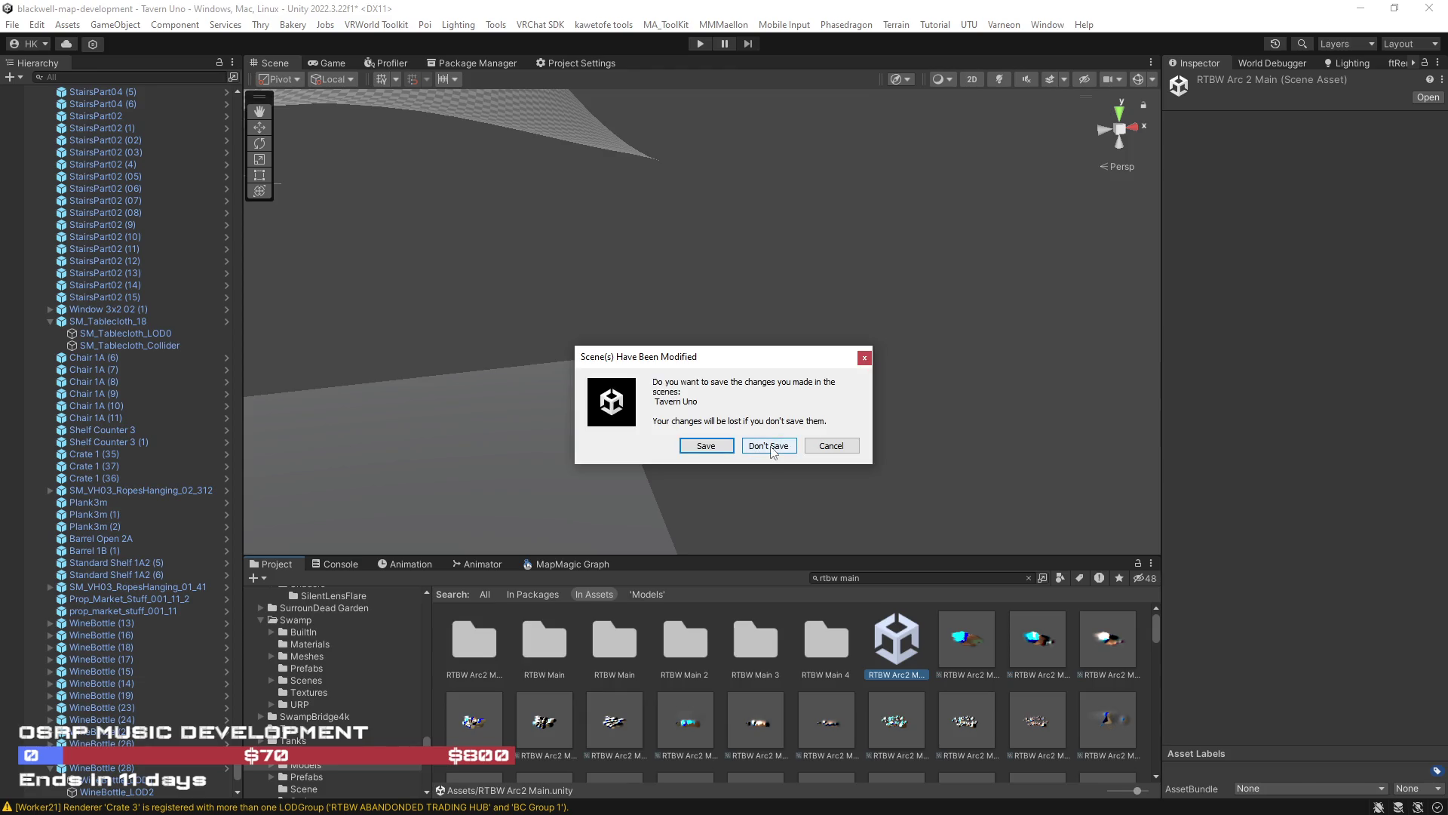
click(769, 446)
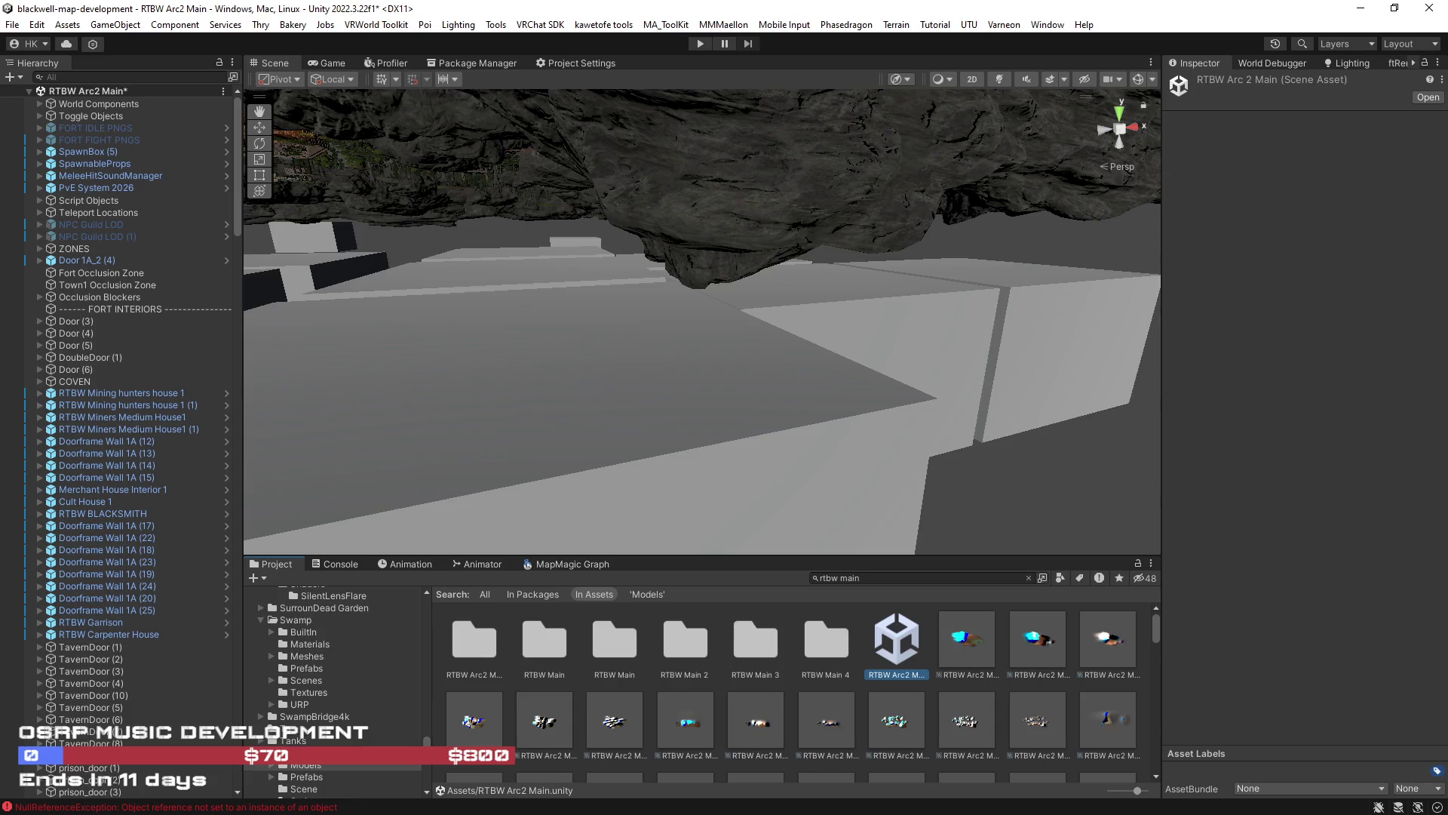
Wait until RTBW Arc2 Main loads with World Components, Doors, COVEN and FORT INTERIORS
scroll(811, 391, down, 5)
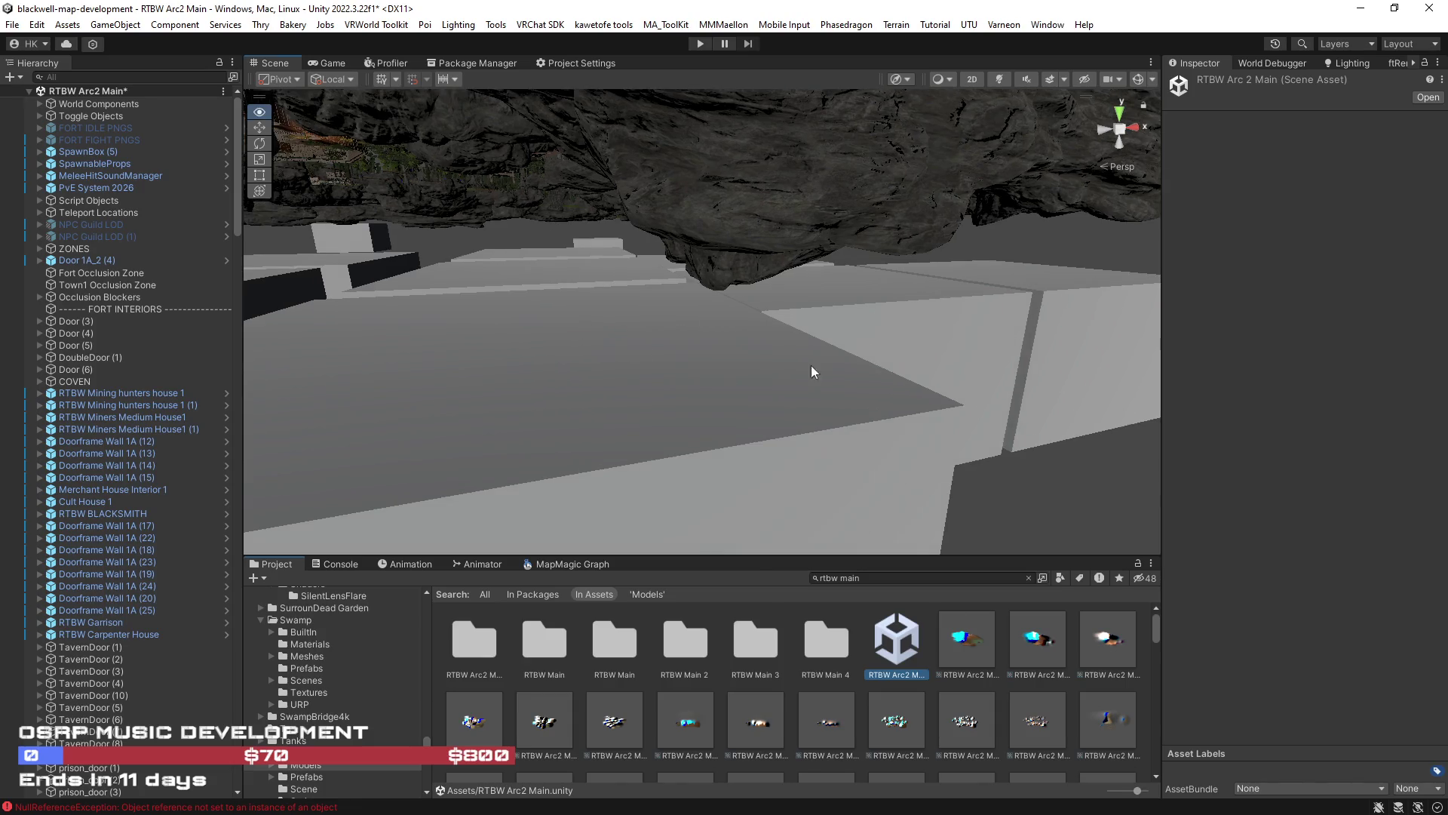
Fly up over the lit village and select the armoured guard Guard LODs Talk1 (5)
mouse_move(749, 372)
mouse_down()
mouse_move(679, 381)
mouse_move(776, 394)
mouse_move(786, 412)
mouse_move(857, 401)
mouse_move(786, 394)
mouse_move(723, 418)
mouse_move(690, 400)
mouse_move(681, 371)
mouse_up()
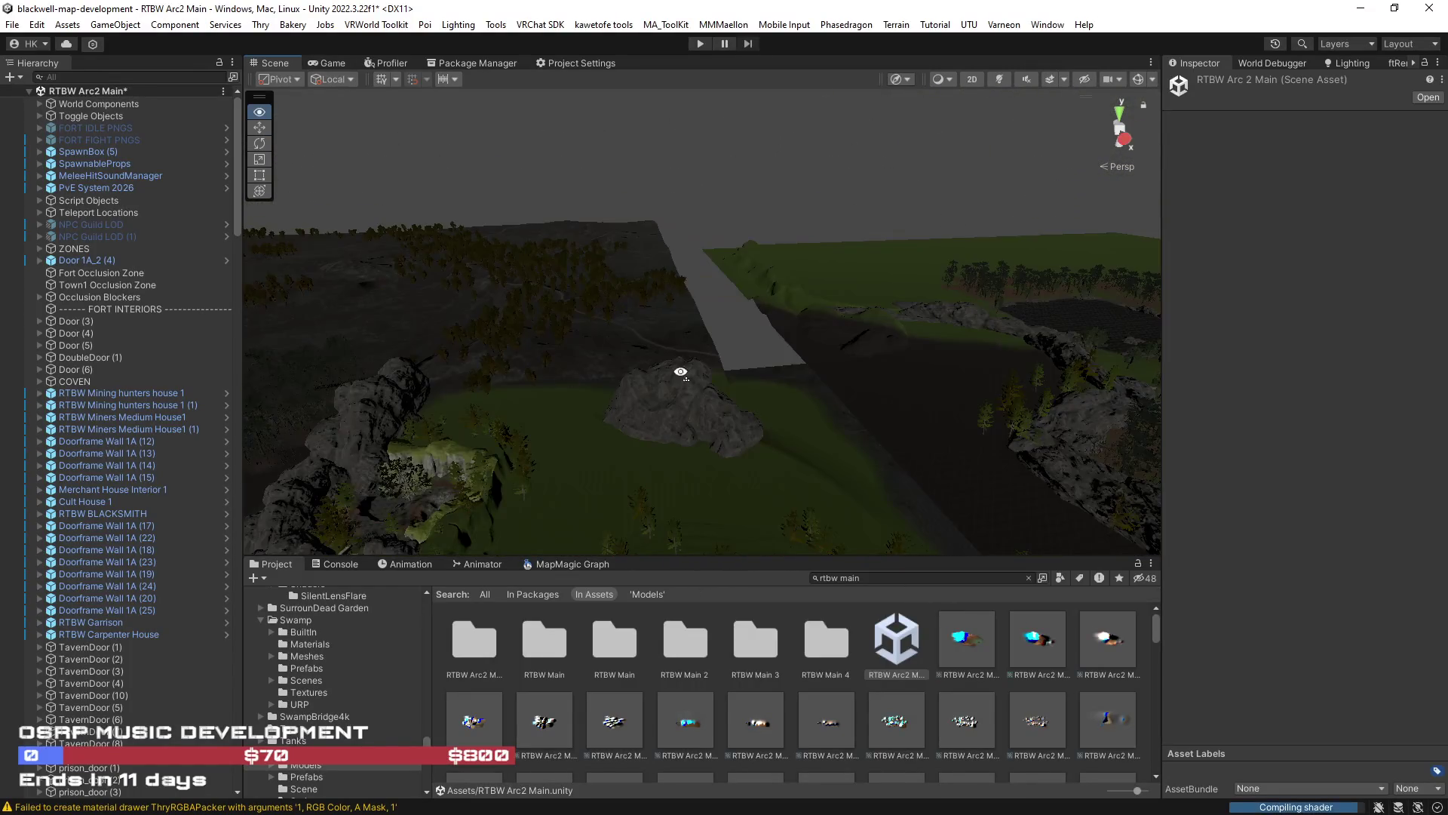
mouse_move(478, 385)
mouse_down()
mouse_move(1099, 414)
mouse_move(858, 417)
mouse_move(834, 382)
mouse_move(934, 387)
mouse_move(561, 381)
mouse_move(688, 456)
mouse_move(679, 414)
mouse_move(686, 453)
mouse_move(682, 426)
mouse_move(705, 414)
mouse_move(604, 410)
mouse_move(754, 377)
mouse_move(696, 447)
mouse_move(754, 288)
mouse_up()
click(754, 288)
Frame the guard and preview its LOD Group at 7% screen size, then reframe it
key(f)
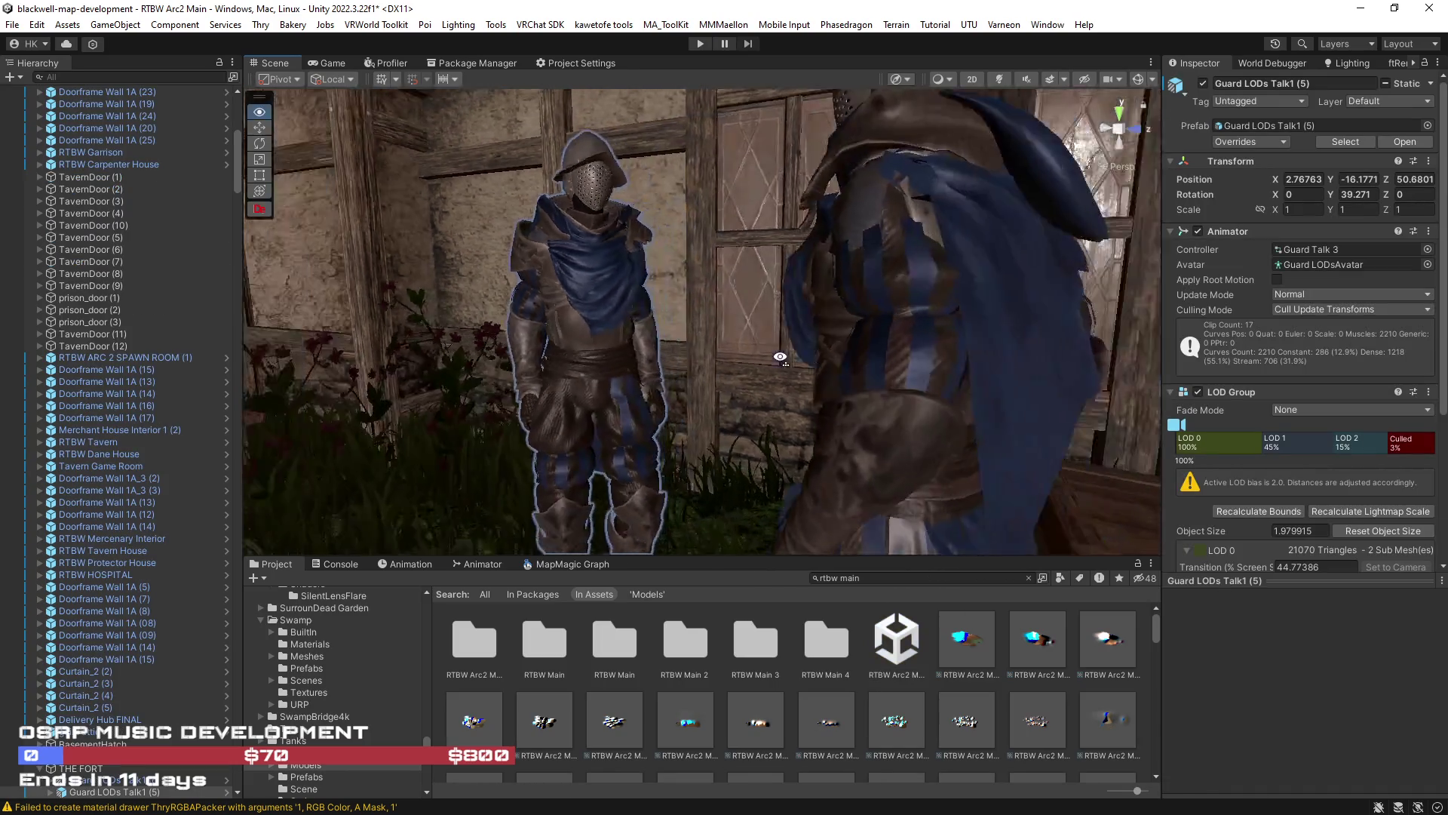
scroll(1275, 517, down, 3)
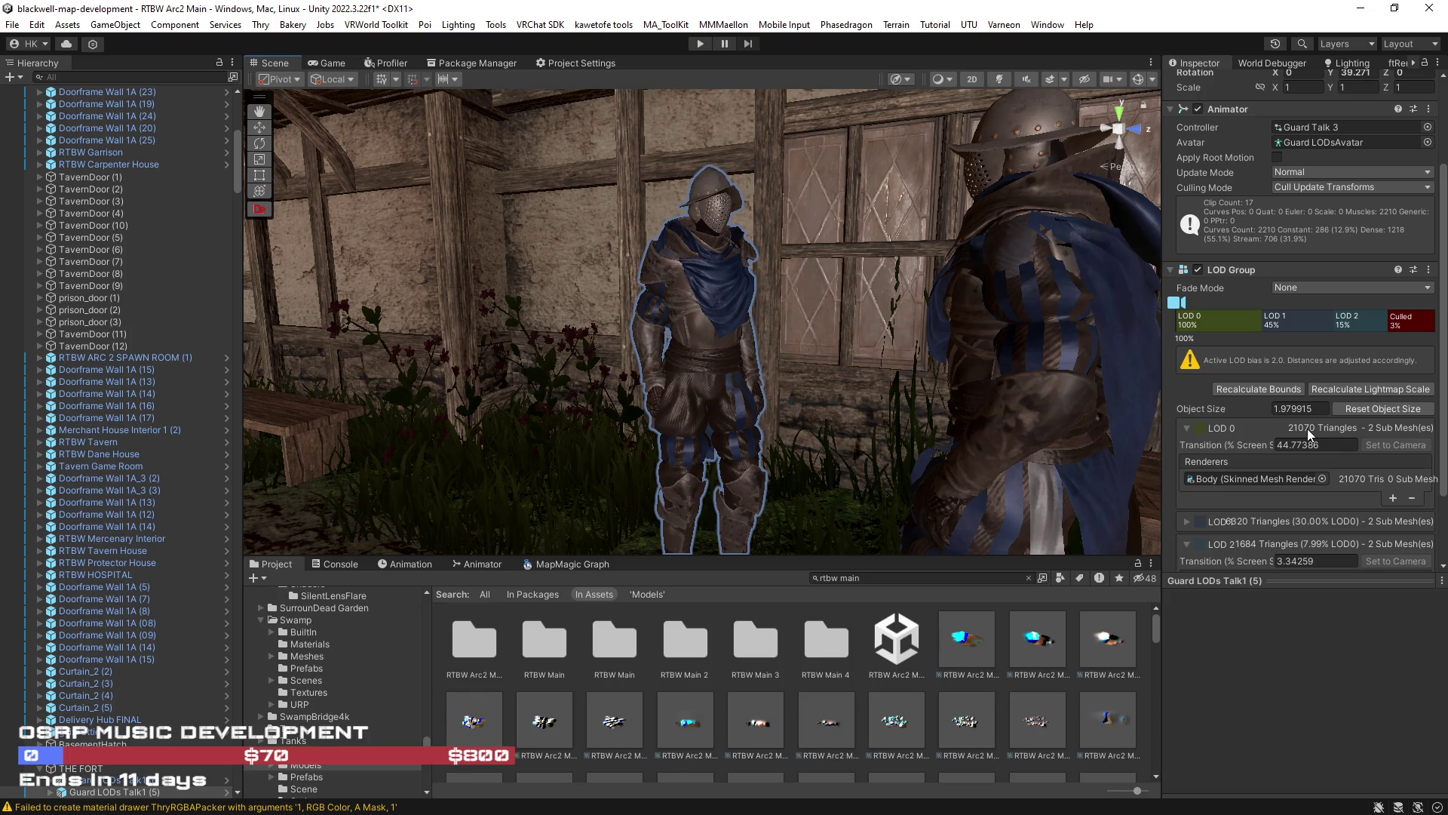
mouse_move(882, 429)
mouse_down()
mouse_move(897, 450)
mouse_move(860, 436)
mouse_move(789, 445)
mouse_move(849, 446)
mouse_up()
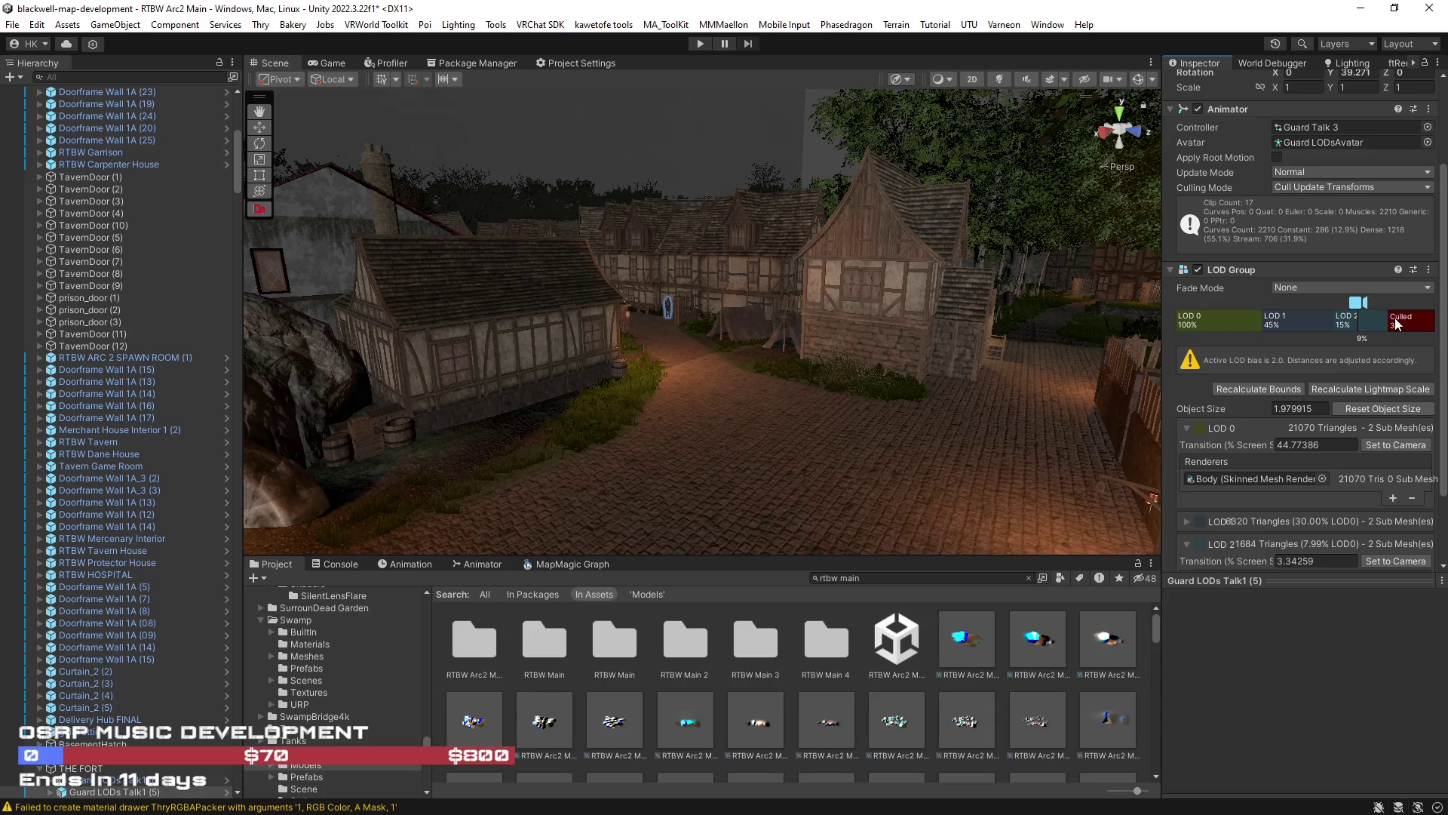
drag(1358, 302, 1394, 304)
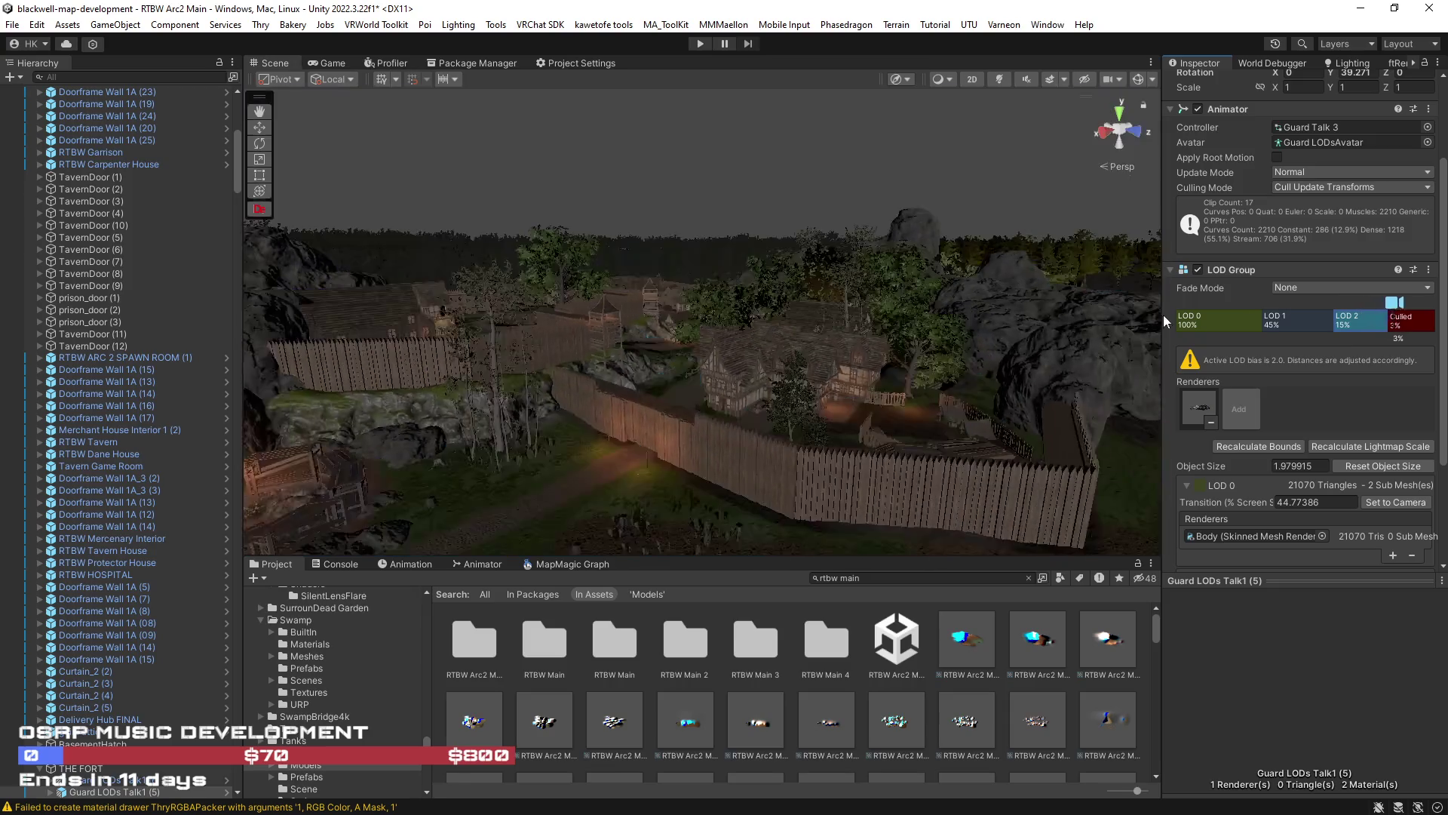
mouse_move(912, 337)
mouse_down()
mouse_move(915, 383)
mouse_move(879, 392)
mouse_move(902, 370)
mouse_up()
key(f)
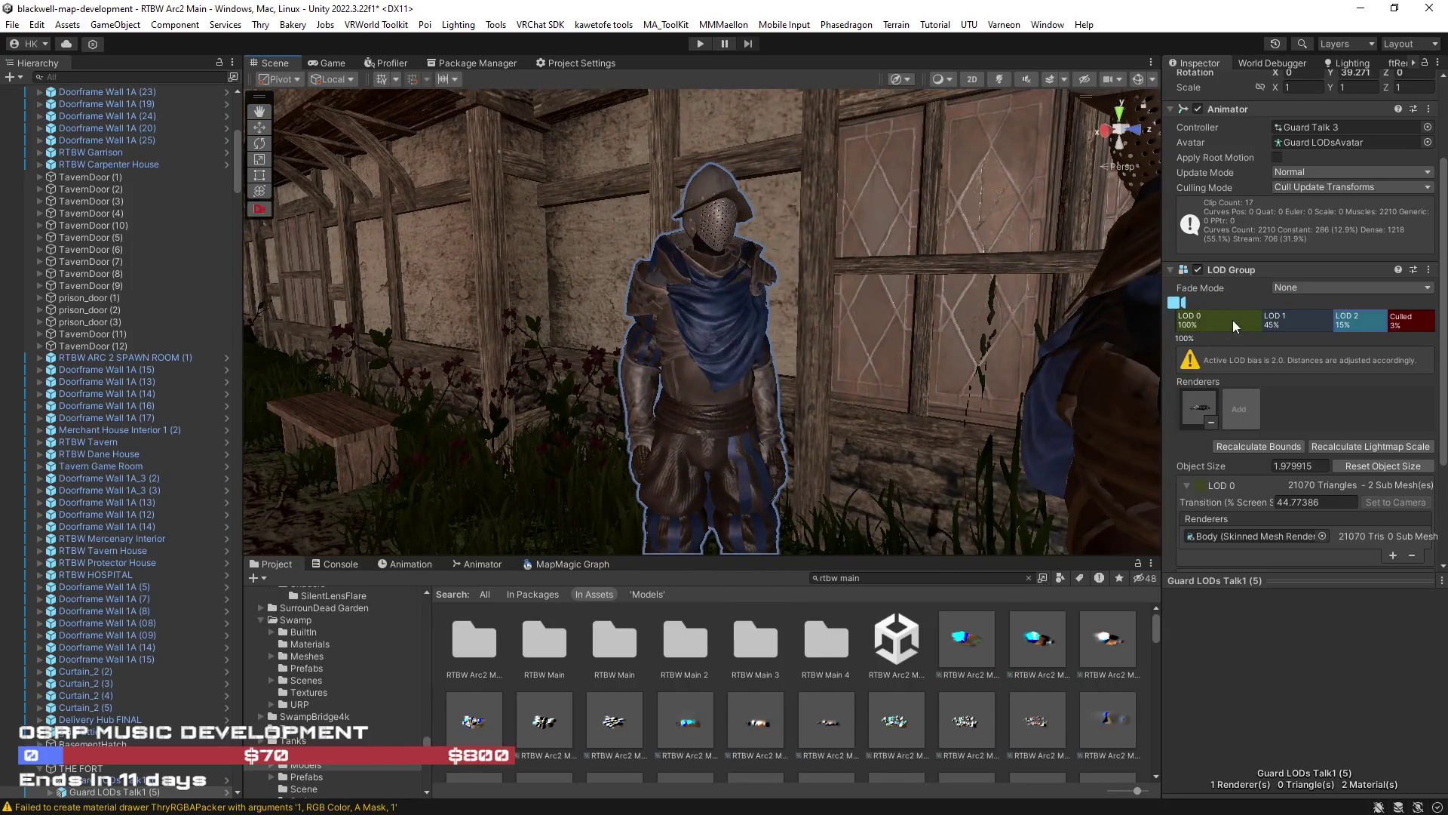
scroll(113, 527, down, 5)
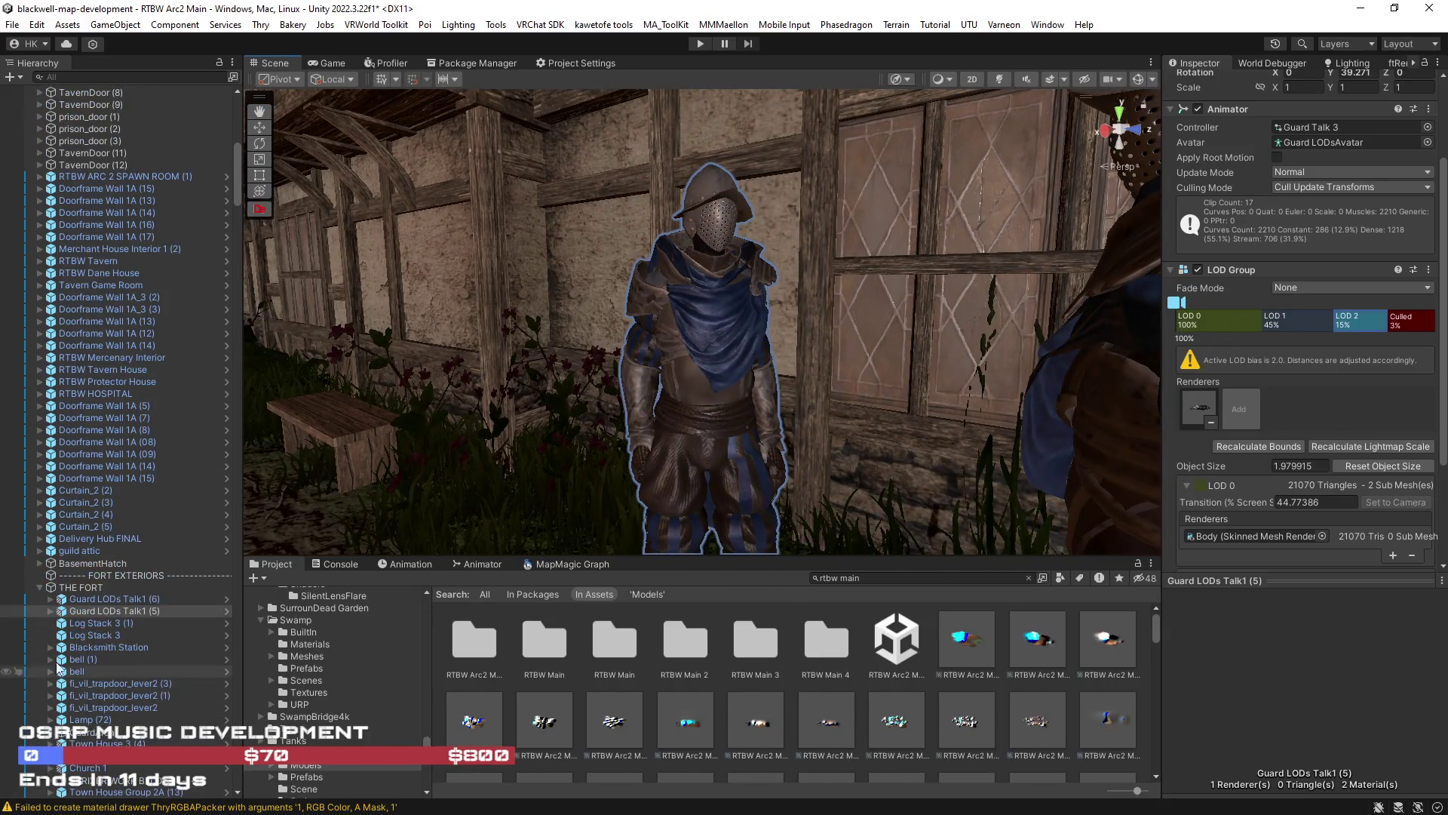
Expand the guard and inspect its BodyMED and BodyLOW meshes
click(51, 611)
scroll(445, 546, up, 3)
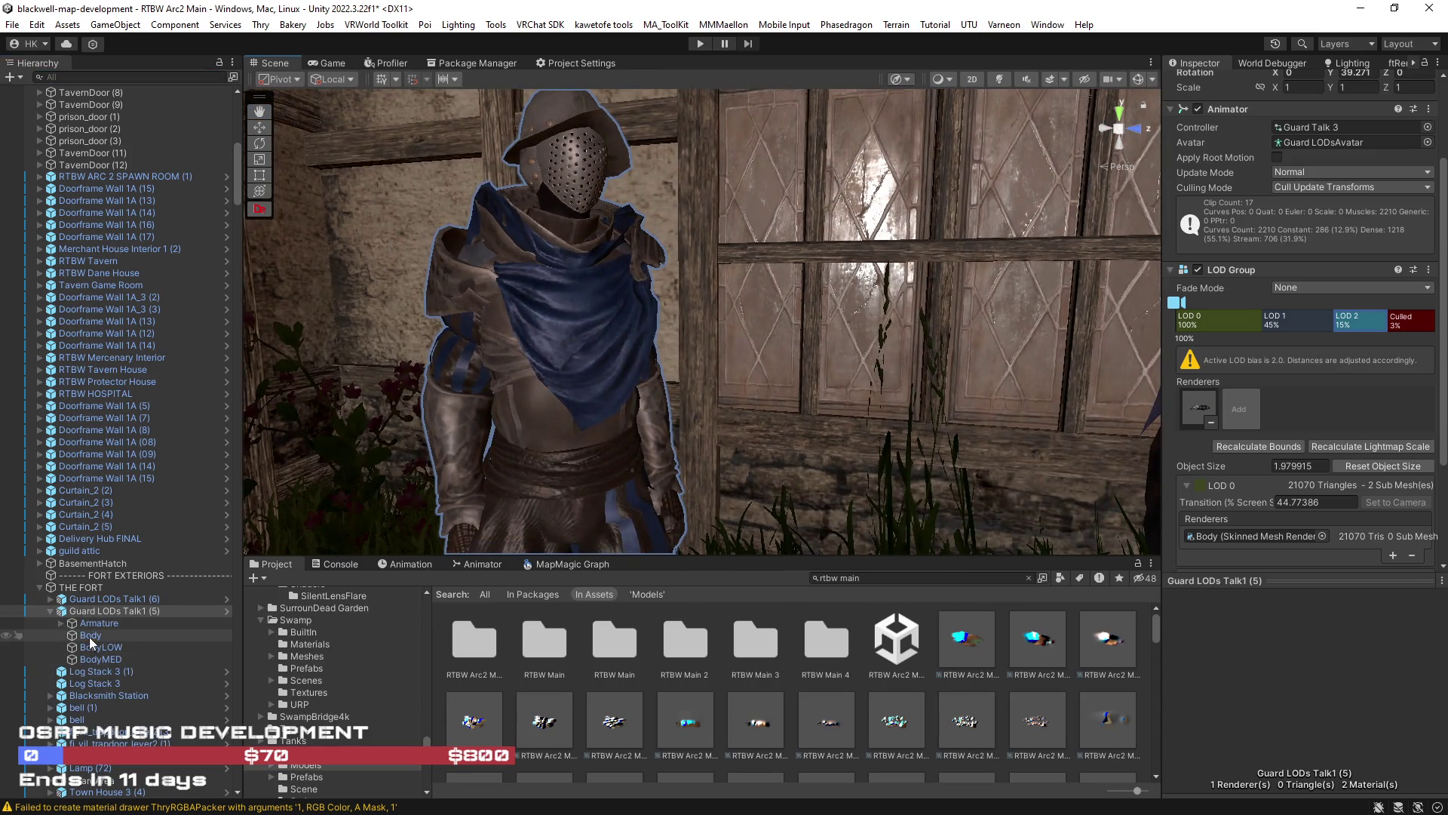
click(93, 657)
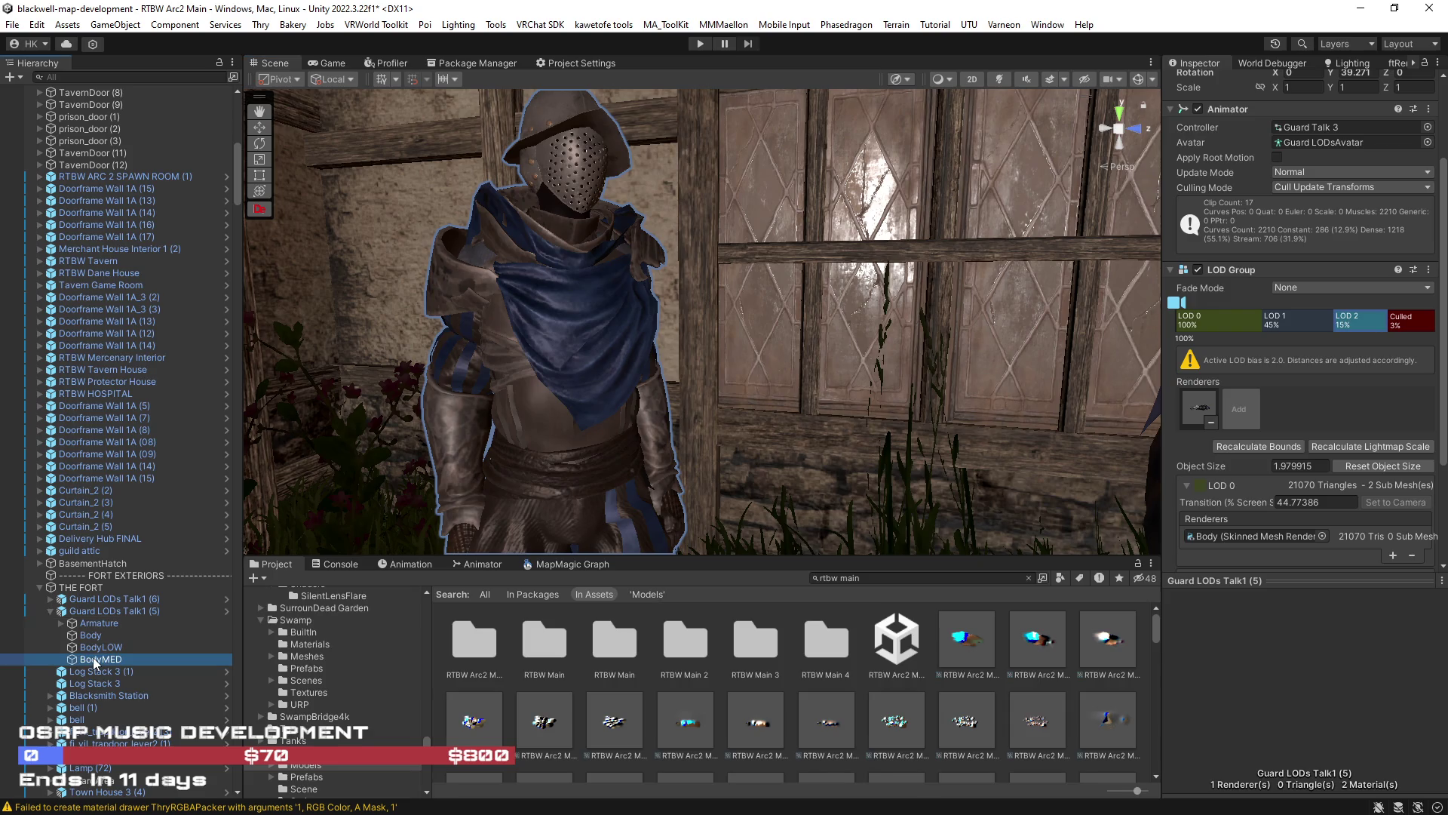
mouse_move(649, 411)
mouse_down()
mouse_move(866, 394)
mouse_move(902, 444)
mouse_move(813, 450)
mouse_move(805, 470)
mouse_move(699, 400)
mouse_move(595, 435)
mouse_move(559, 430)
mouse_move(1165, 445)
mouse_up()
click(805, 471)
scroll(804, 471, up, 3)
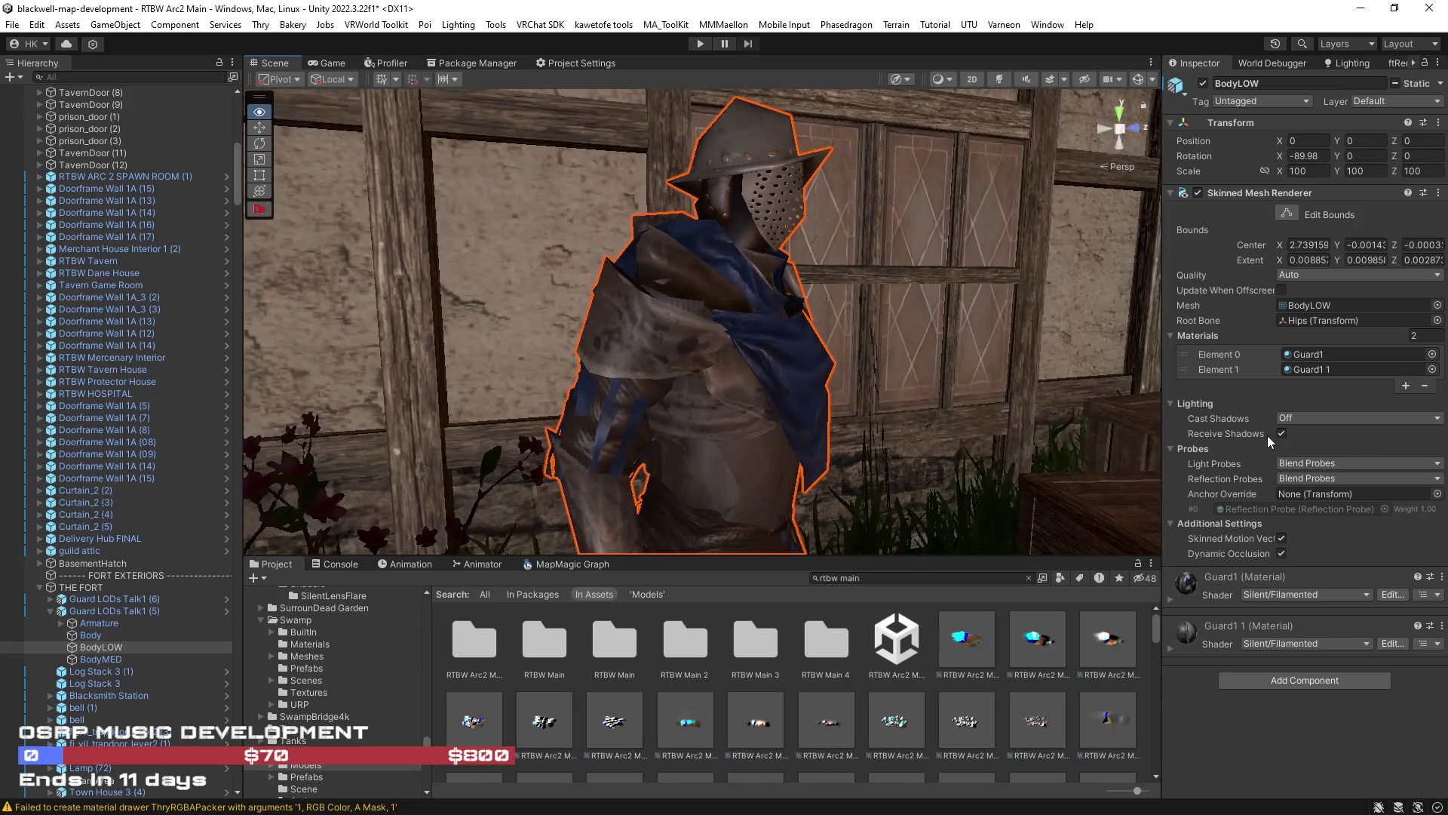
Reselect Guard LODs Talk1 (5) and orbit toward the street for a frontal view
mouse_move(1167, 443)
mouse_down()
mouse_move(849, 436)
mouse_move(918, 434)
mouse_up()
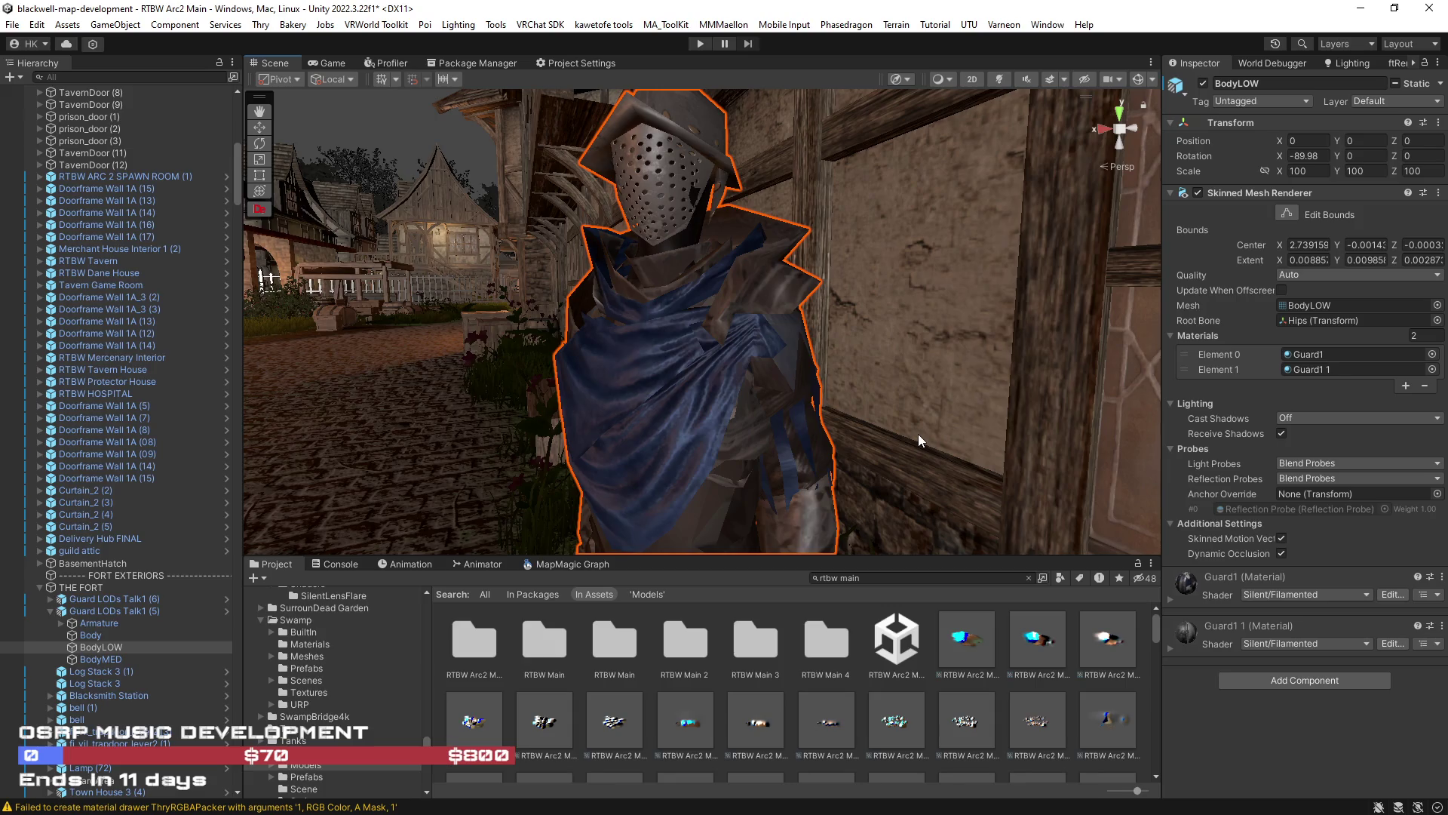
mouse_move(917, 433)
mouse_down()
mouse_move(847, 424)
mouse_move(1118, 490)
mouse_move(825, 405)
mouse_move(1172, 432)
mouse_move(1059, 424)
mouse_move(716, 468)
mouse_up()
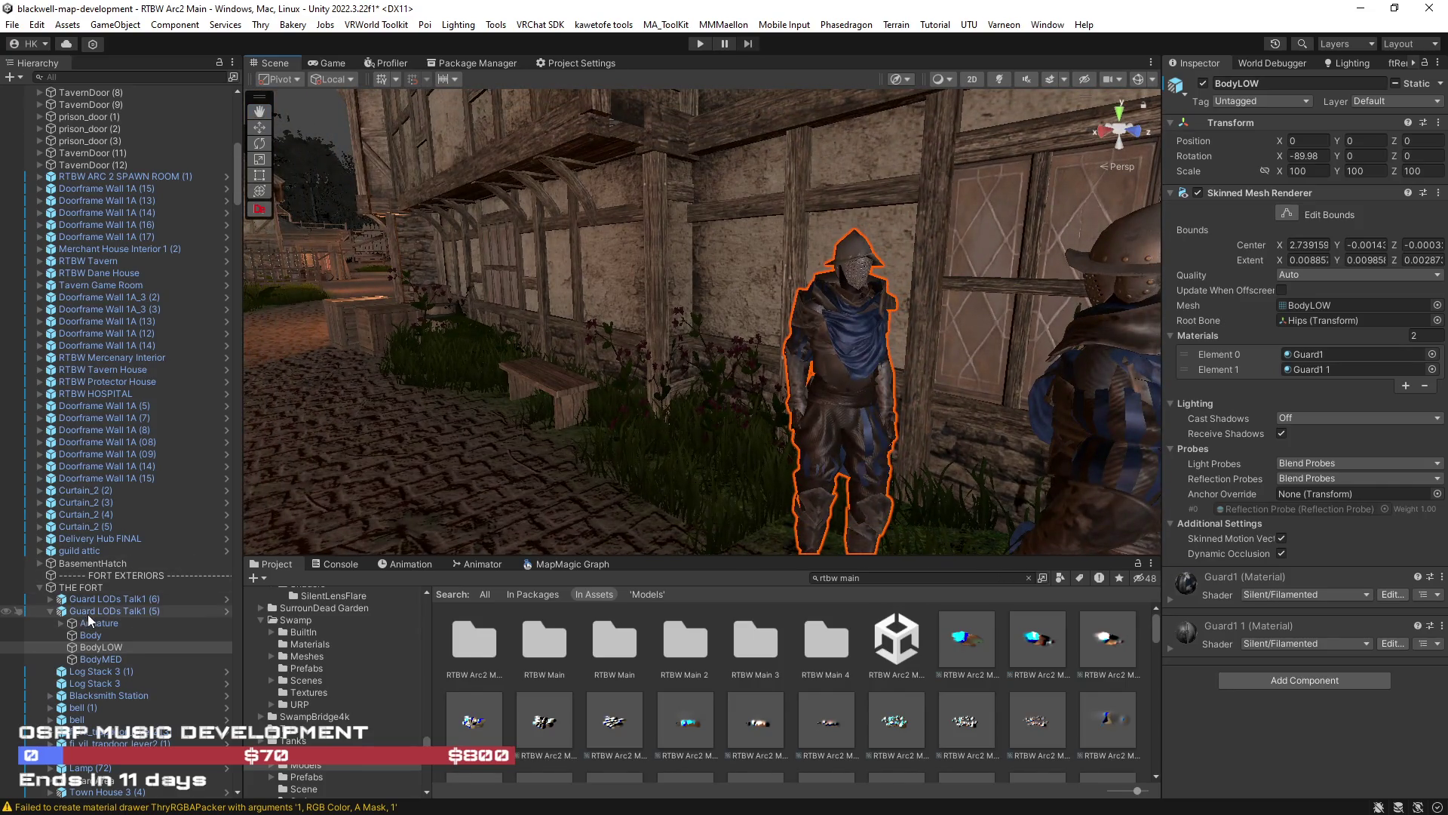
click(87, 612)
mouse_move(617, 424)
mouse_down()
mouse_move(845, 424)
mouse_move(807, 432)
mouse_up()
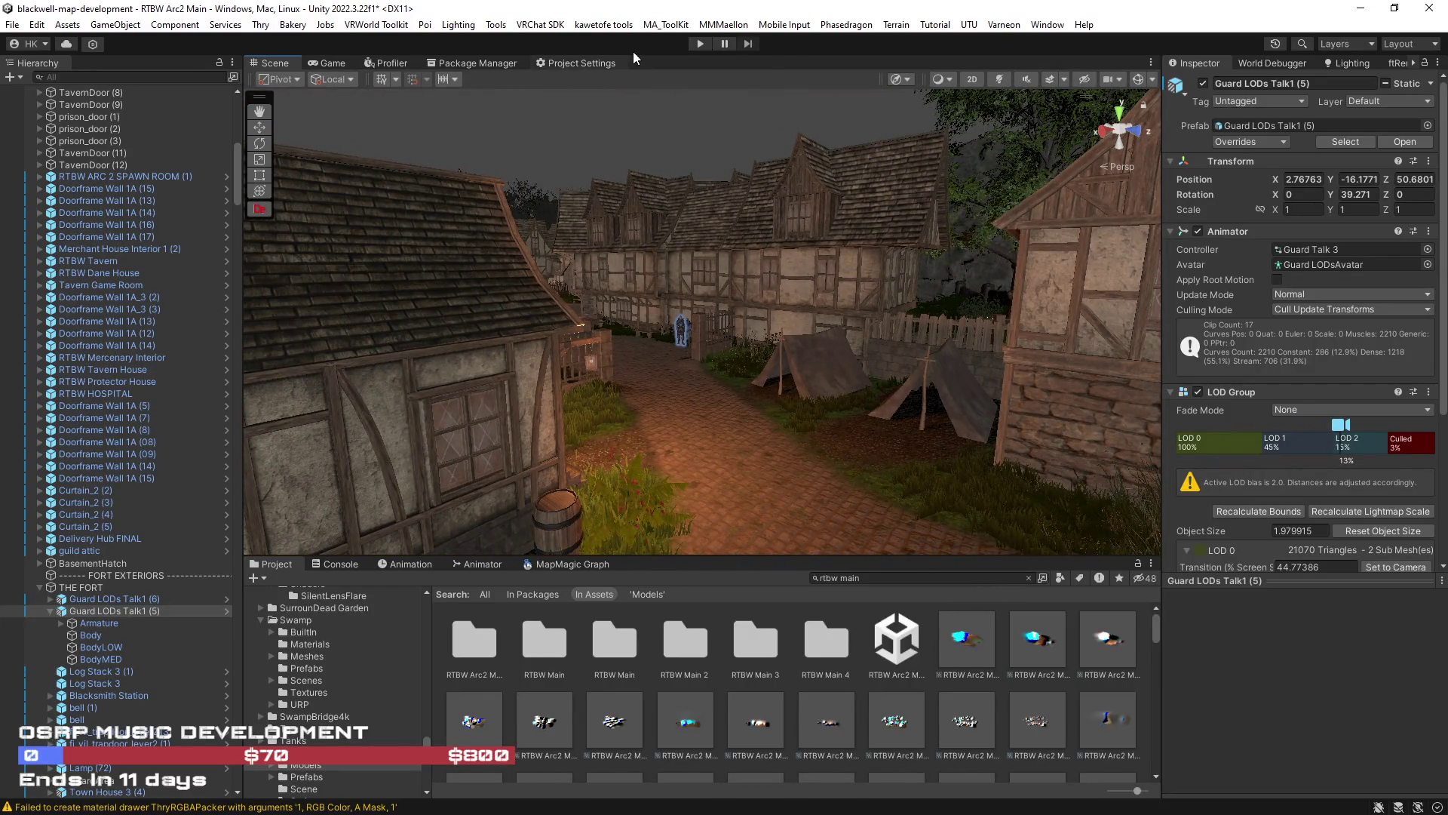
Make VRC Low the current quality level, then fly along the street to Town House 4 (Filled) (6)
click(581, 63)
click(503, 132)
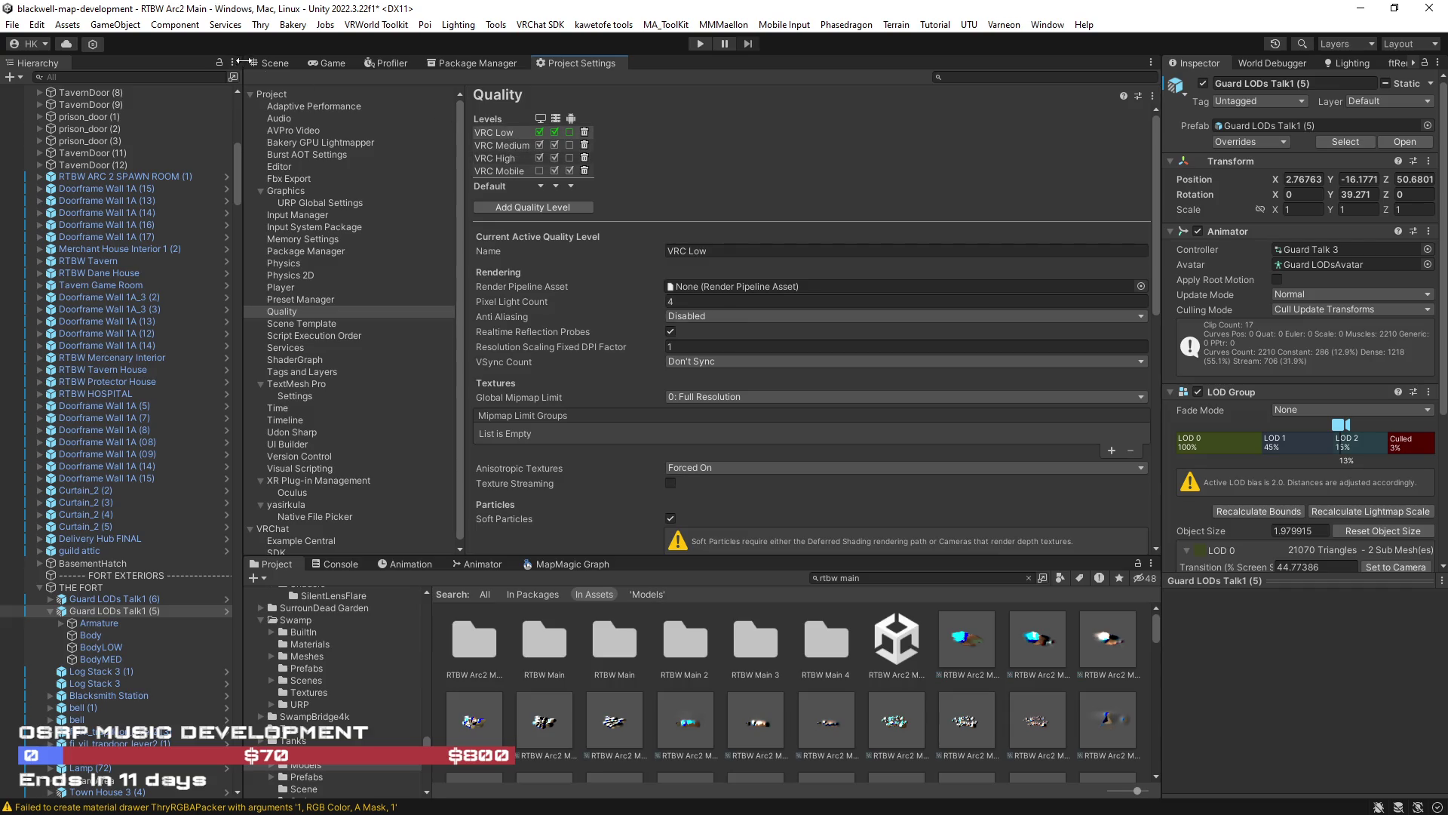
click(278, 62)
mouse_move(686, 255)
mouse_down()
mouse_move(742, 319)
mouse_move(761, 310)
mouse_move(884, 404)
mouse_move(259, 351)
mouse_move(559, 365)
mouse_move(961, 414)
mouse_move(659, 383)
mouse_up()
key(w)
click(669, 387)
Expand Town House 4 (Filled) (6) and inspect Wall Lantern 1A (11), Cube (2) and Impostor
scroll(1267, 452, down, 10)
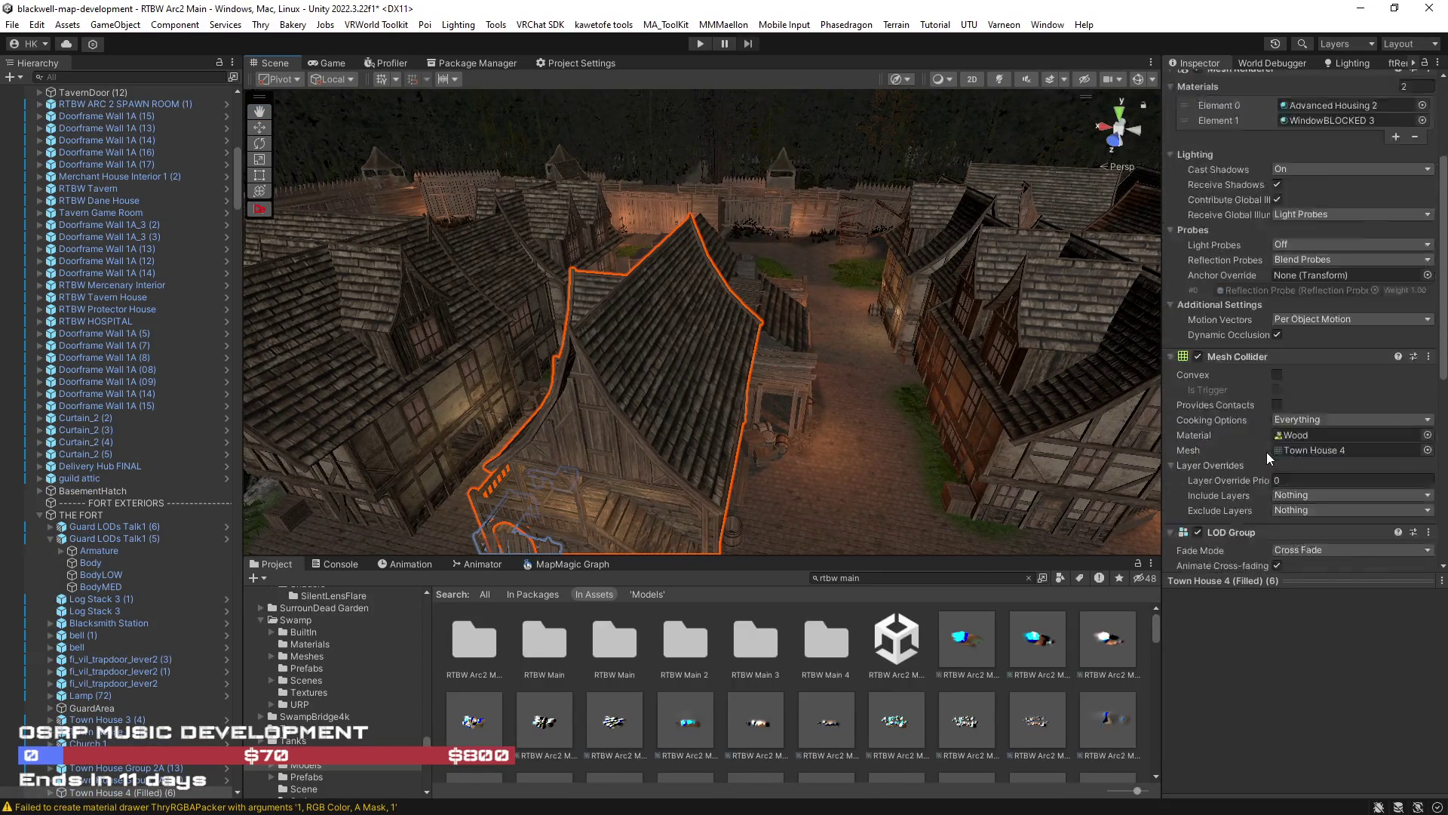
scroll(126, 659, down, 5)
click(47, 614)
scroll(102, 626, down, 4)
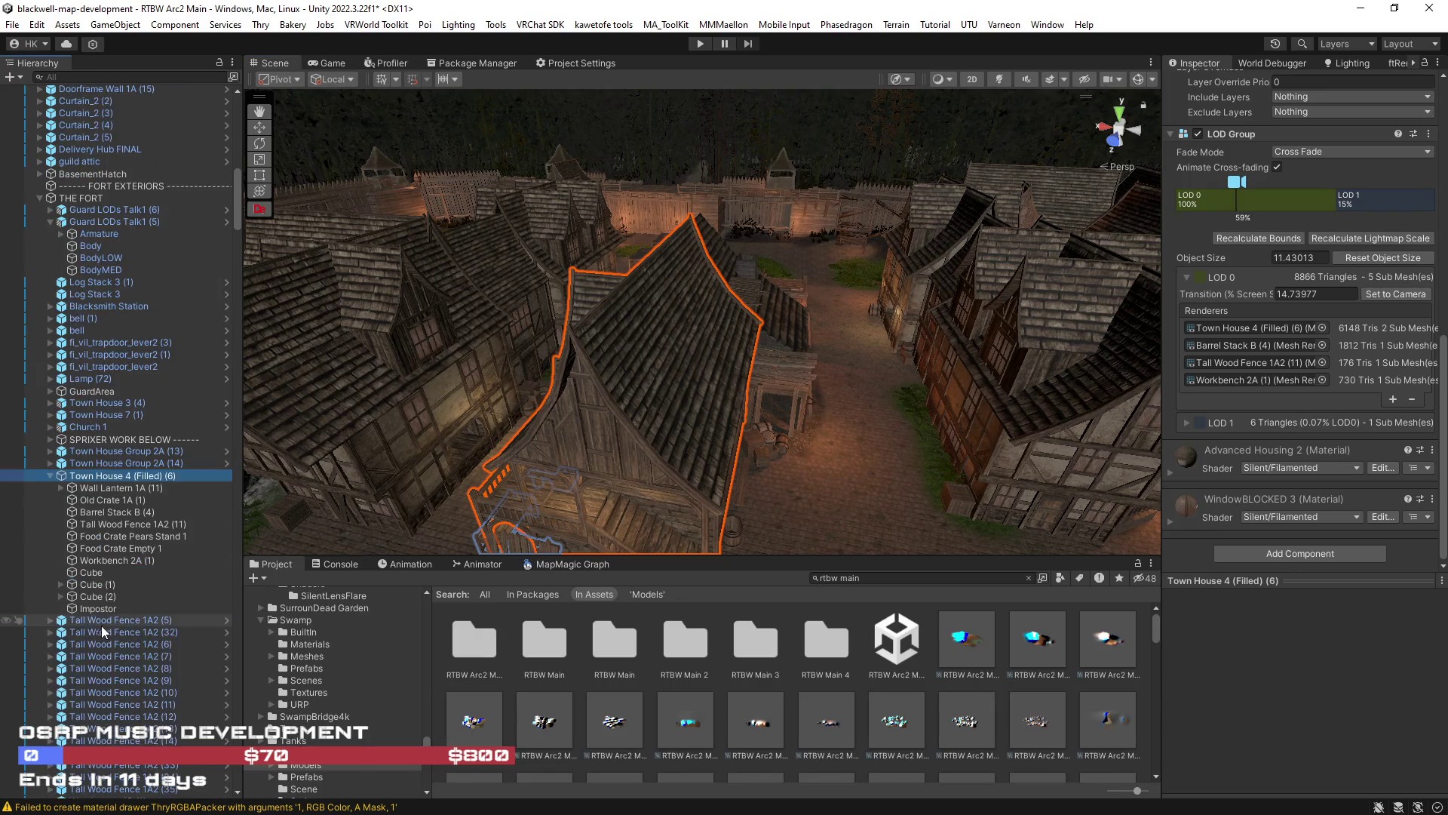
click(85, 491)
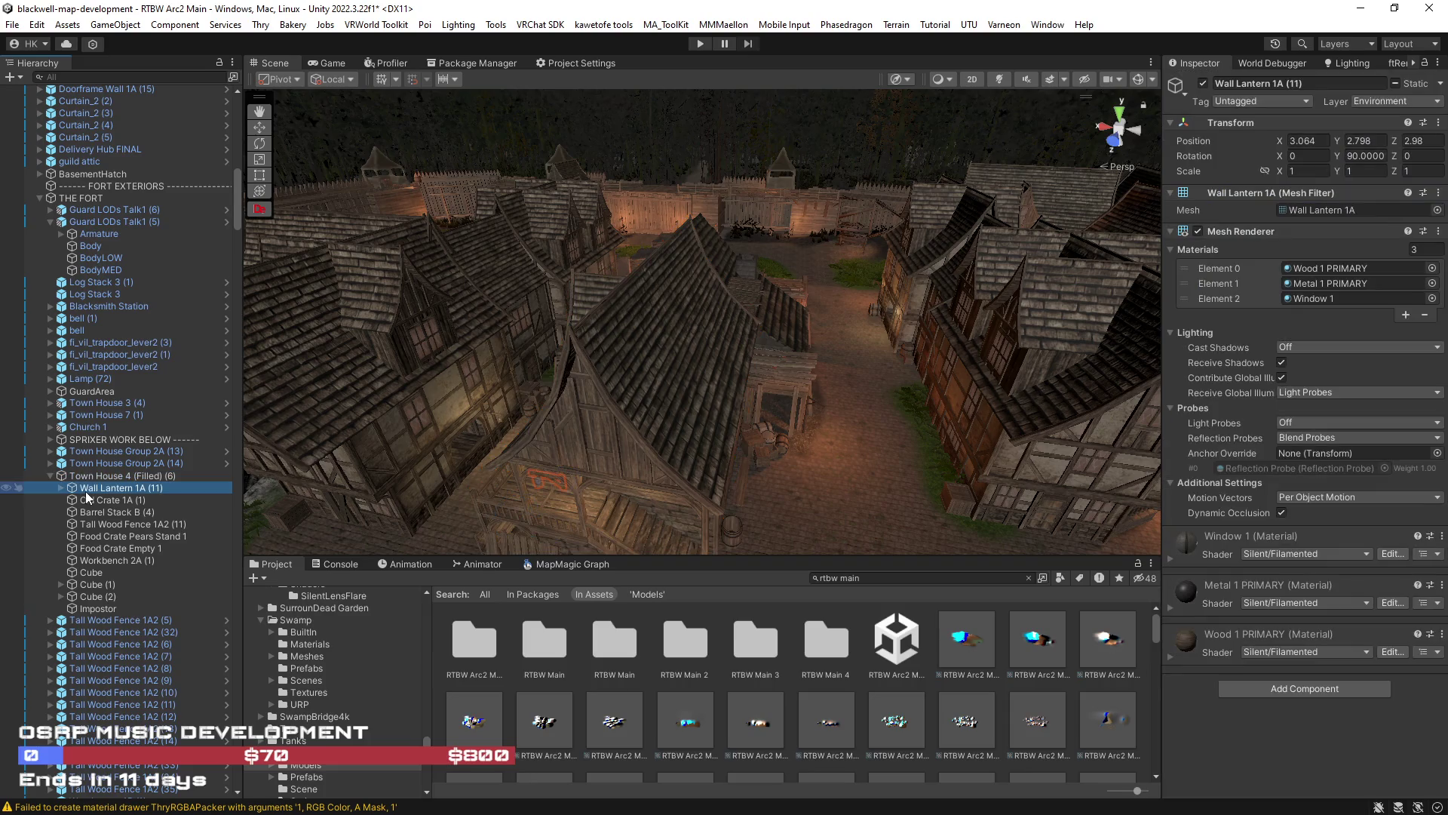
click(85, 596)
click(92, 608)
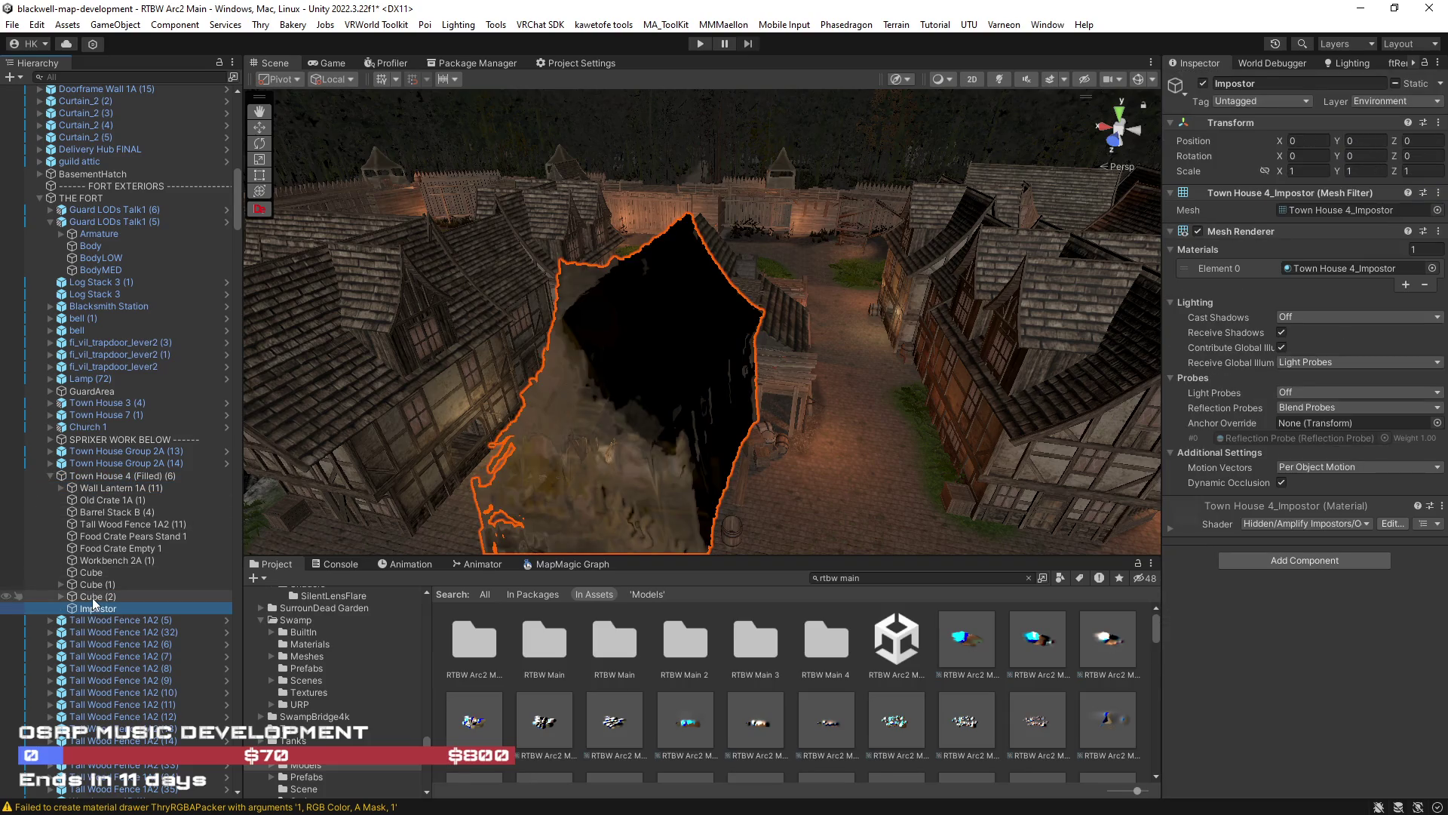
Frame the teleporter Cube (2), then reselect the Town House 4 building and orbit
click(92, 596)
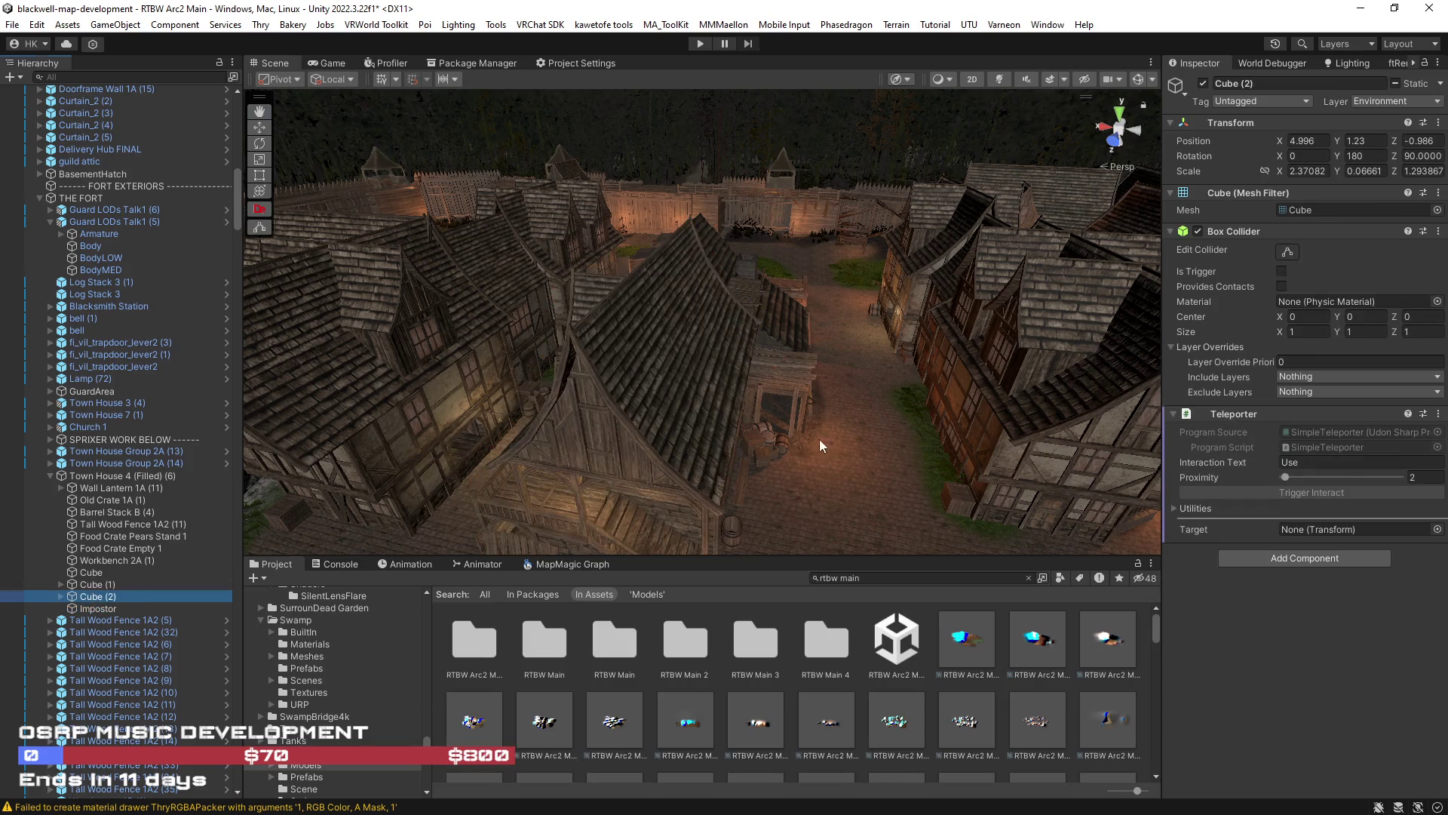
key(f)
mouse_move(558, 446)
mouse_down()
mouse_move(420, 511)
mouse_move(685, 421)
mouse_move(691, 284)
mouse_move(568, 381)
mouse_up()
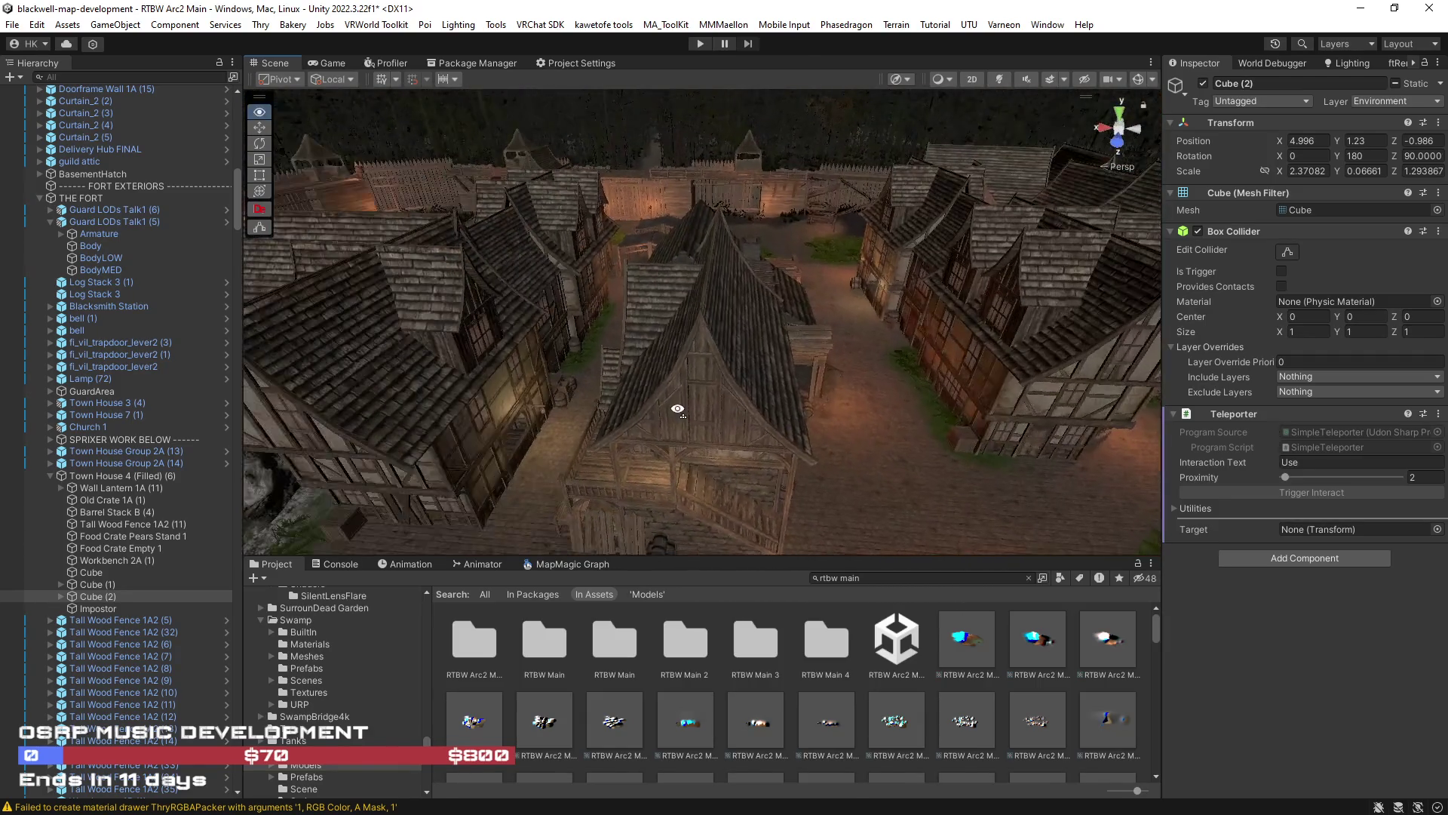
click(784, 452)
drag(784, 452, 977, 454)
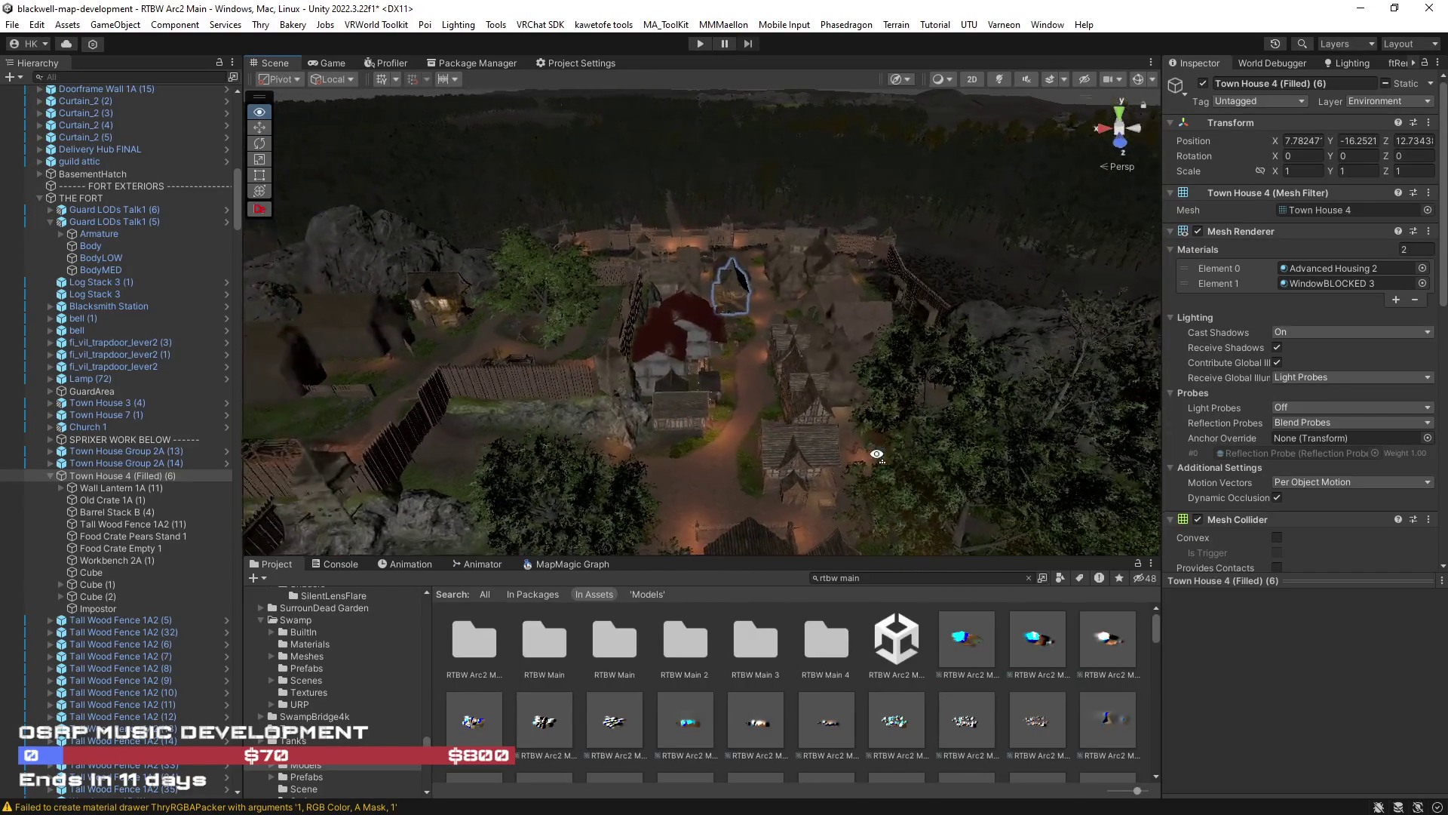
Frame Town House 4, select its Impostor mesh and orbit around to its flat front
mouse_move(647, 451)
mouse_down()
mouse_move(501, 452)
mouse_move(943, 441)
mouse_up()
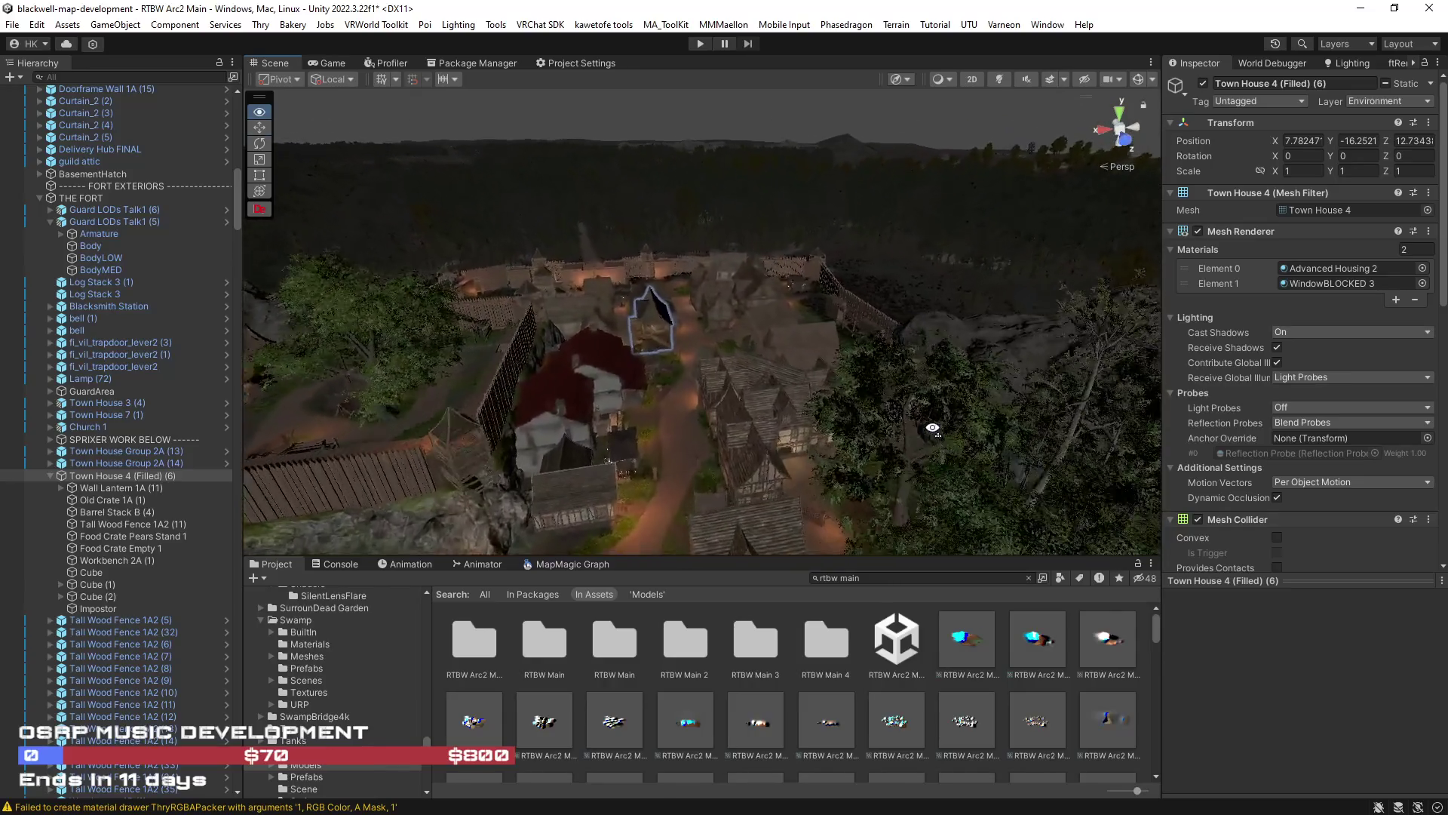
key(f)
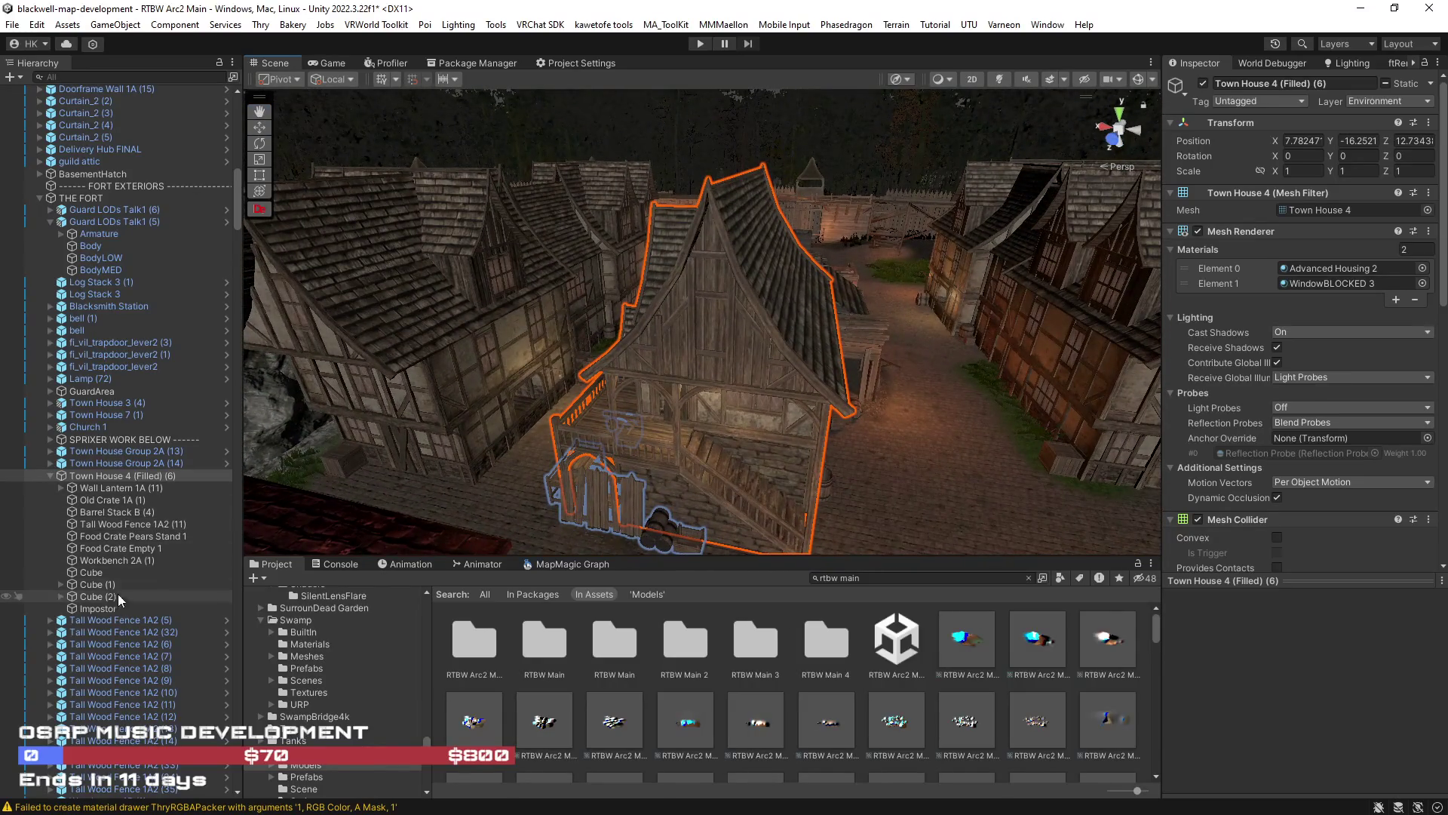
click(94, 608)
mouse_move(854, 420)
mouse_down()
mouse_move(769, 344)
mouse_move(692, 327)
mouse_move(556, 317)
mouse_move(404, 365)
mouse_move(423, 354)
mouse_up()
mouse_move(1388, 419)
mouse_down()
mouse_move(1110, 382)
mouse_move(495, 375)
mouse_move(633, 408)
mouse_move(1082, 455)
mouse_move(1441, 461)
mouse_move(48, 461)
mouse_move(565, 448)
mouse_move(271, 467)
mouse_up()
Deselect the Impostor, orbit the Scene view over the rooftops to the fort wall, then leave Unity
click(97, 609)
ctrl+click(97, 613)
mouse_move(914, 429)
mouse_down()
mouse_move(846, 435)
mouse_move(659, 381)
mouse_move(495, 381)
mouse_move(776, 370)
mouse_move(573, 381)
mouse_move(436, 422)
mouse_up()
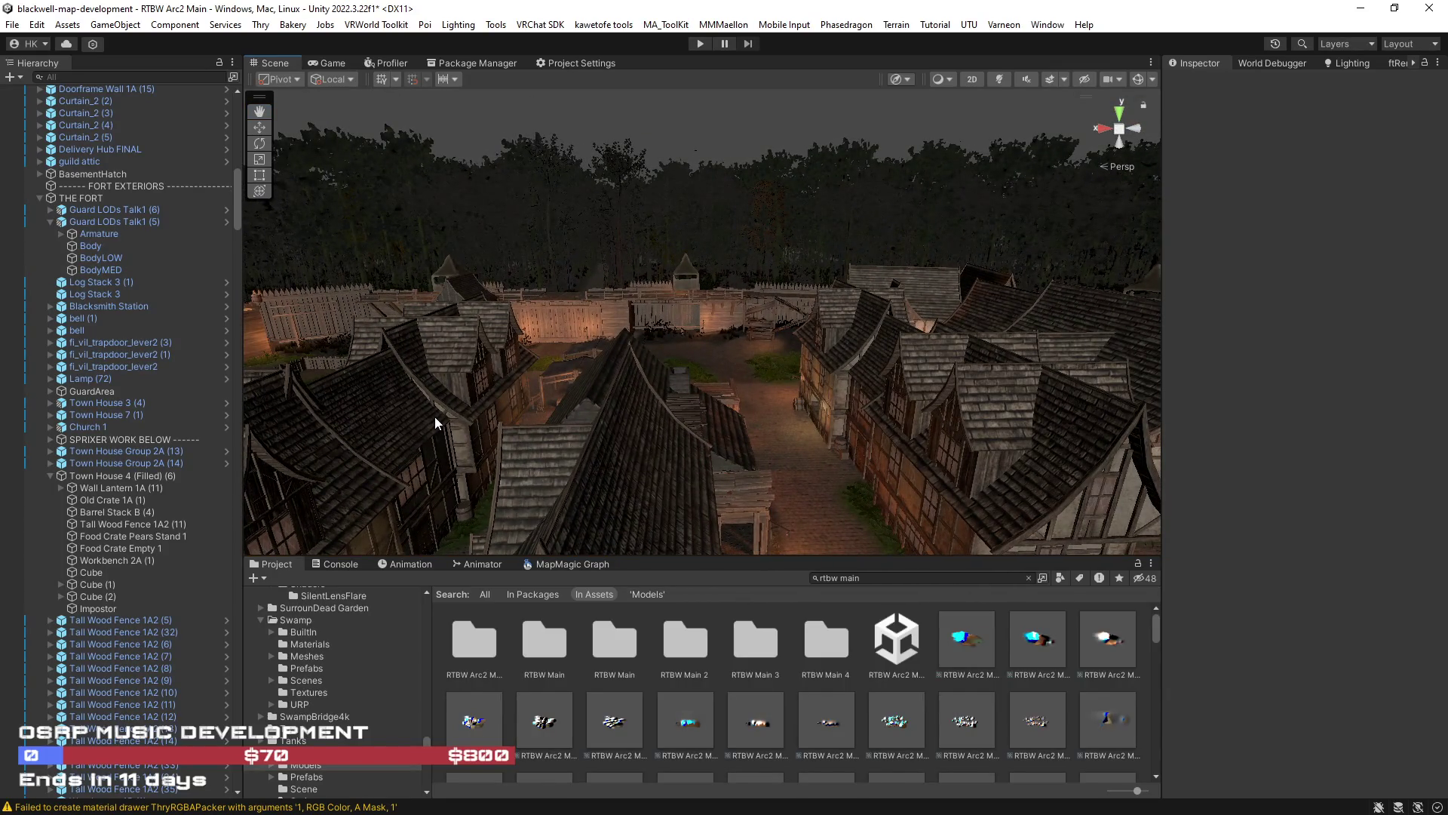
mouse_move(526, 457)
mouse_down()
mouse_move(641, 411)
mouse_move(626, 436)
mouse_move(662, 452)
mouse_up()
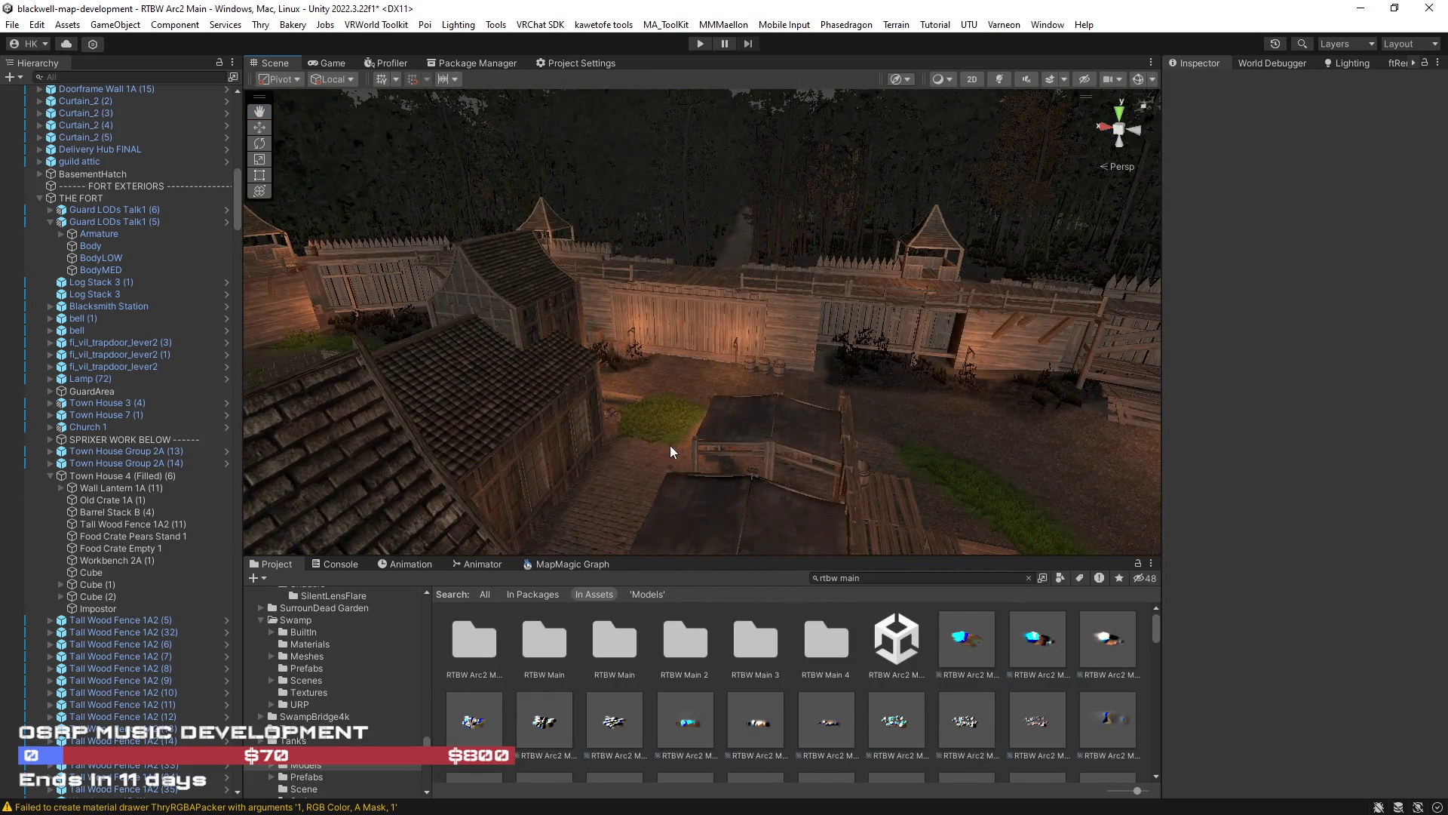
mouse_move(734, 413)
mouse_down()
mouse_move(804, 422)
mouse_move(792, 383)
mouse_move(649, 395)
mouse_move(810, 428)
mouse_up()
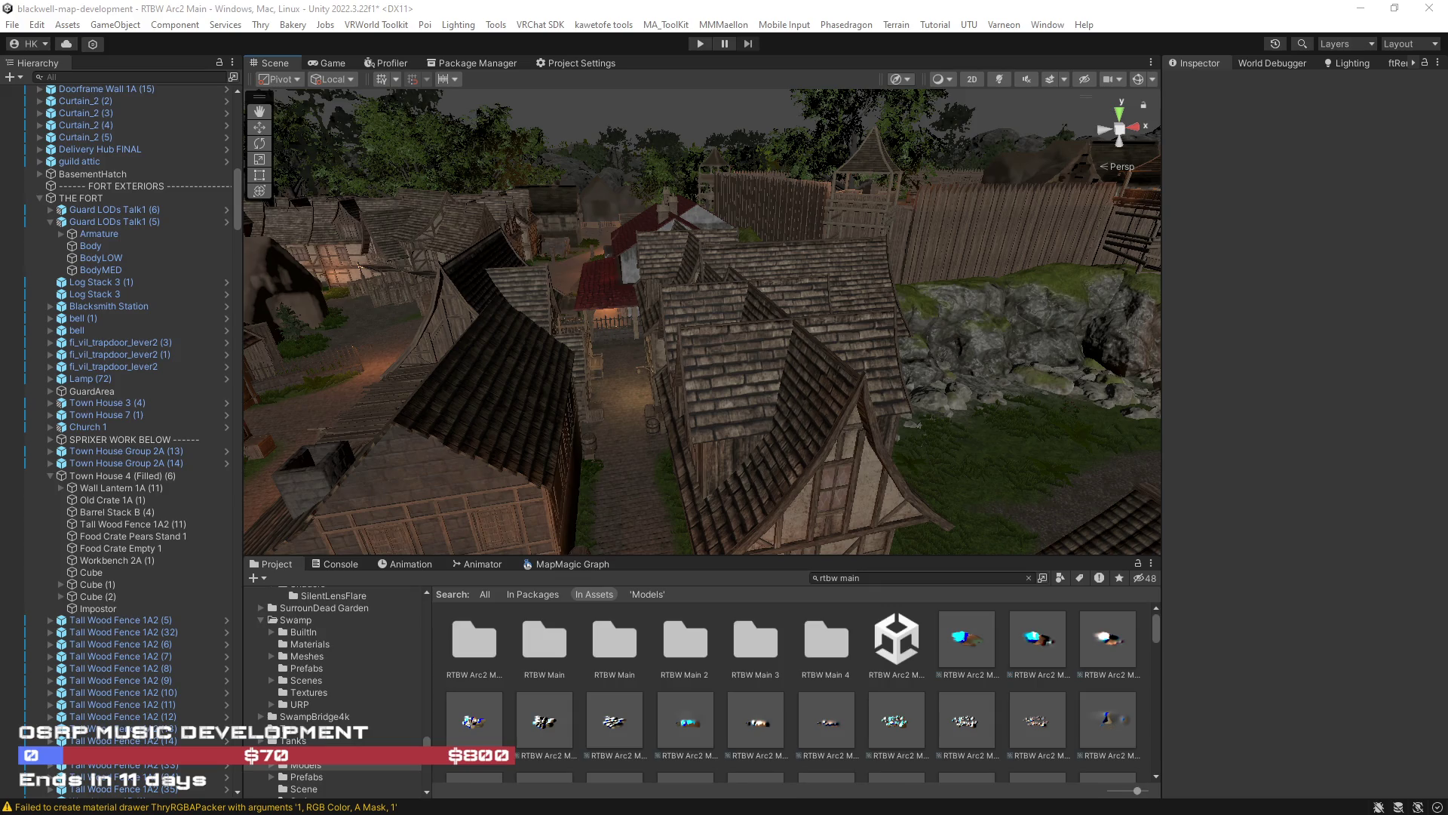
key(alt+Tab)
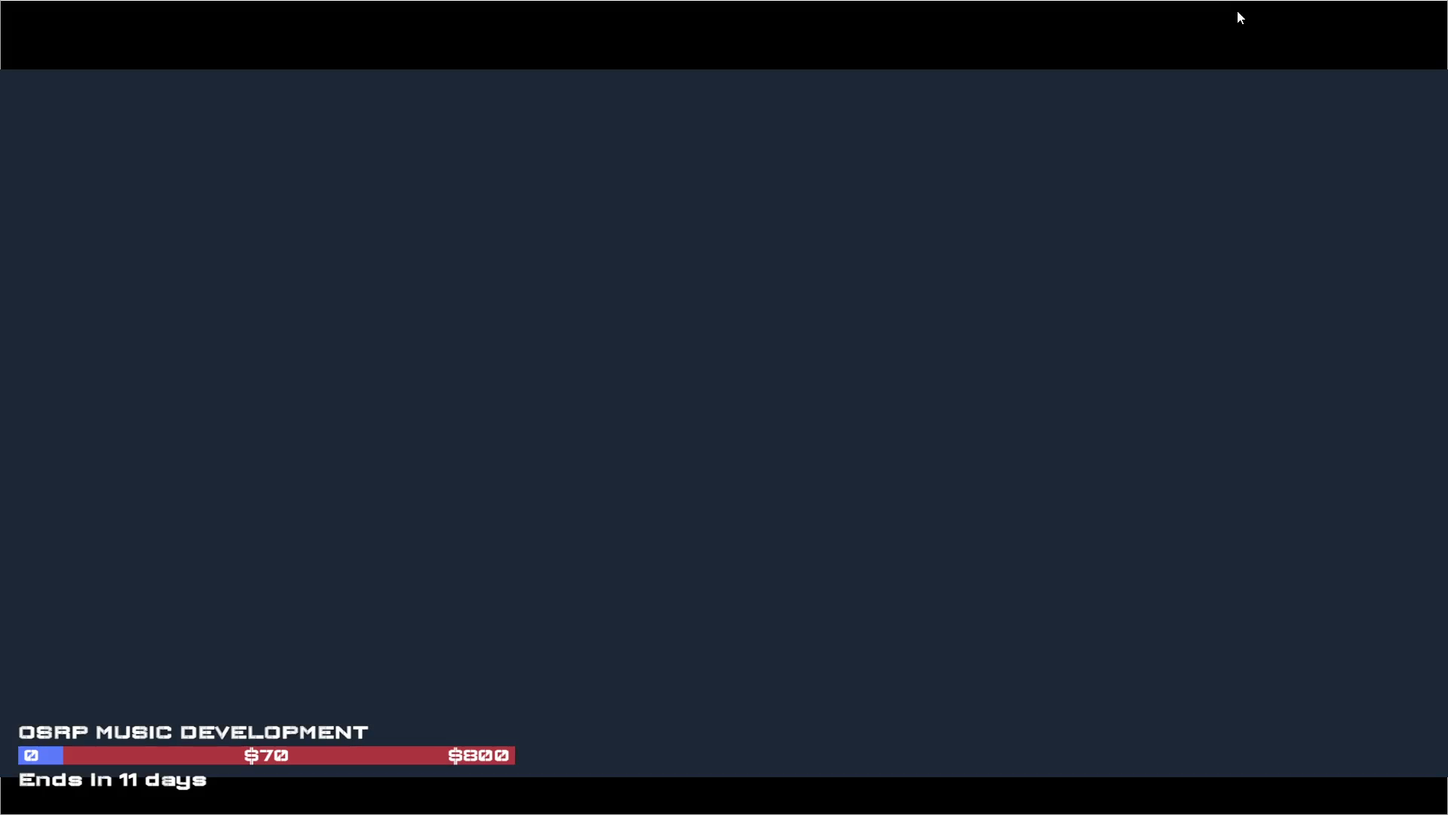
Switch to VRChat, let it load the Light Box home world, and bring up the quick menu
key(alt+Tab)
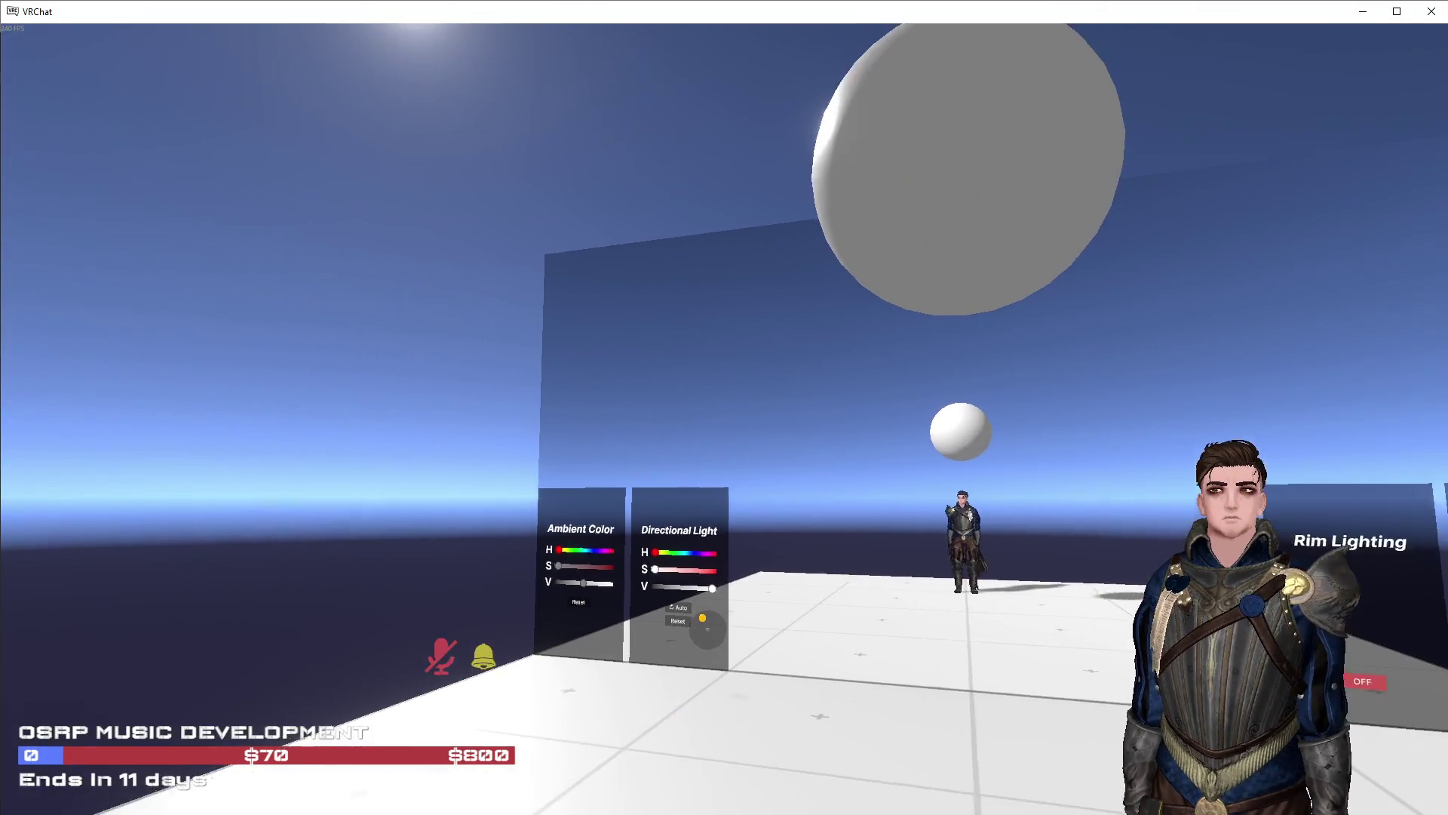
key(Escape)
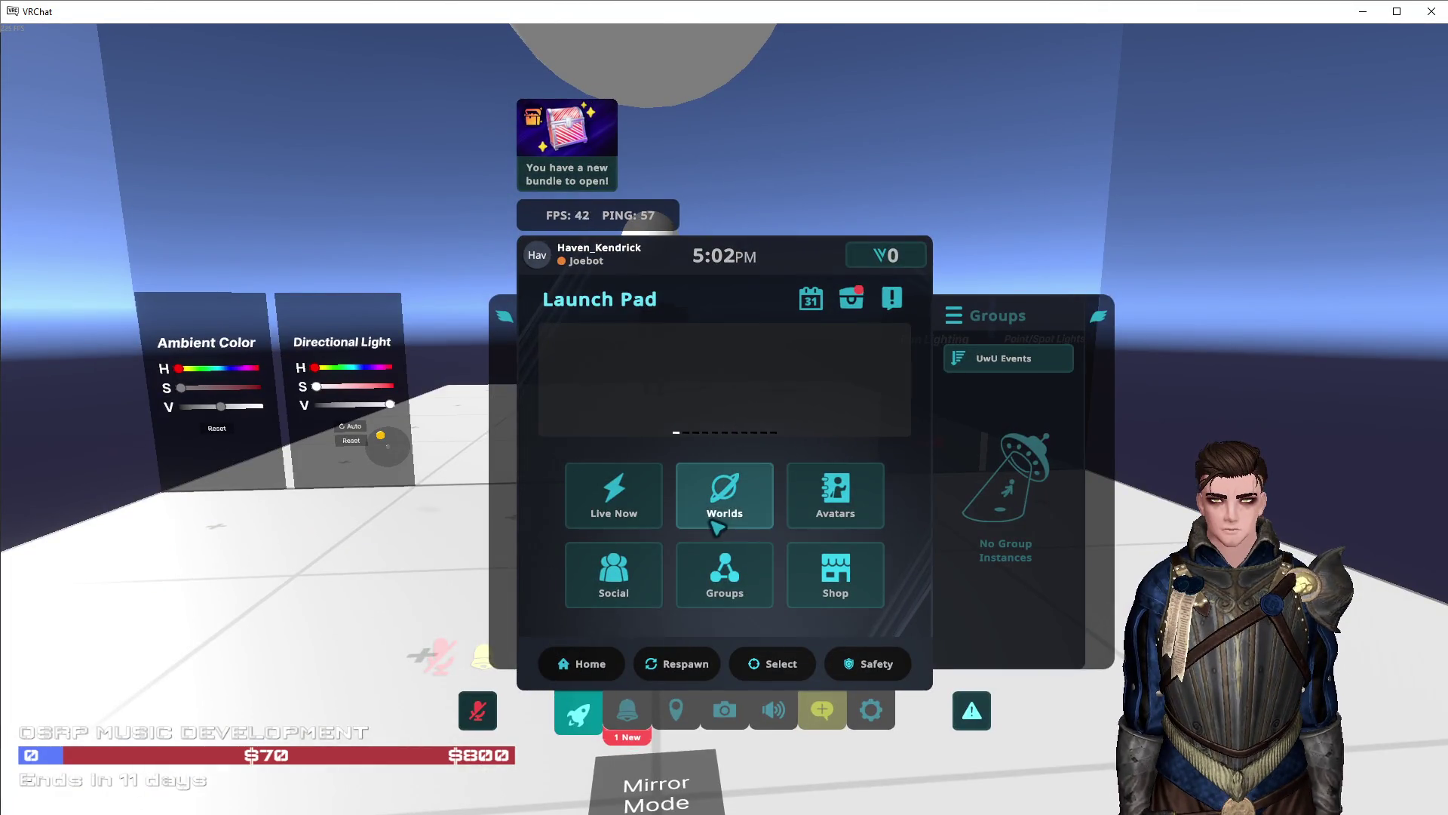
From My Worlds > Uploaded, start a new Invite+ instance of Tavern Uno and join it
click(727, 502)
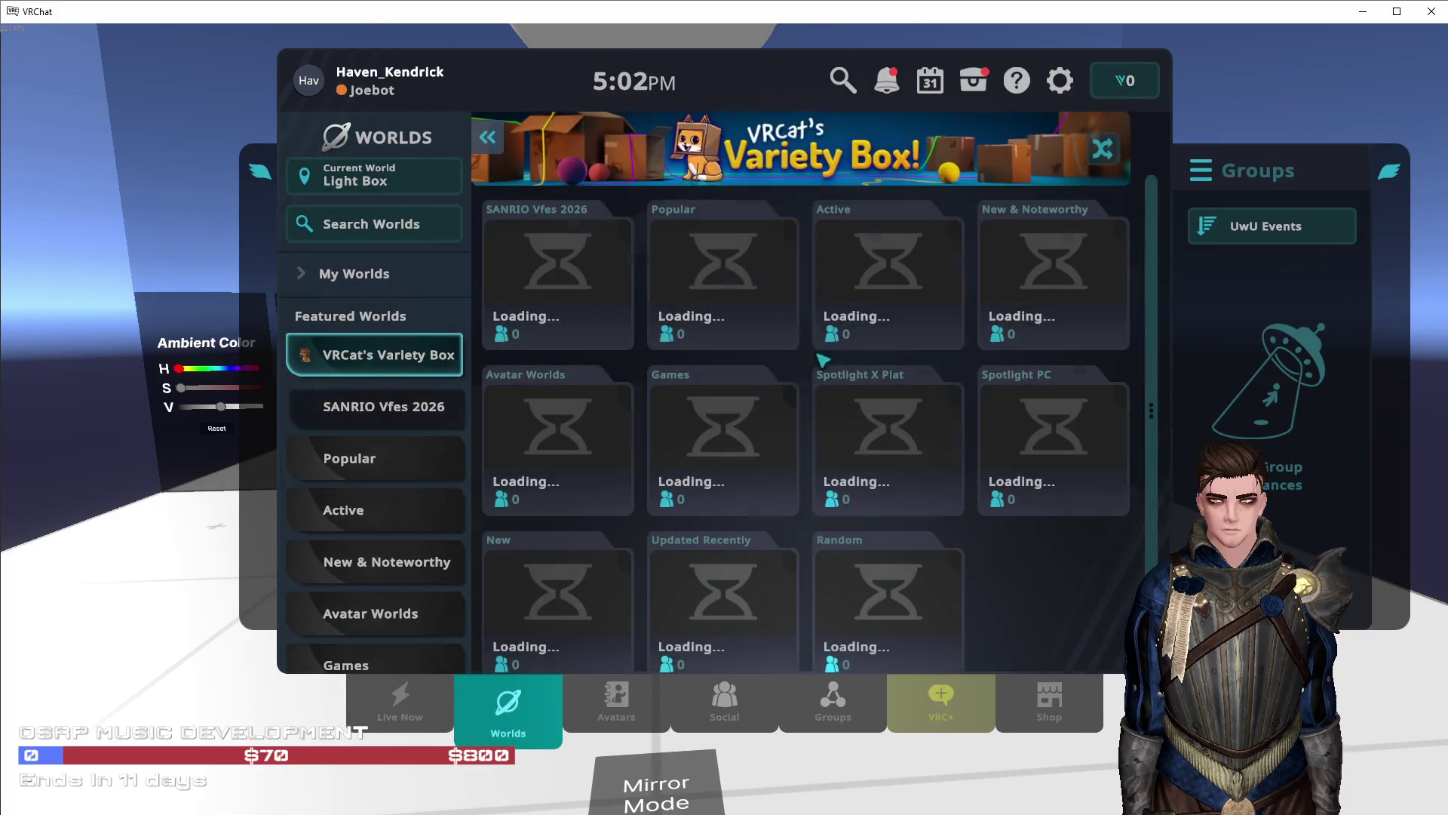
click(349, 277)
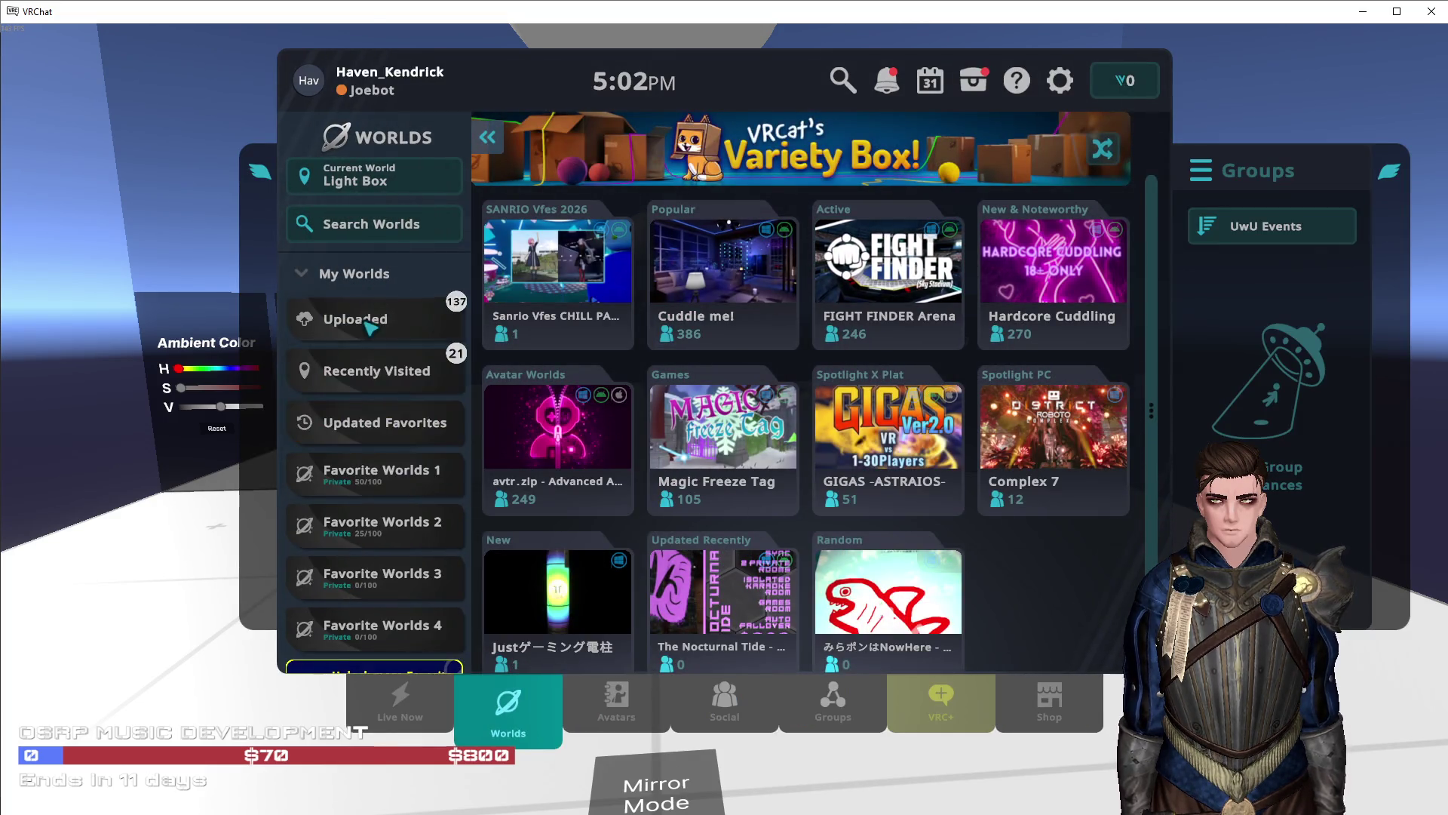
click(368, 319)
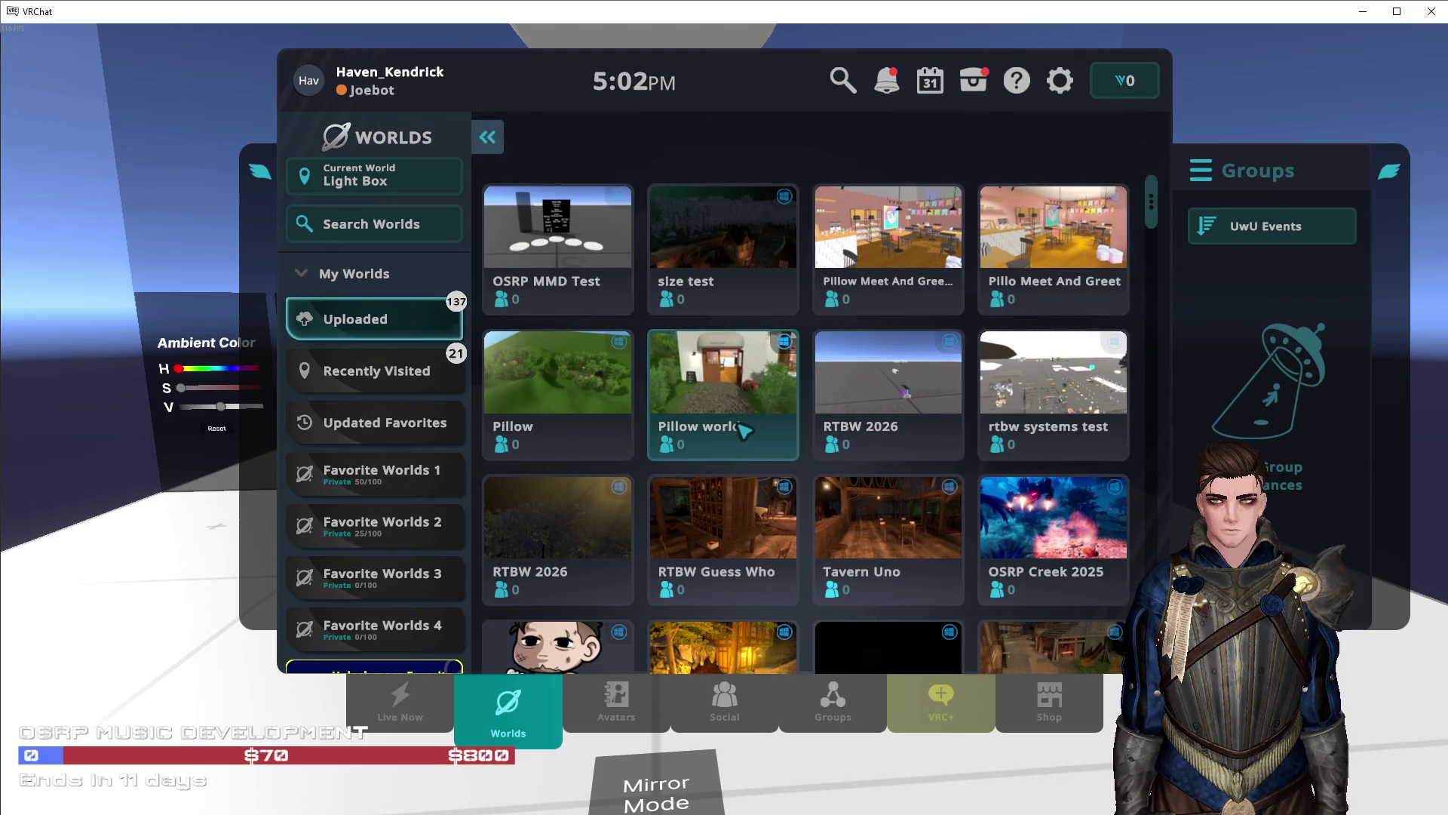
scroll(729, 307, down, 2)
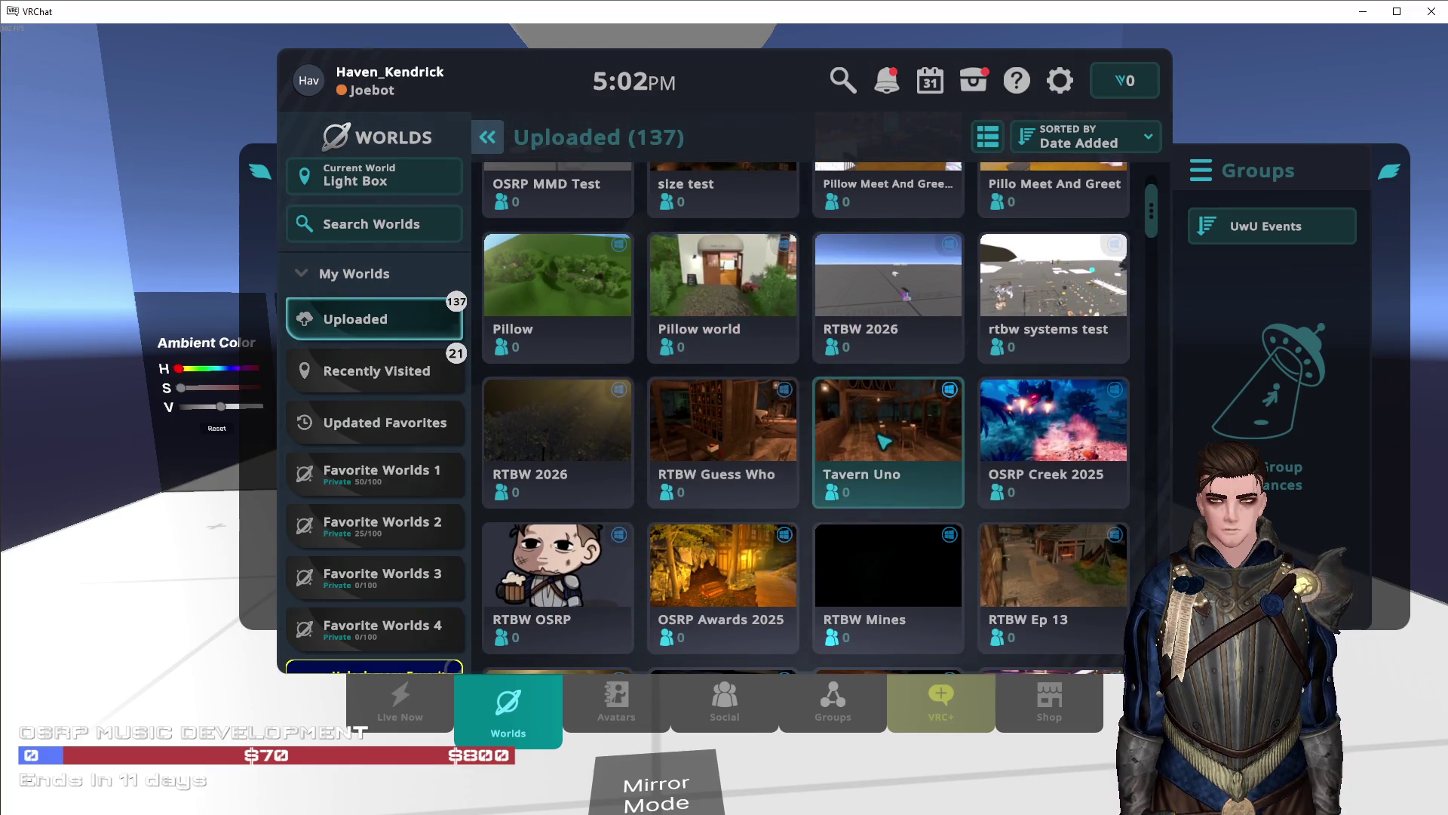
click(875, 455)
click(369, 519)
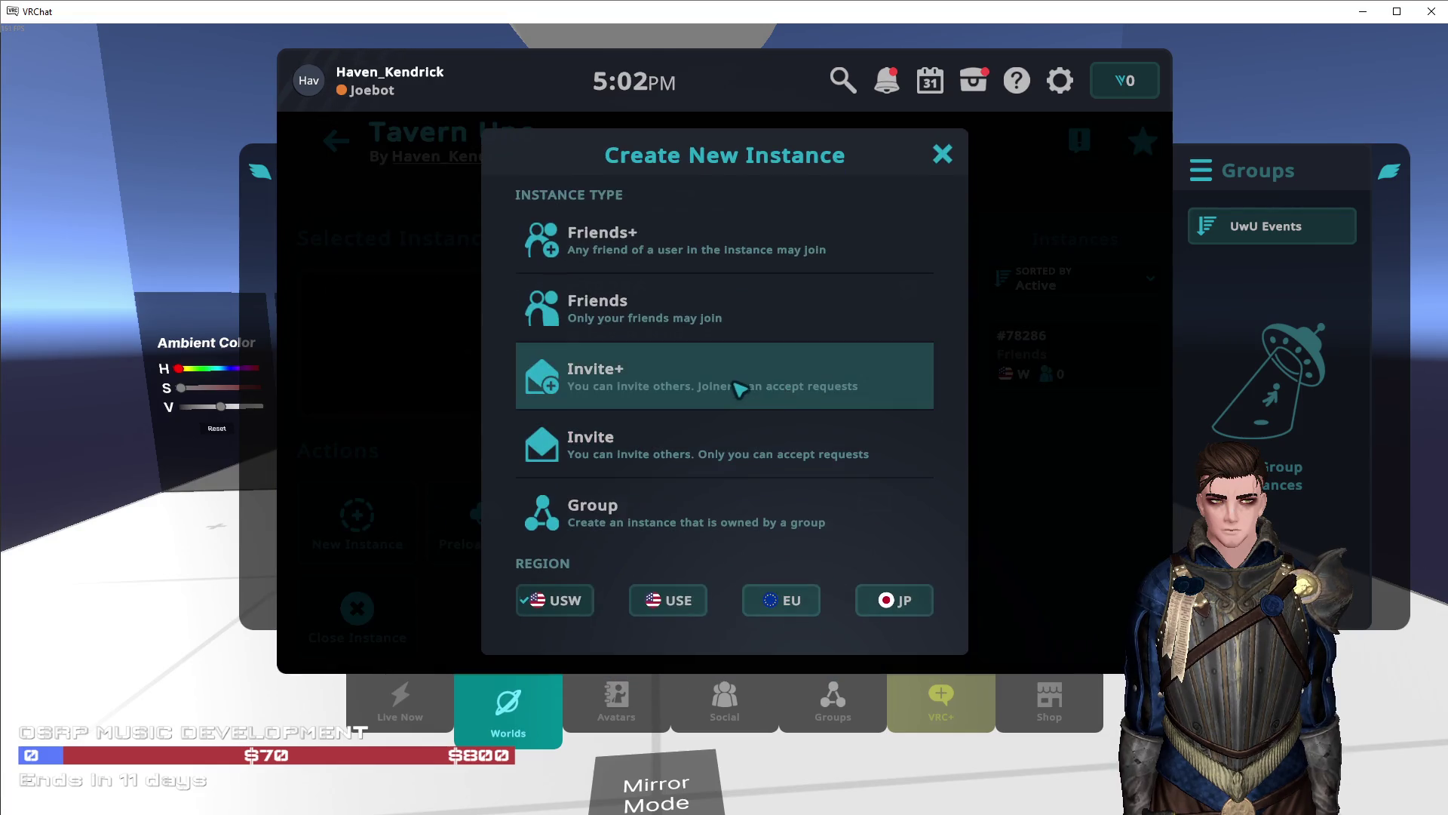
click(737, 385)
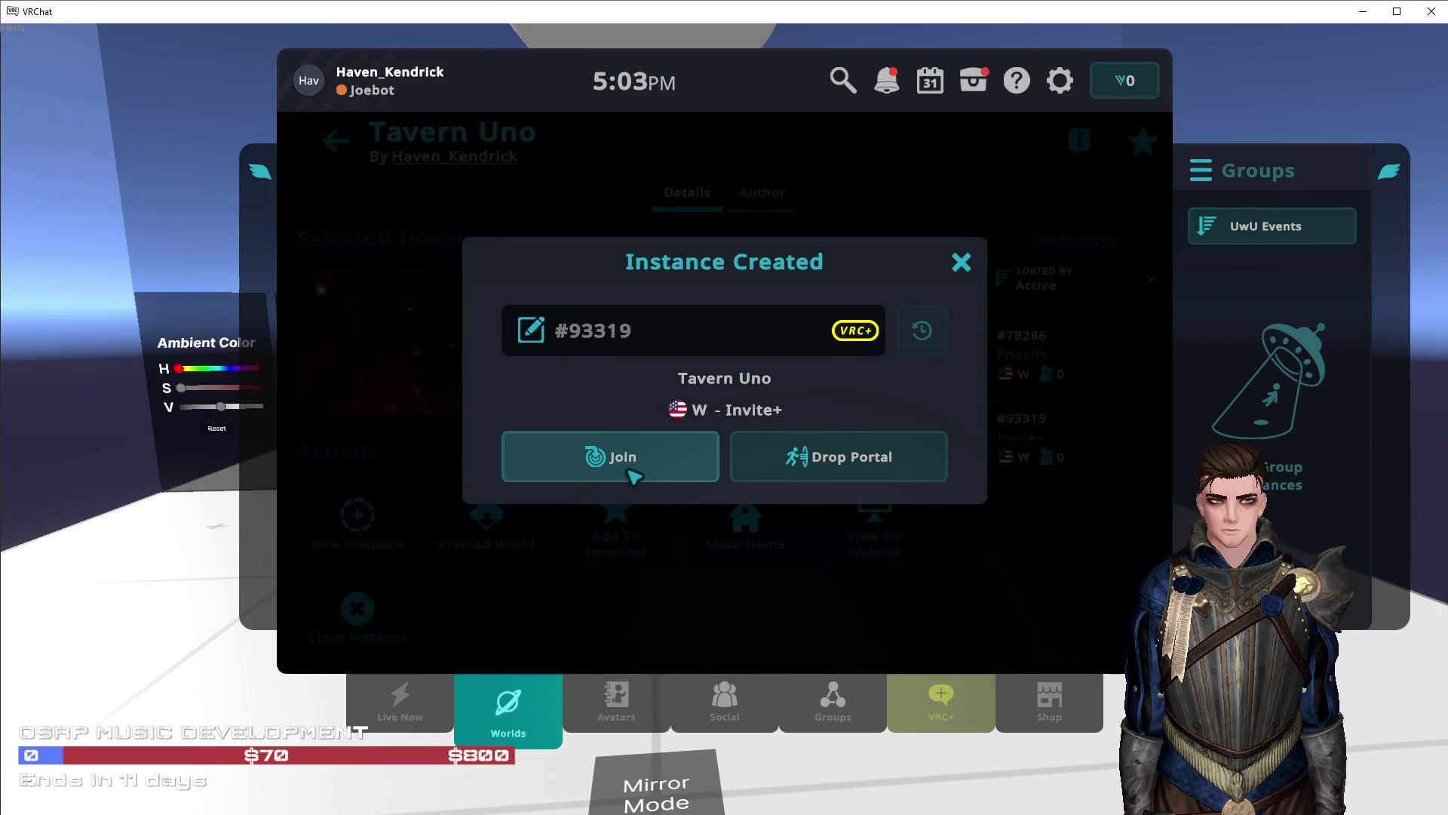
click(629, 475)
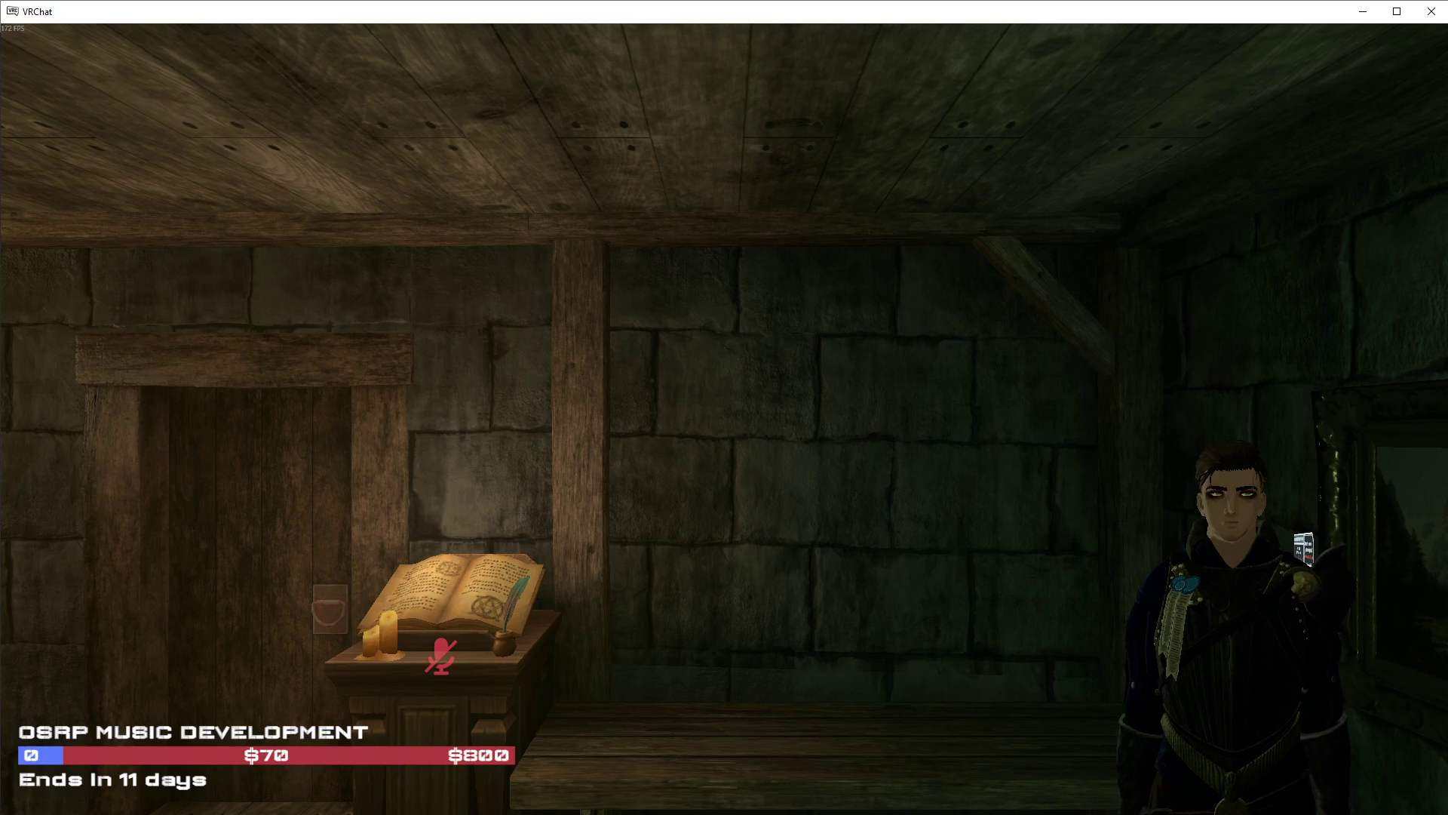
Walk down the red-carpeted corridor, past the stair railing, to the UNO card table in the hall
key(s)
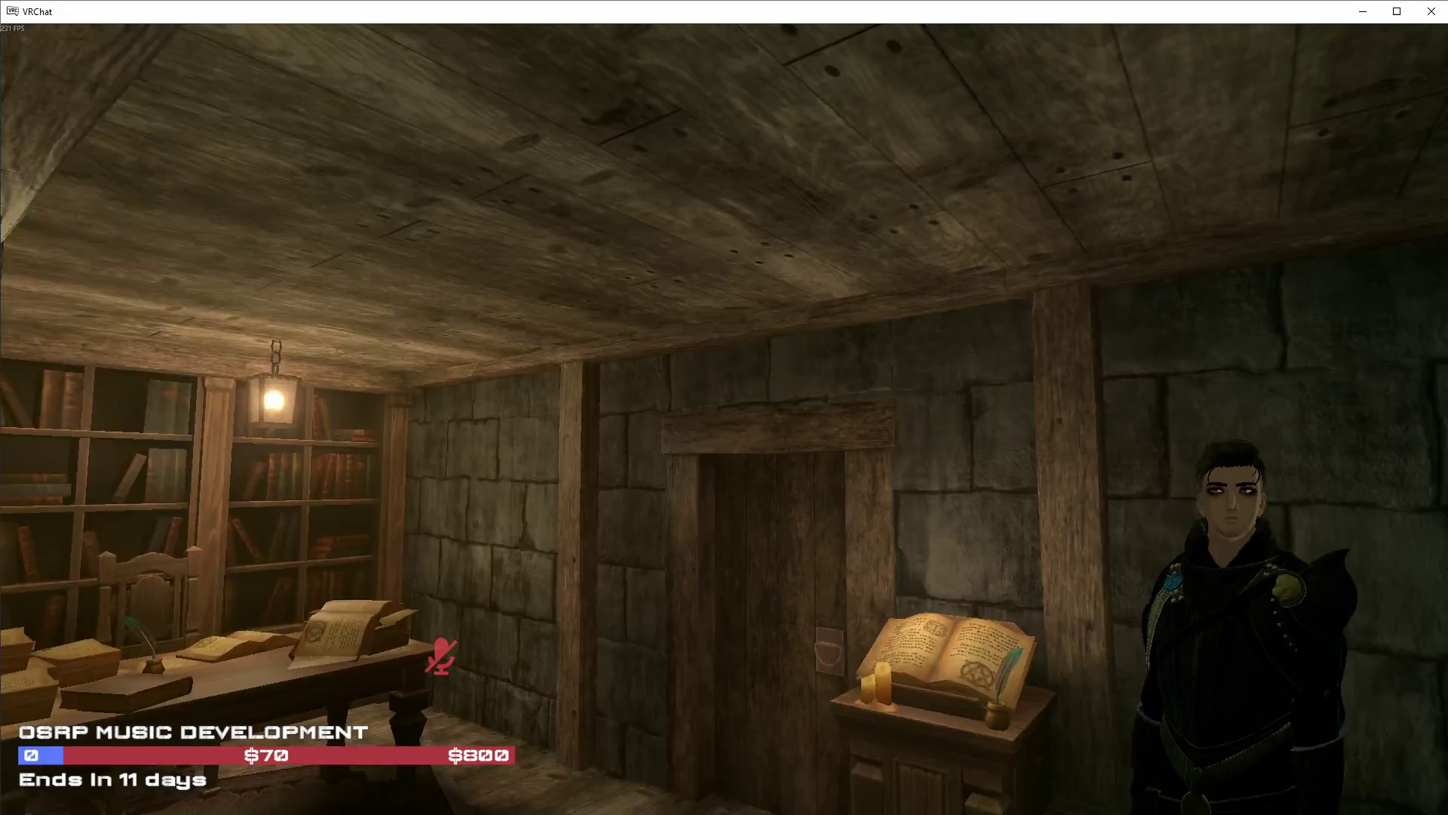
key(w)
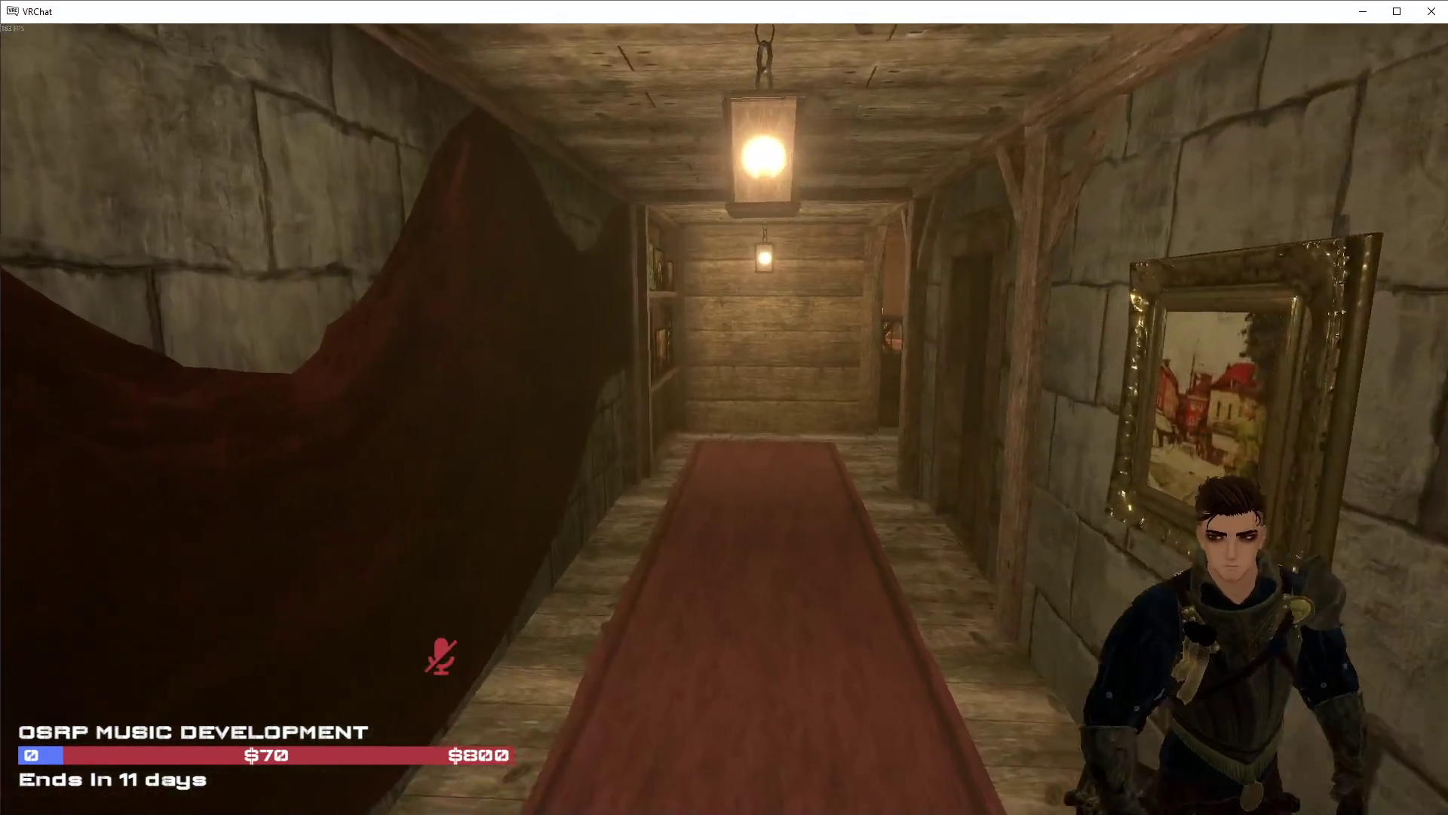
key(w)
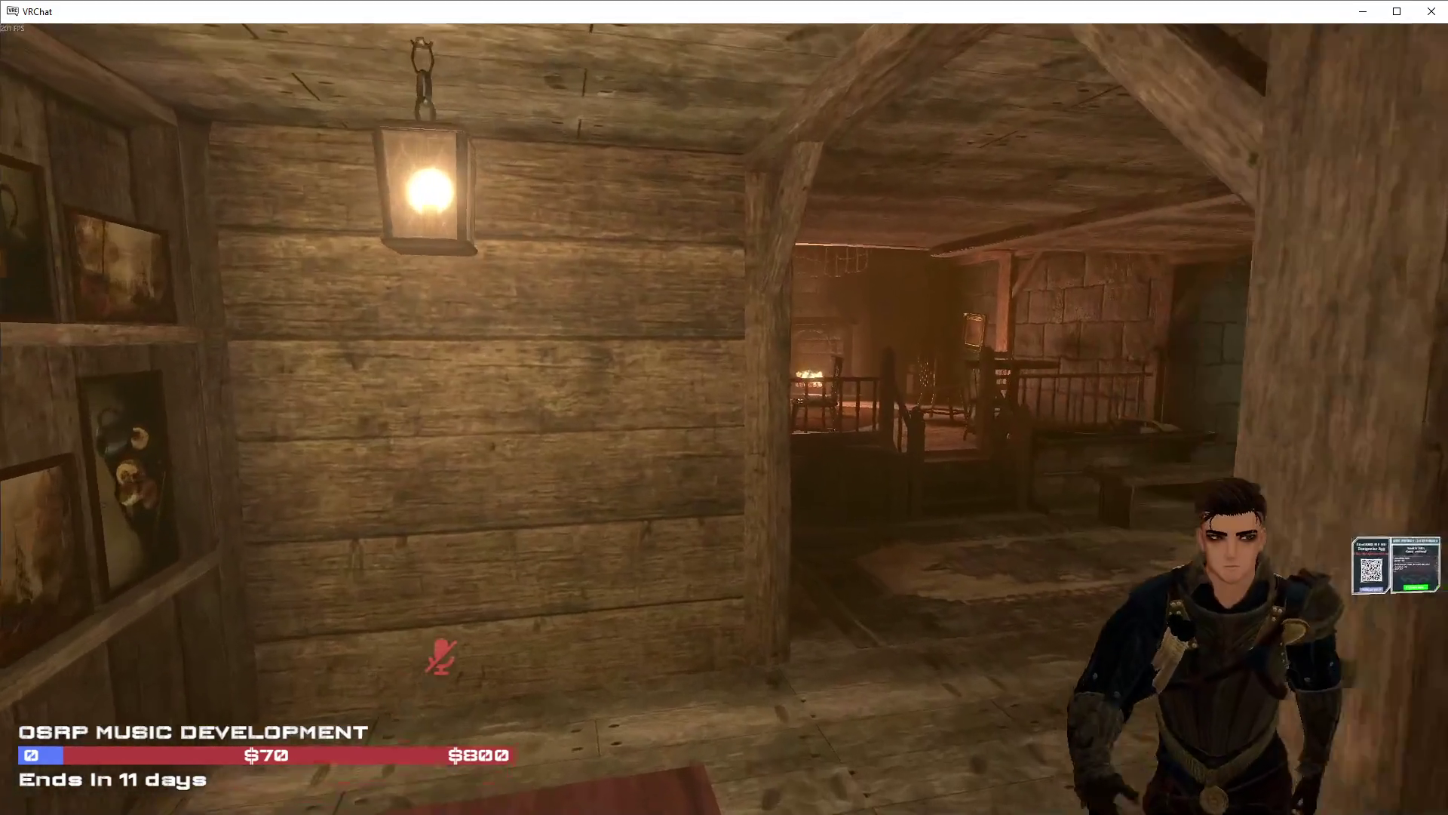
key(w)
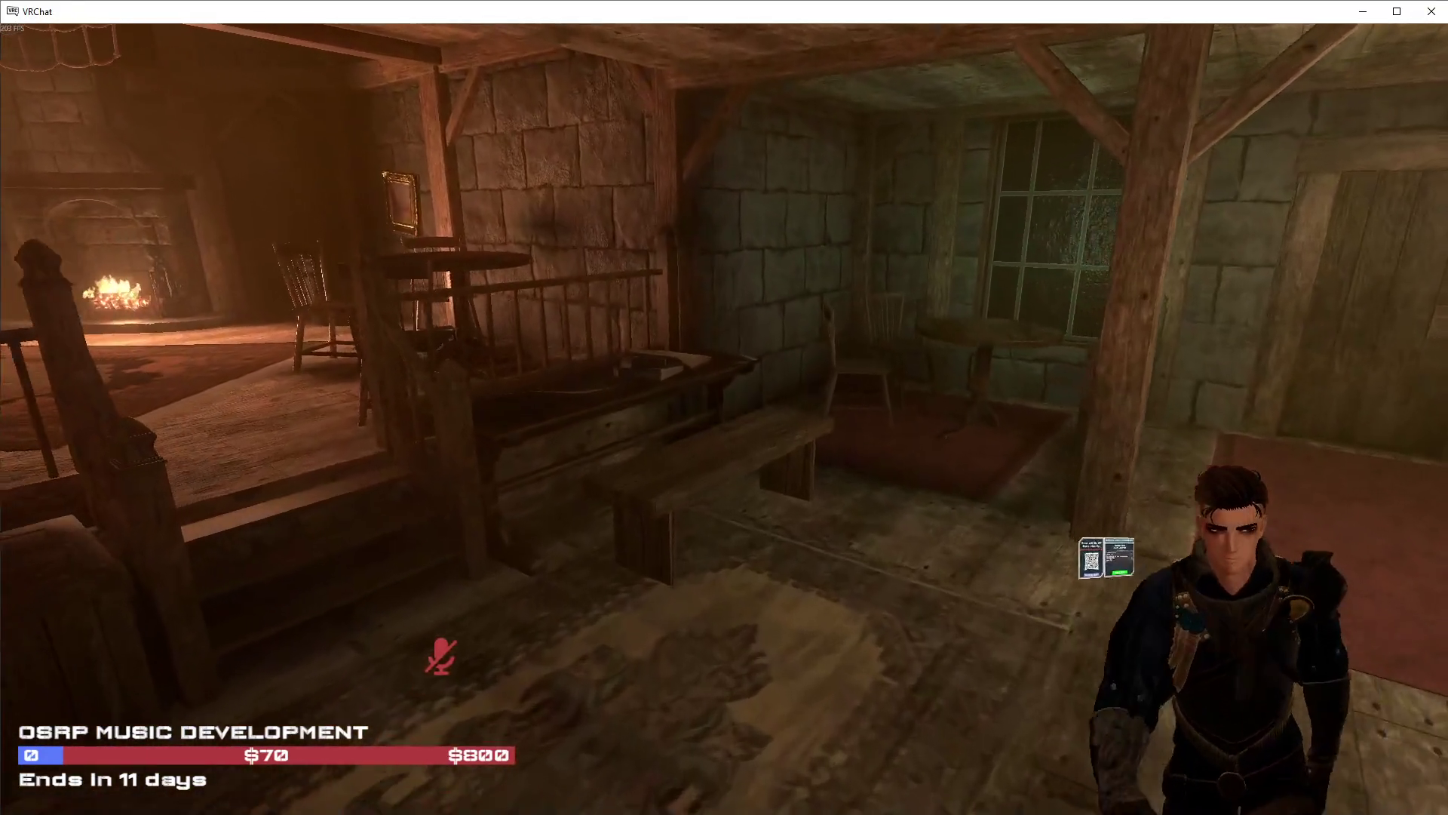
key(w)
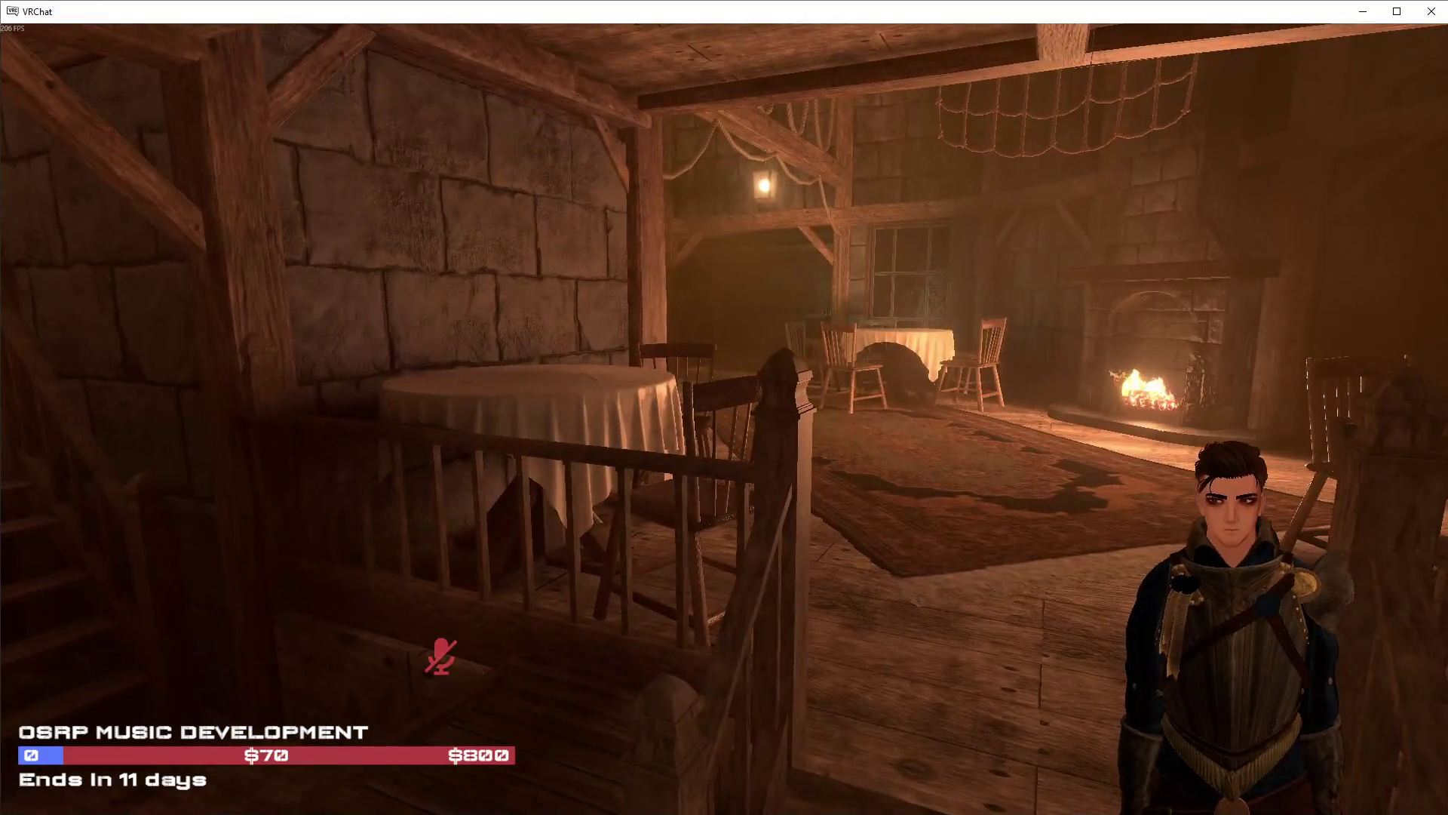
key(w)
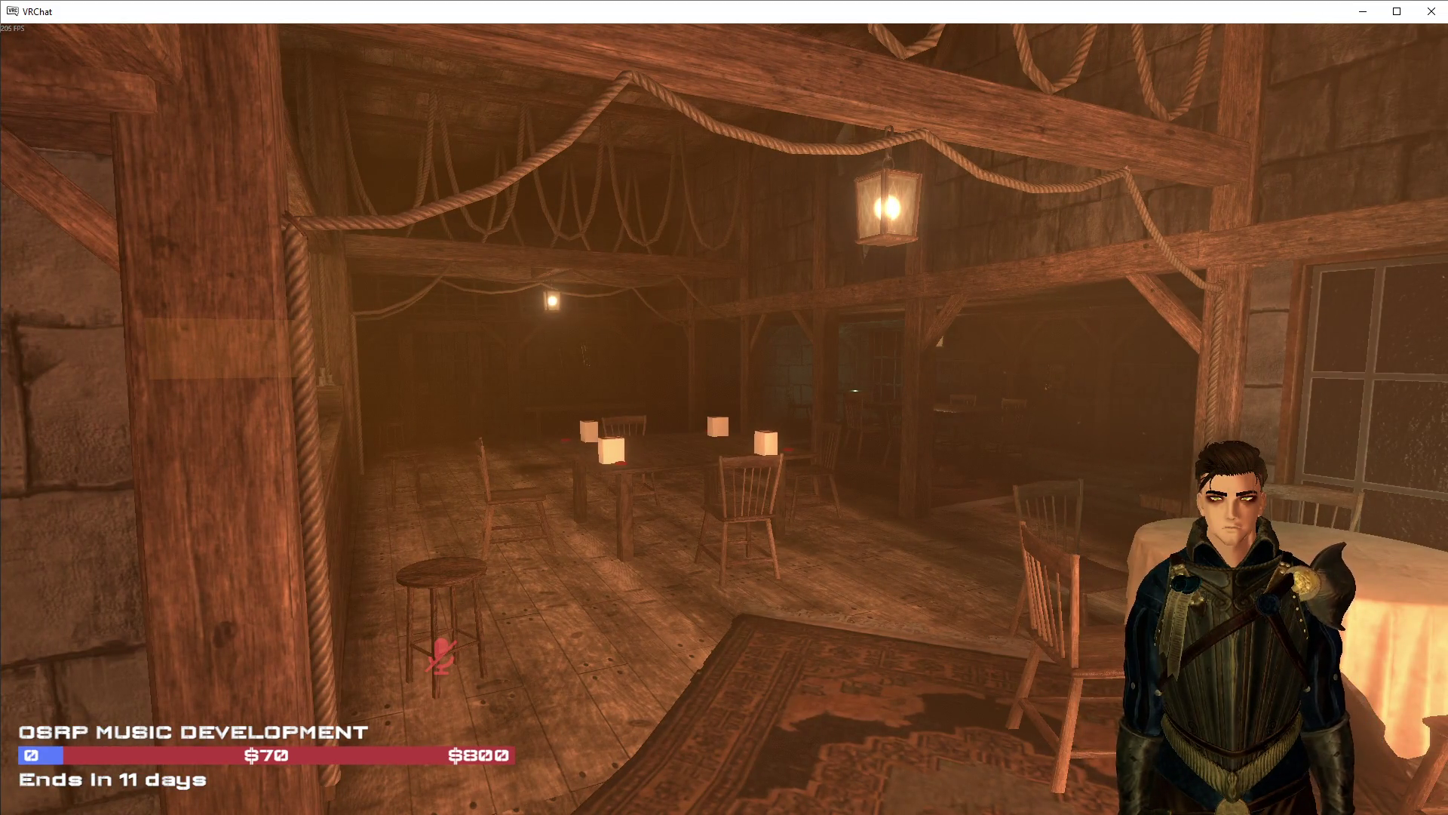
key(w)
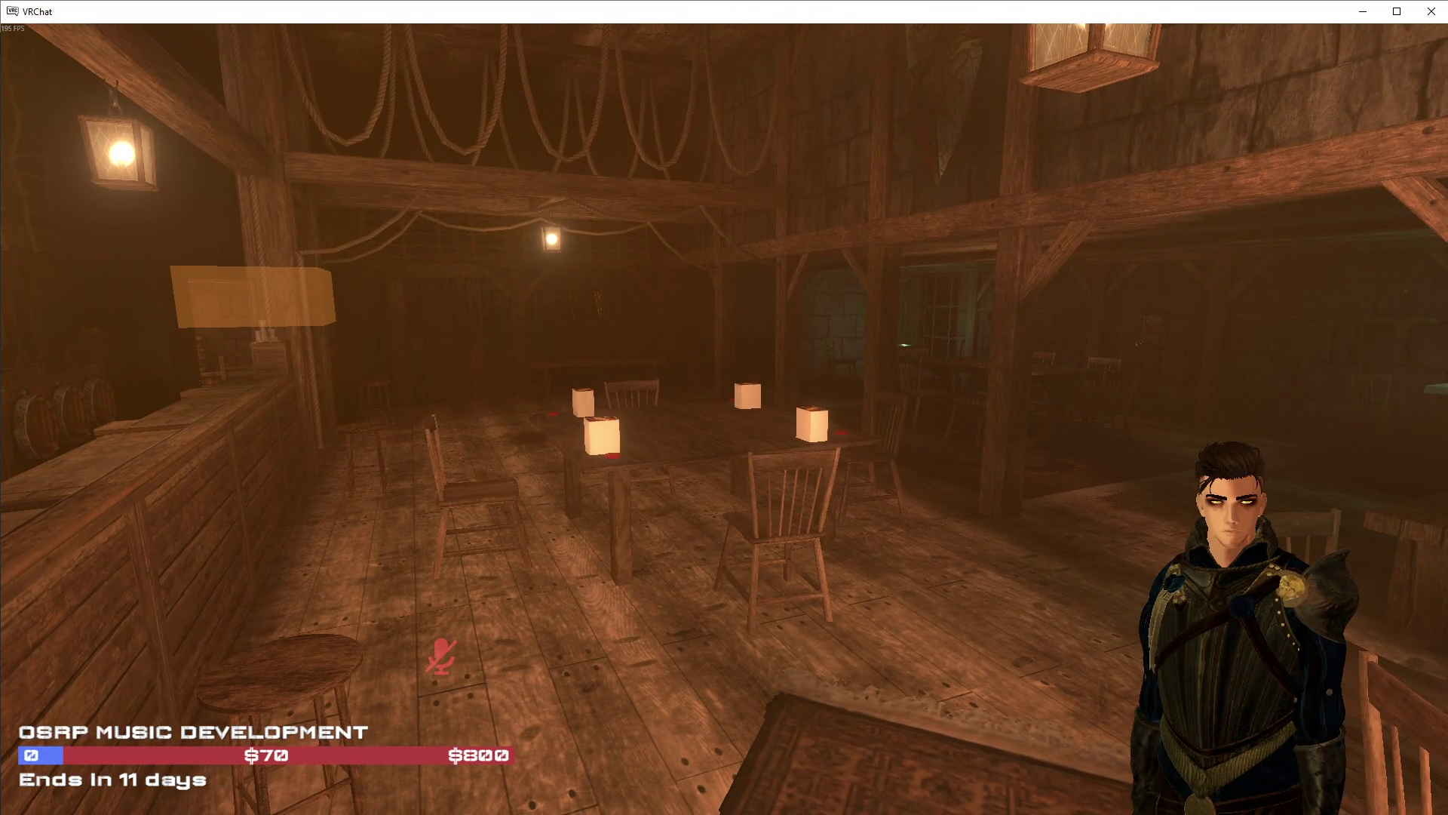
key(w)
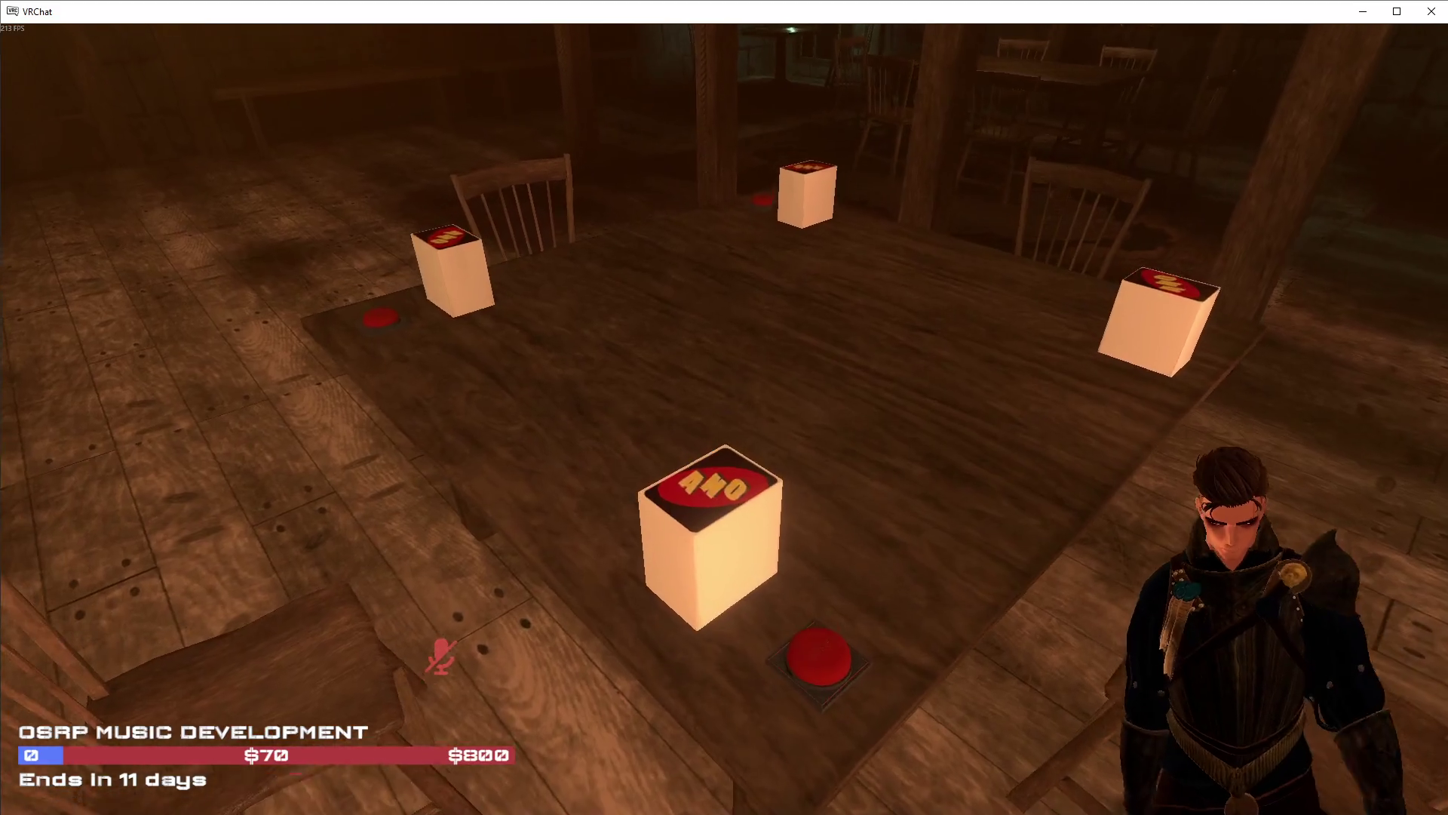
Step up to another UNO deck on the long table and look at the card box
key(w)
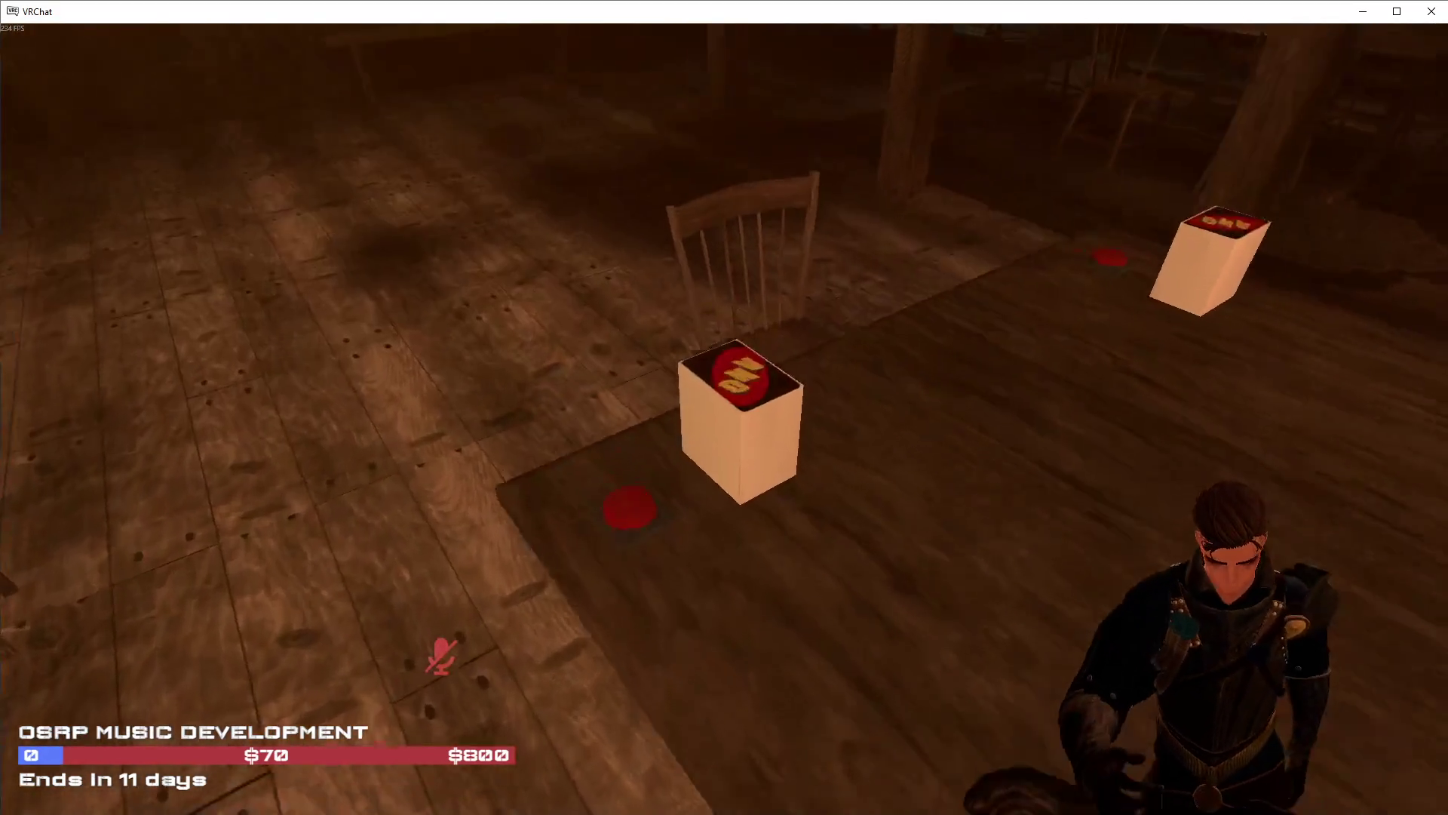
key(w)
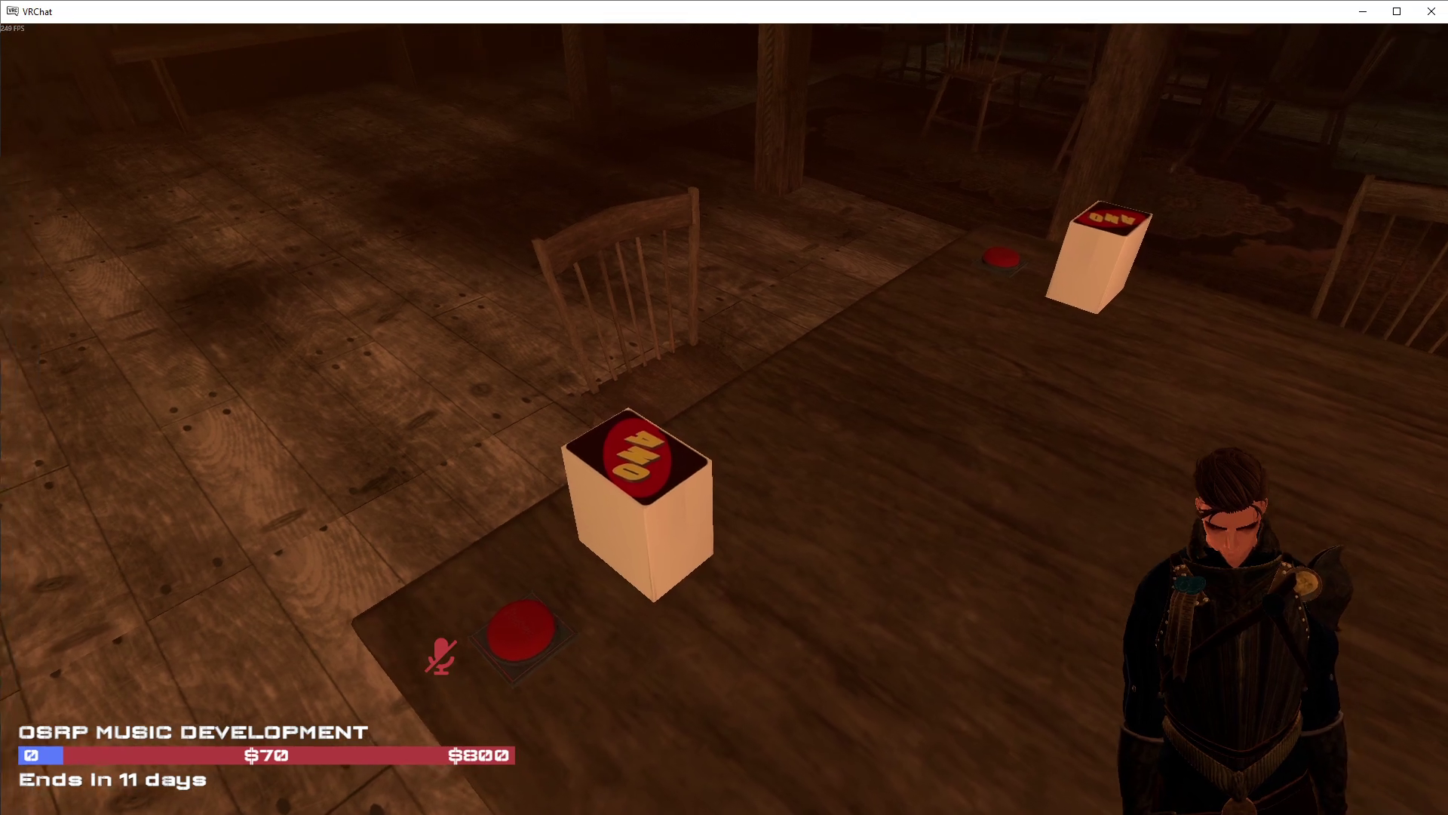
mouse_move(724, 407)
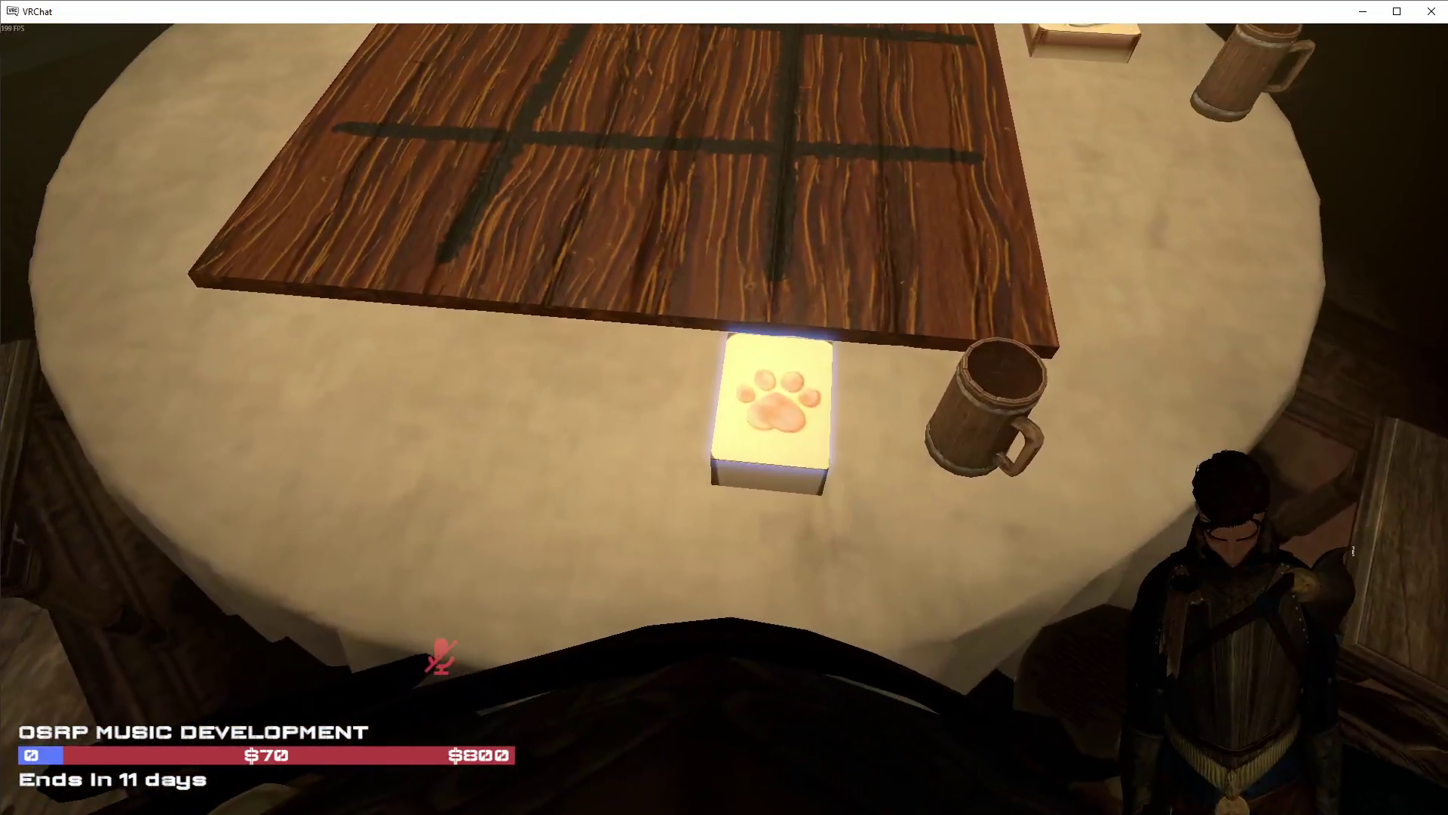
Draw a card from the paw-print deck, then show the network object debug stats with Shift+`+6
click(724, 407)
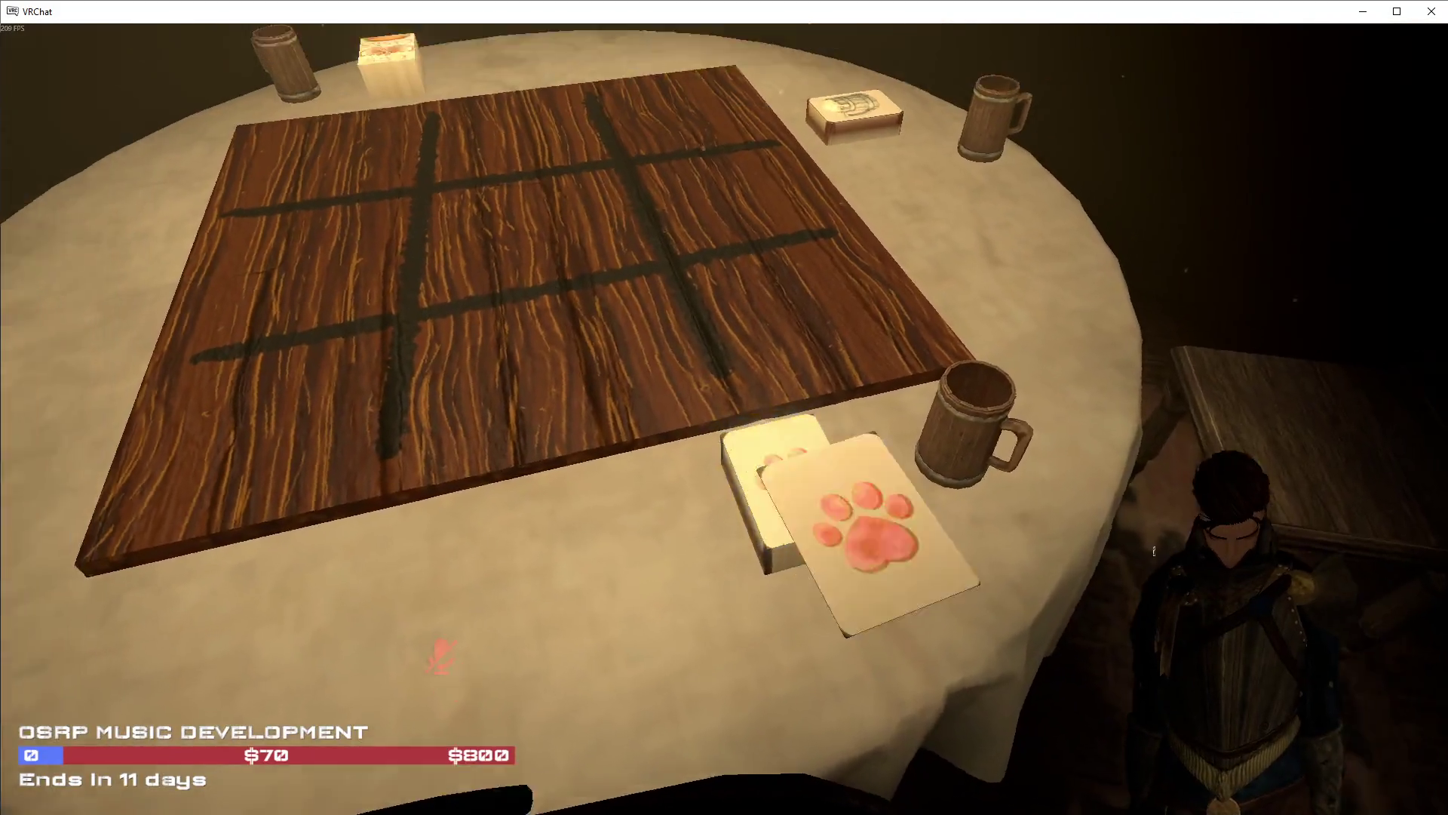
mouse_move(724, 408)
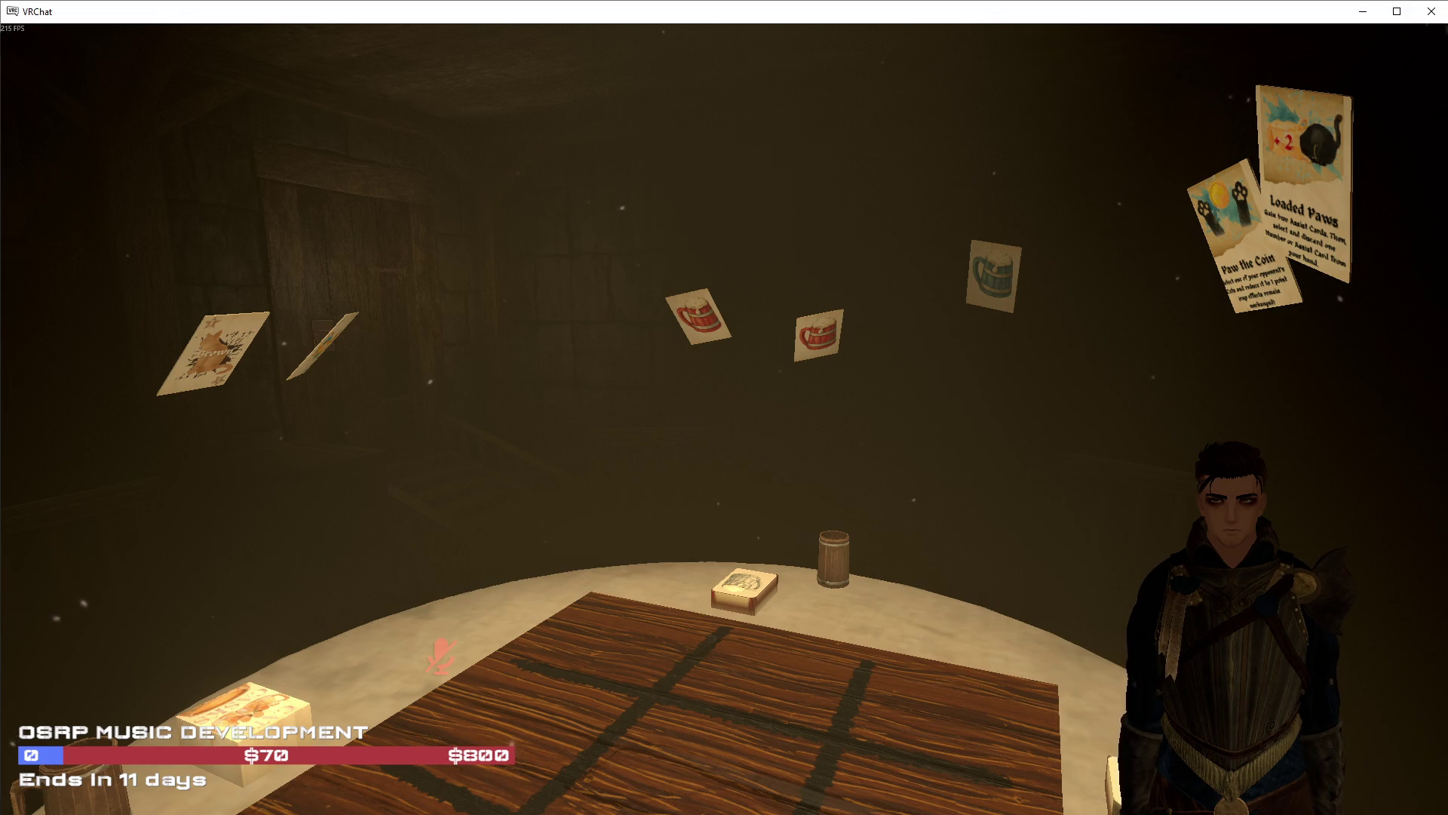
key(shift+grave+6)
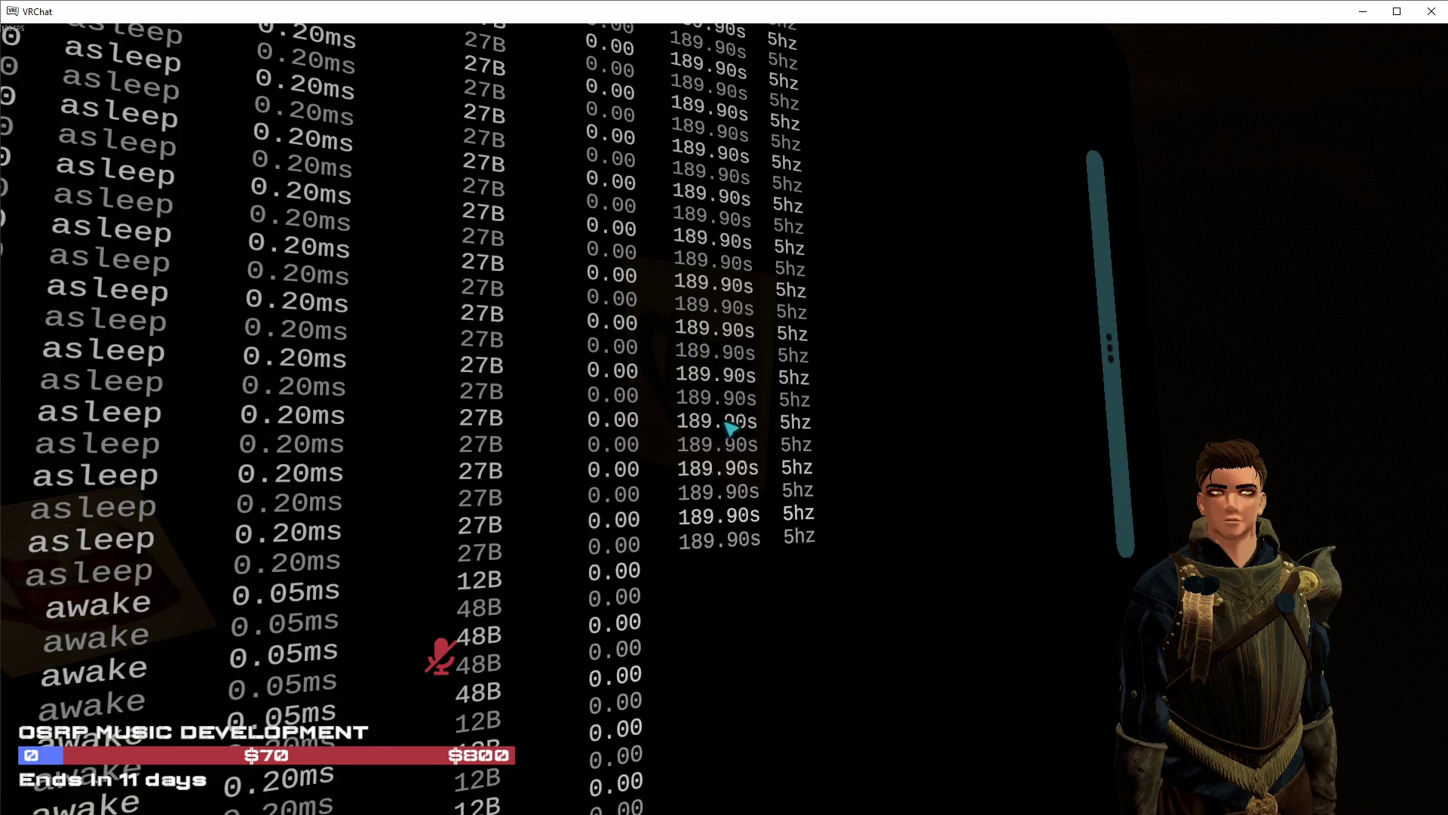
Back up to view the Net Objects readout, then grab the Brown card from the table
key(s)
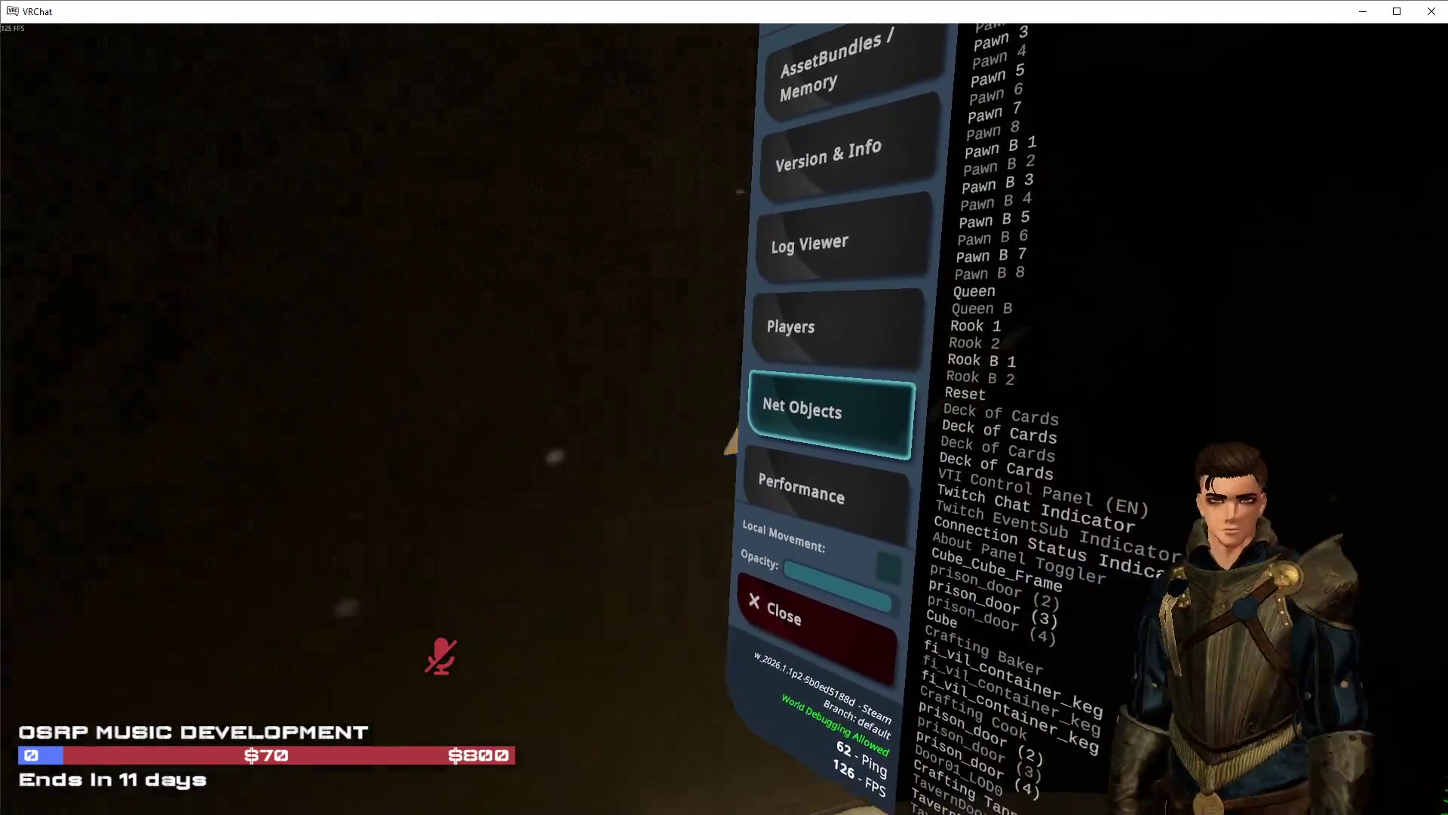
key(w)
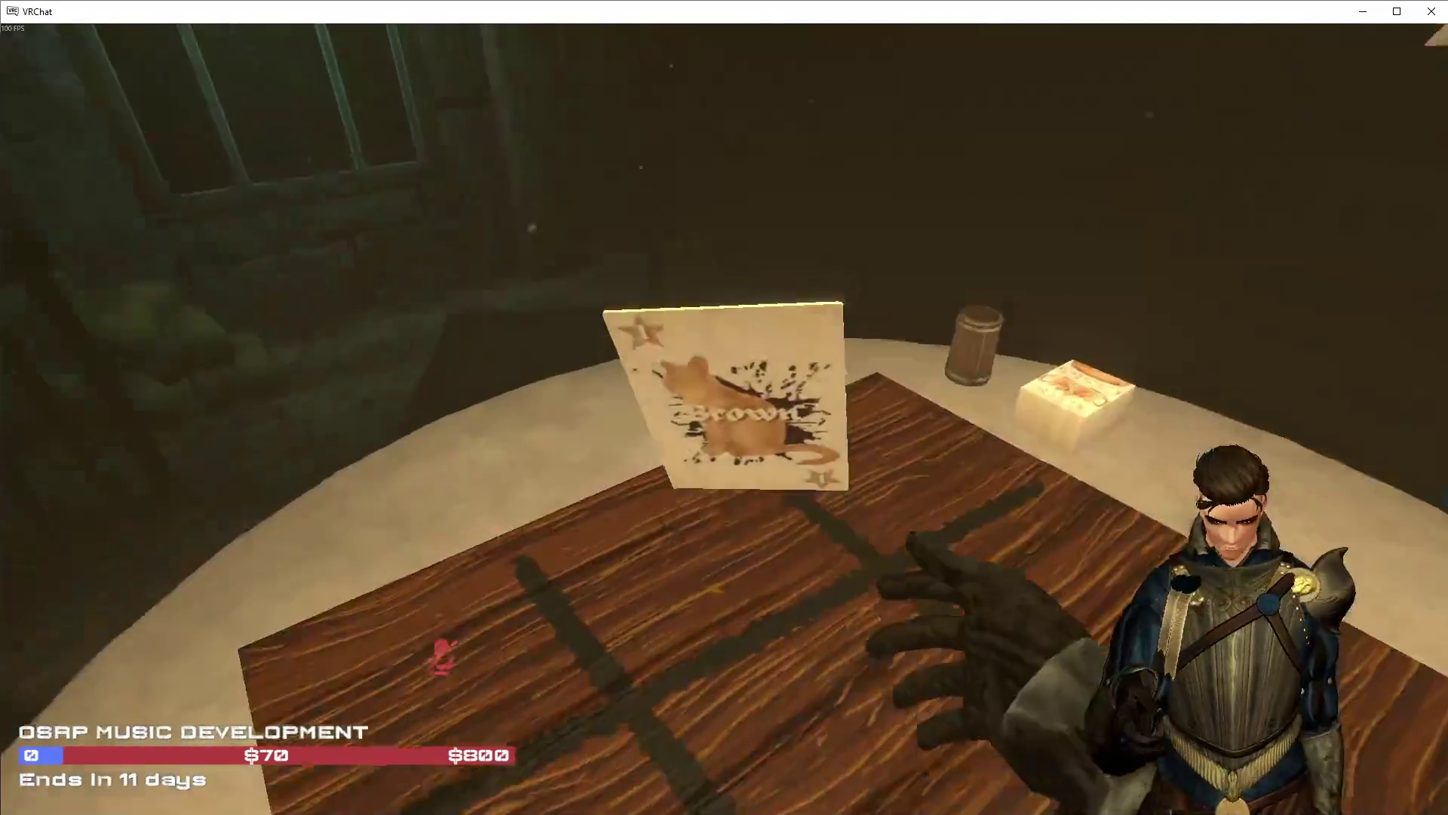
click(724, 407)
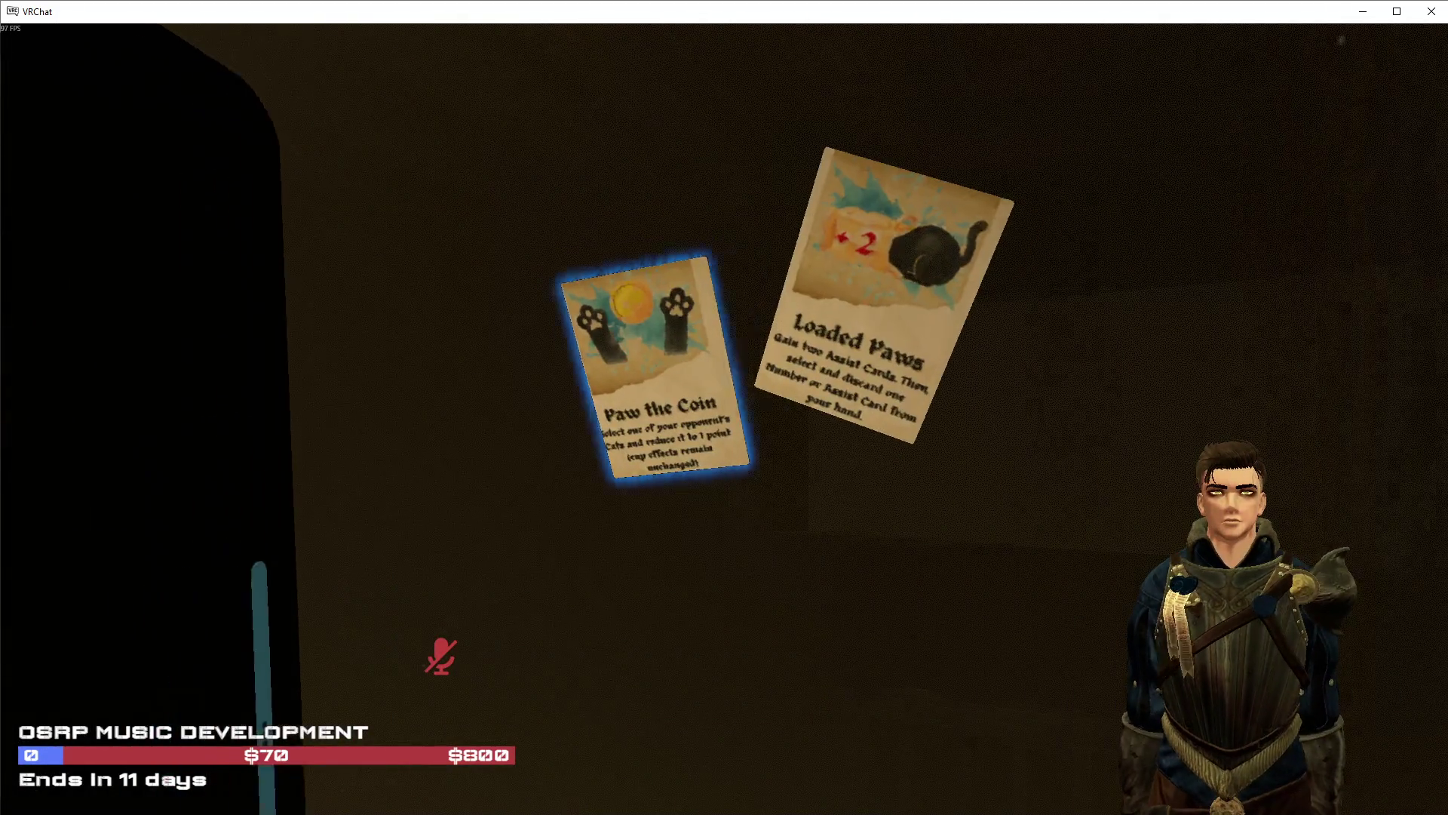
key(w)
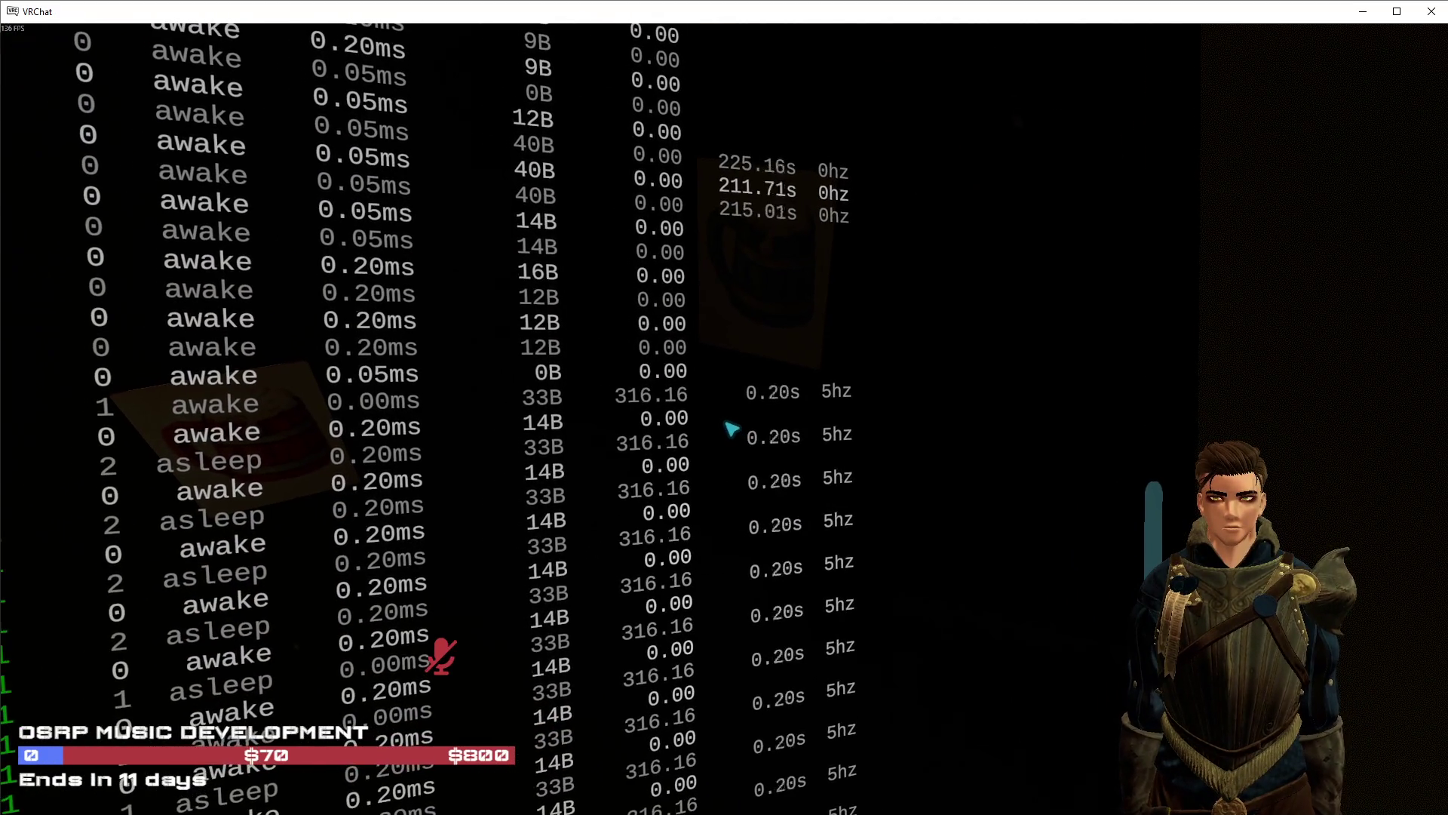
key(w)
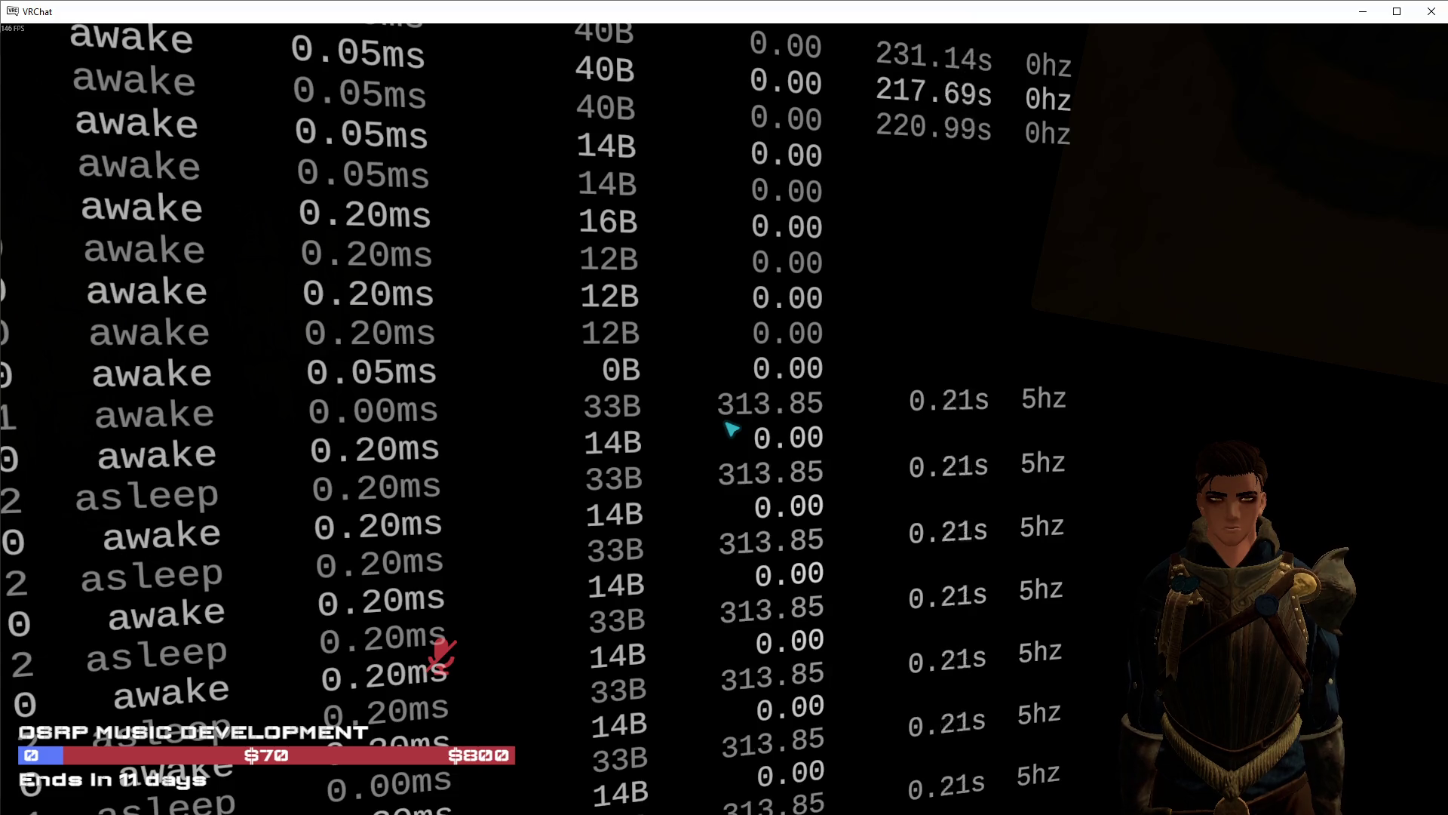
key(s)
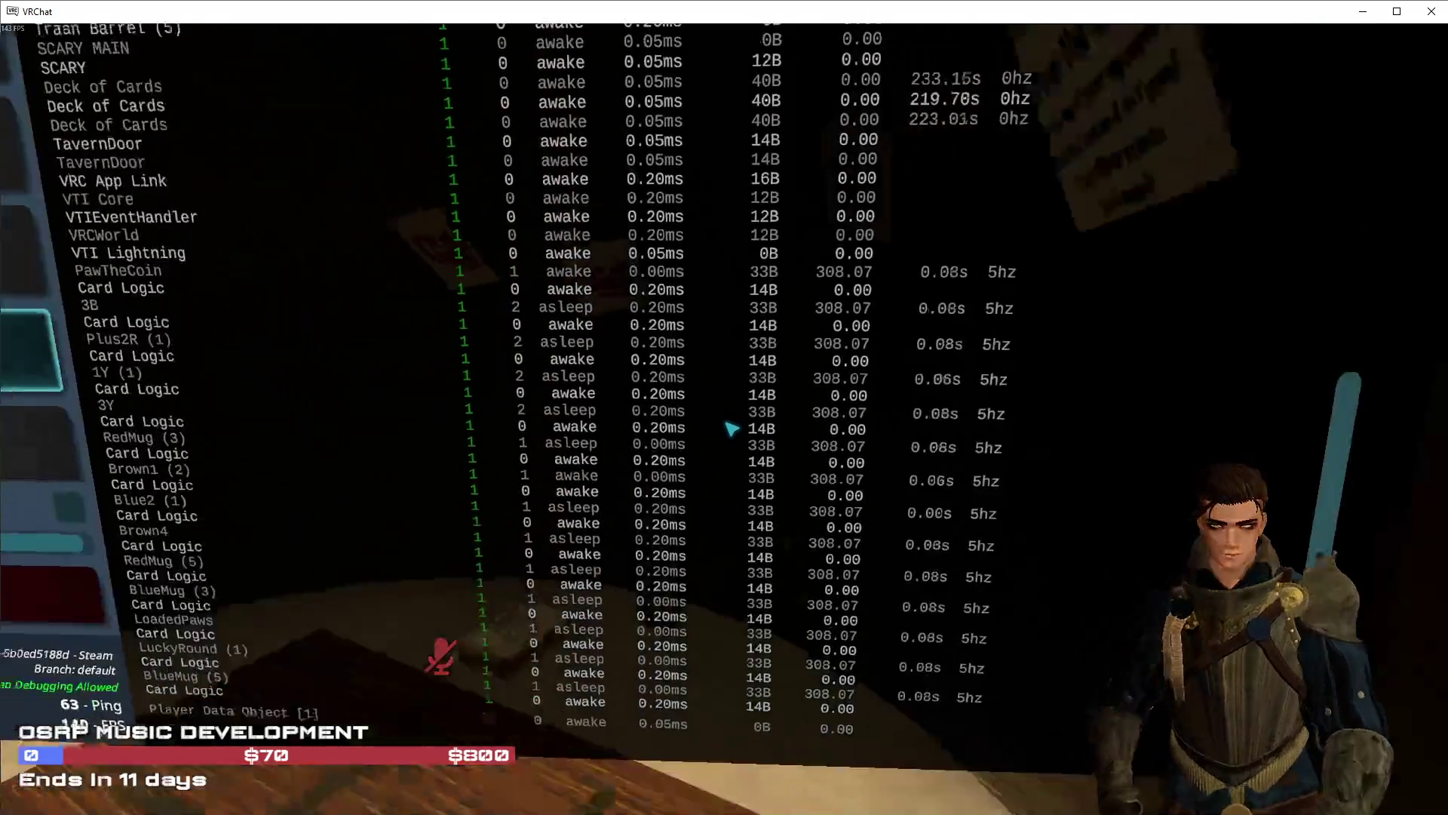
key(w)
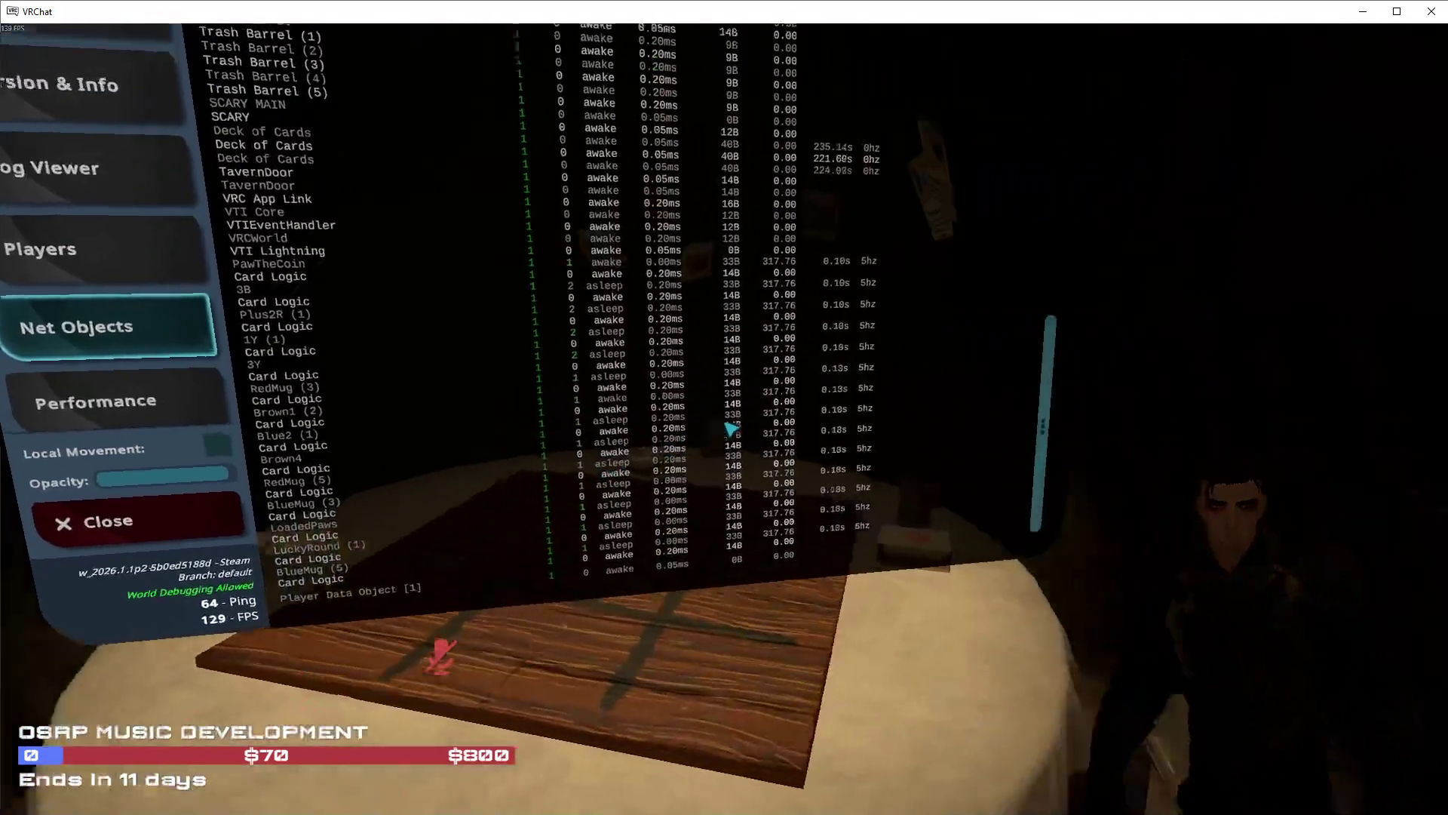
key(s)
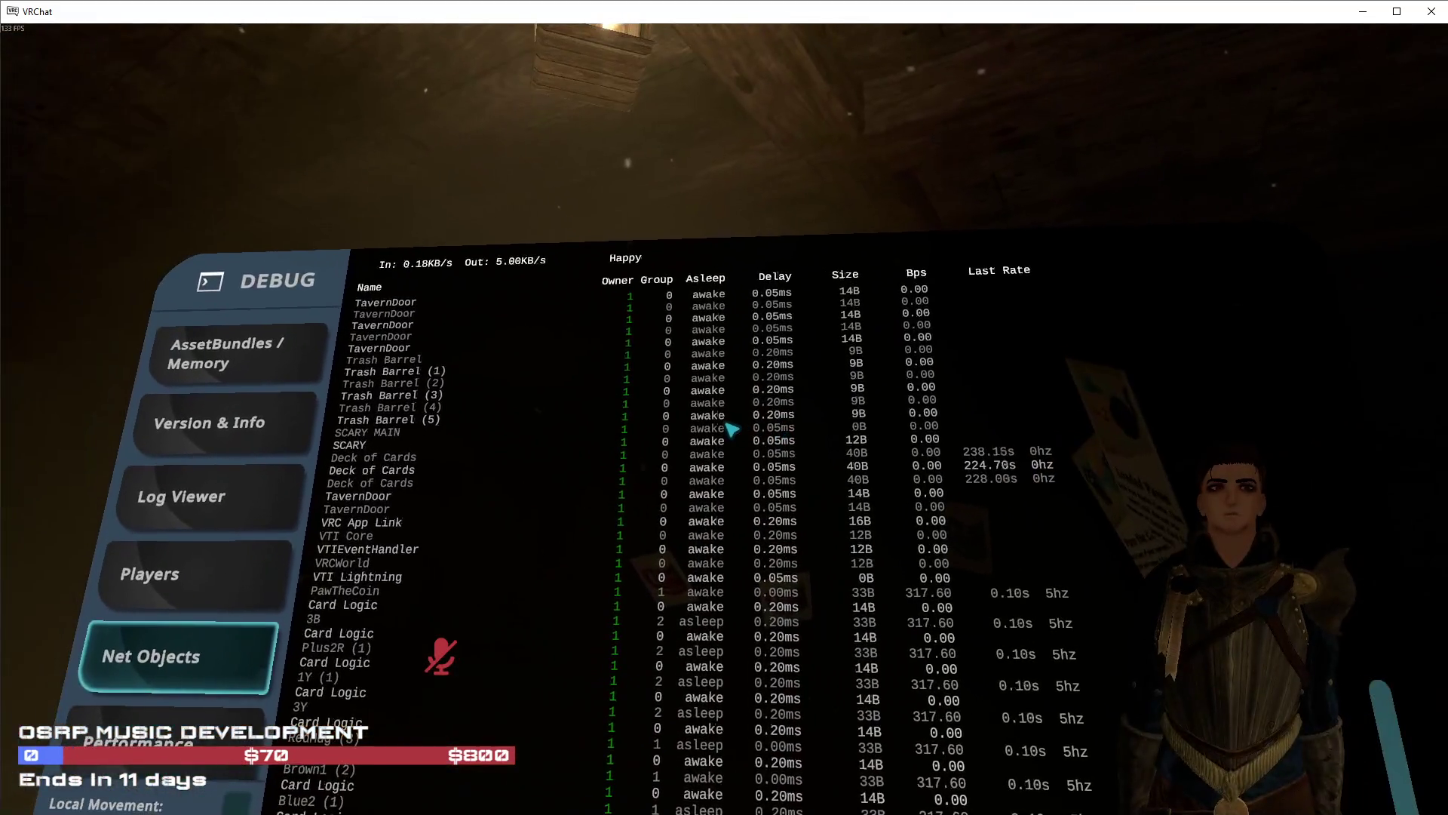
key(w)
key(s)
click(730, 429)
key(w)
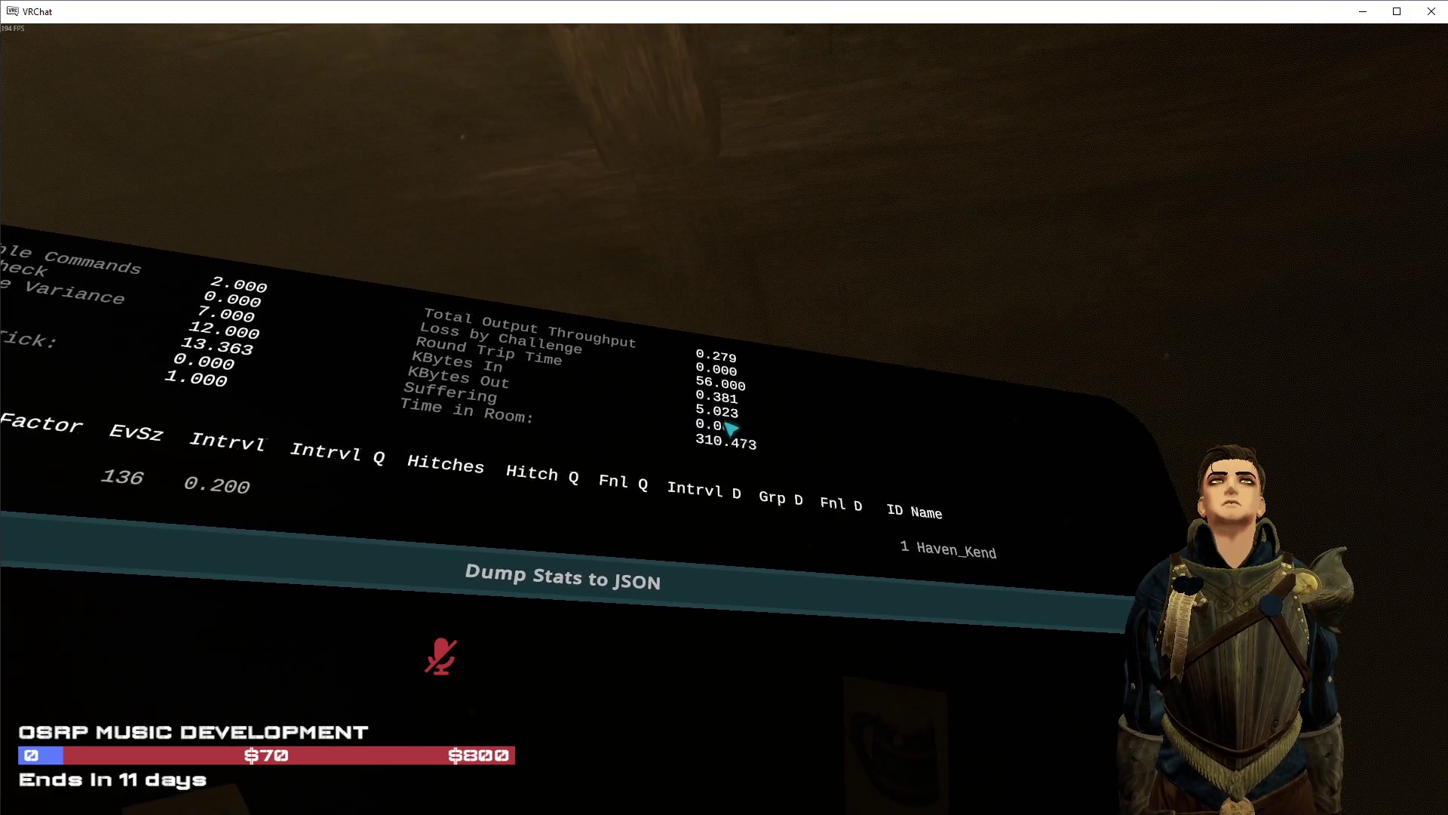
key(s)
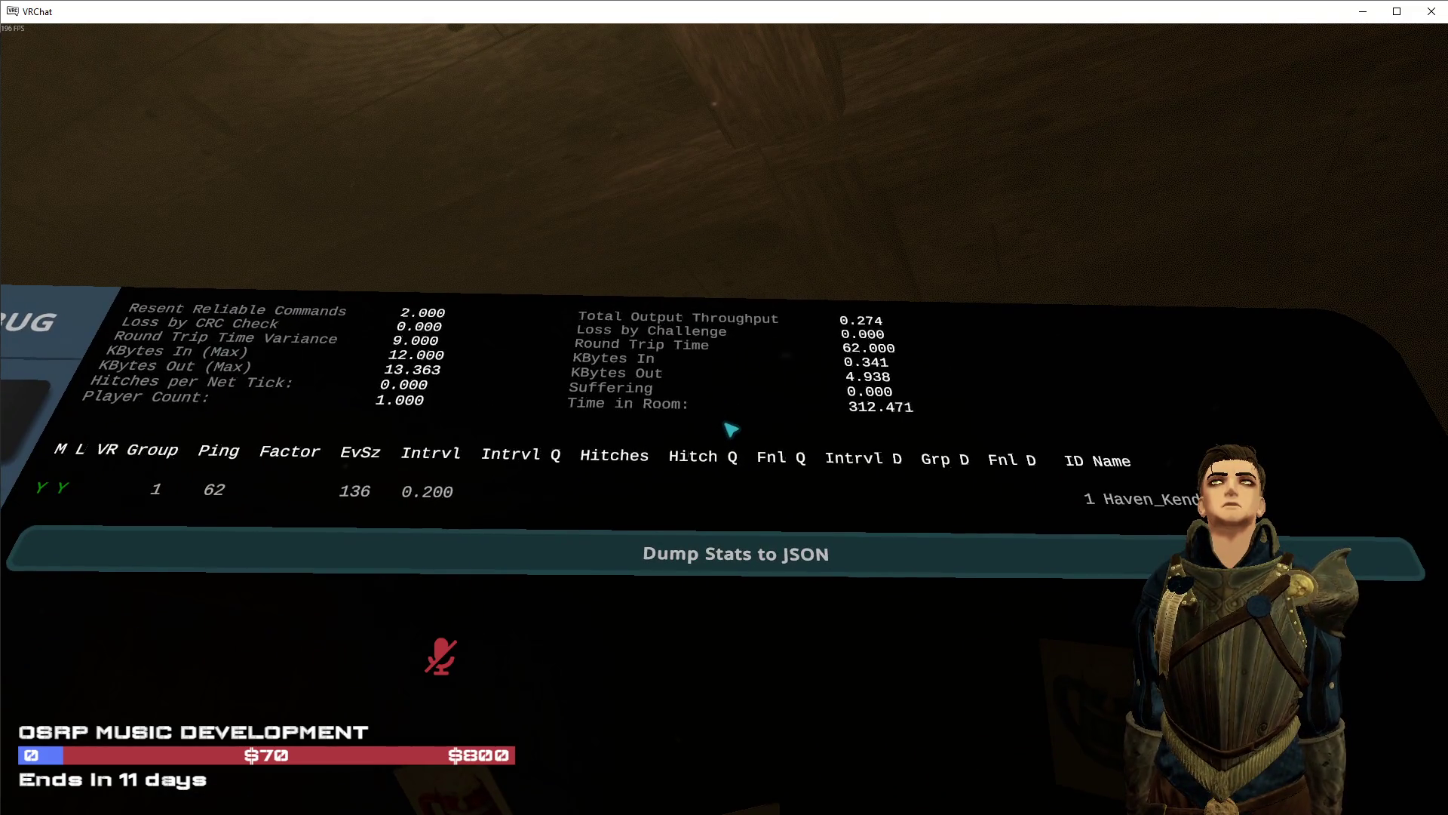
key(Right)
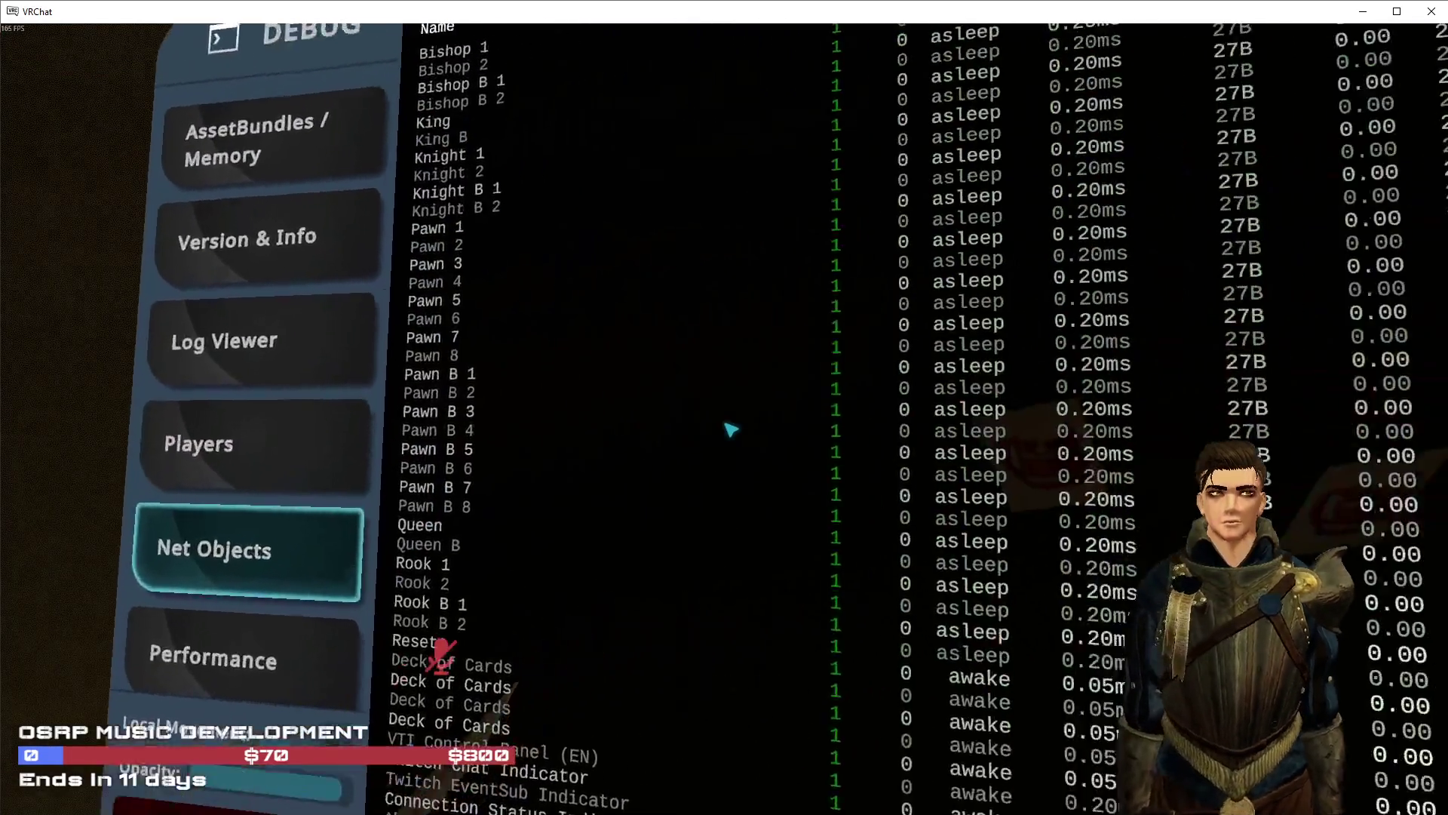
Close the Debug menu and Log Viewer to return to the round tavern table view
key(w)
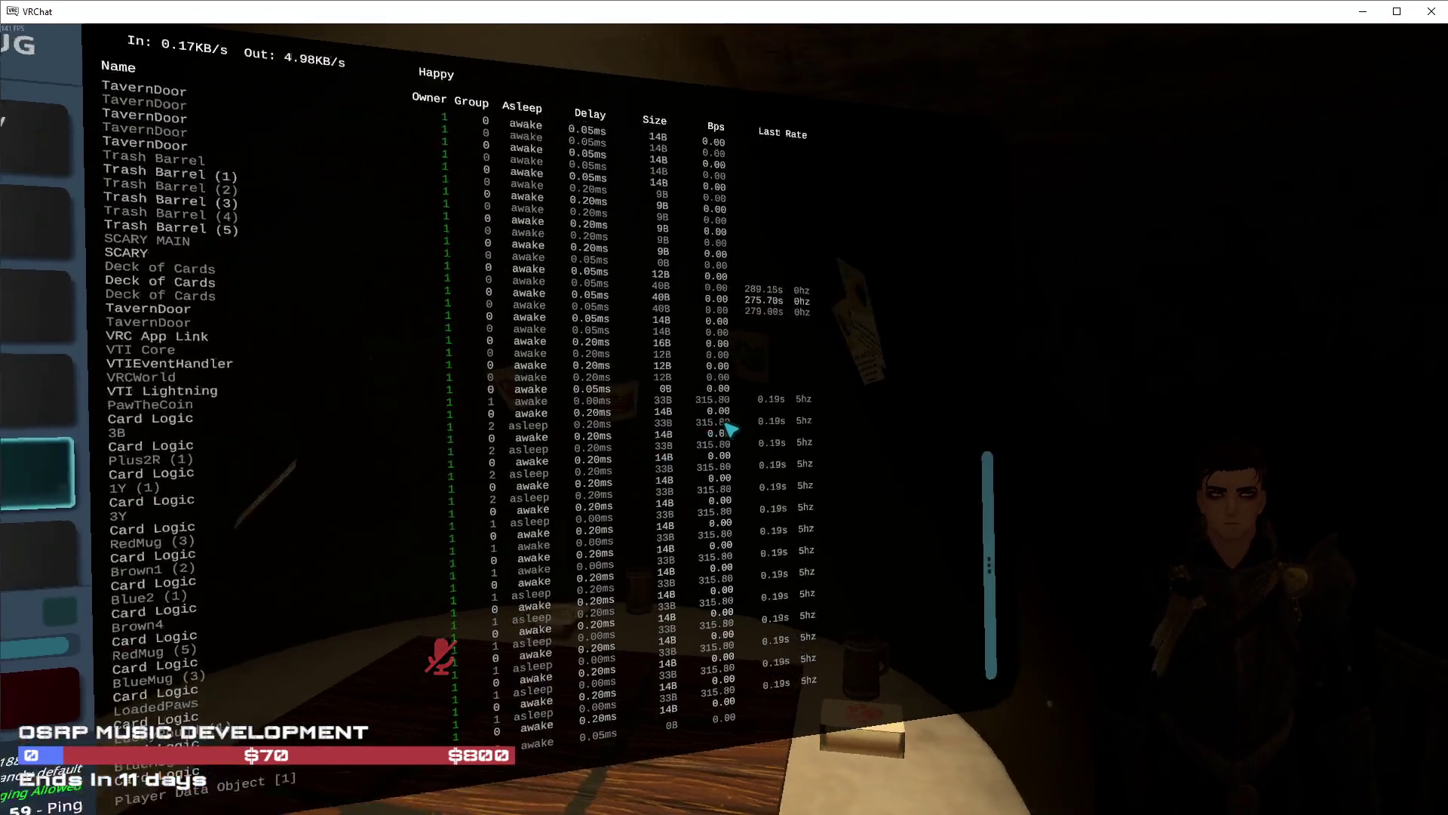
key(Escape)
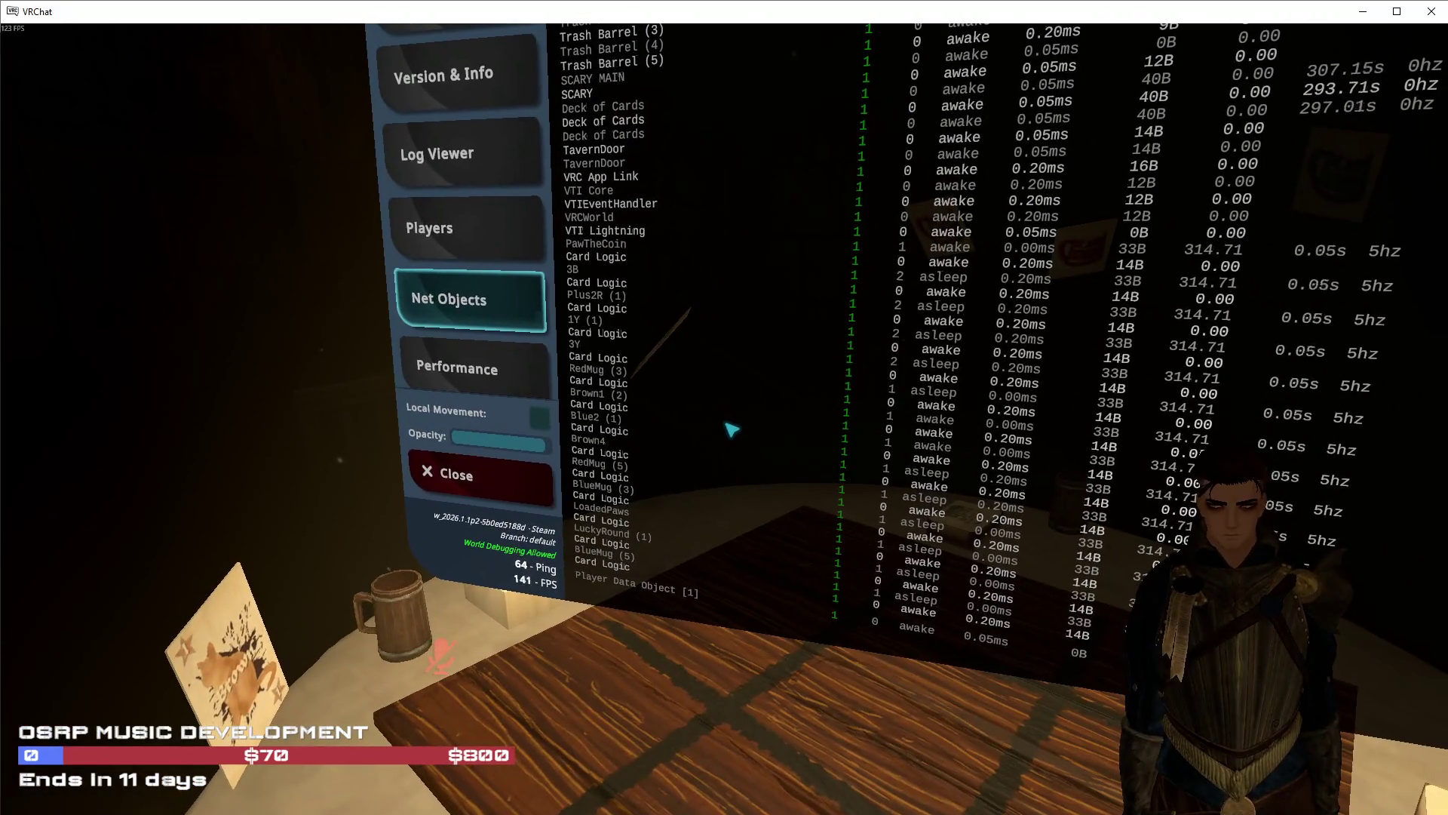
key(Escape)
key(Escape)
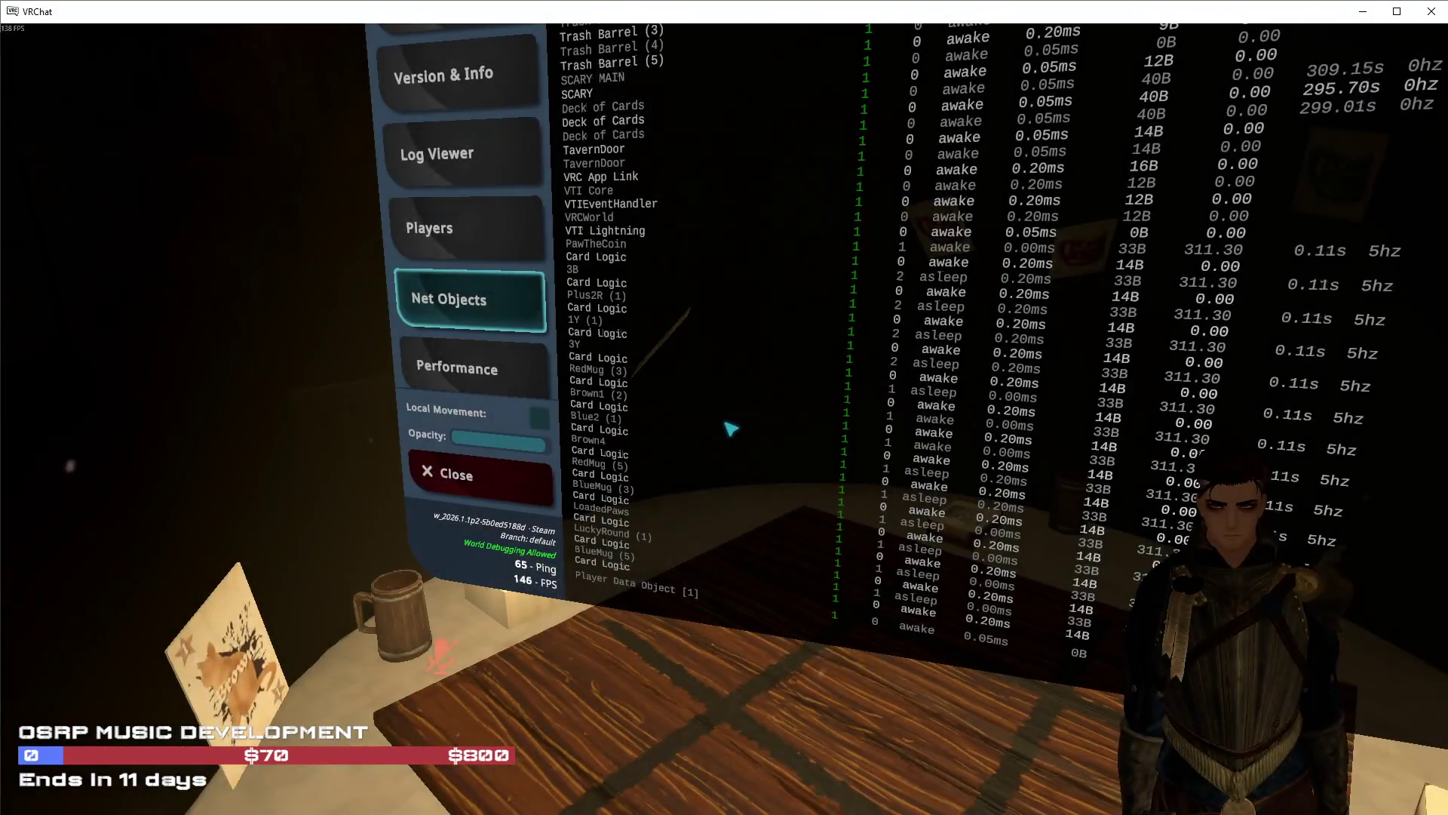
key(Escape)
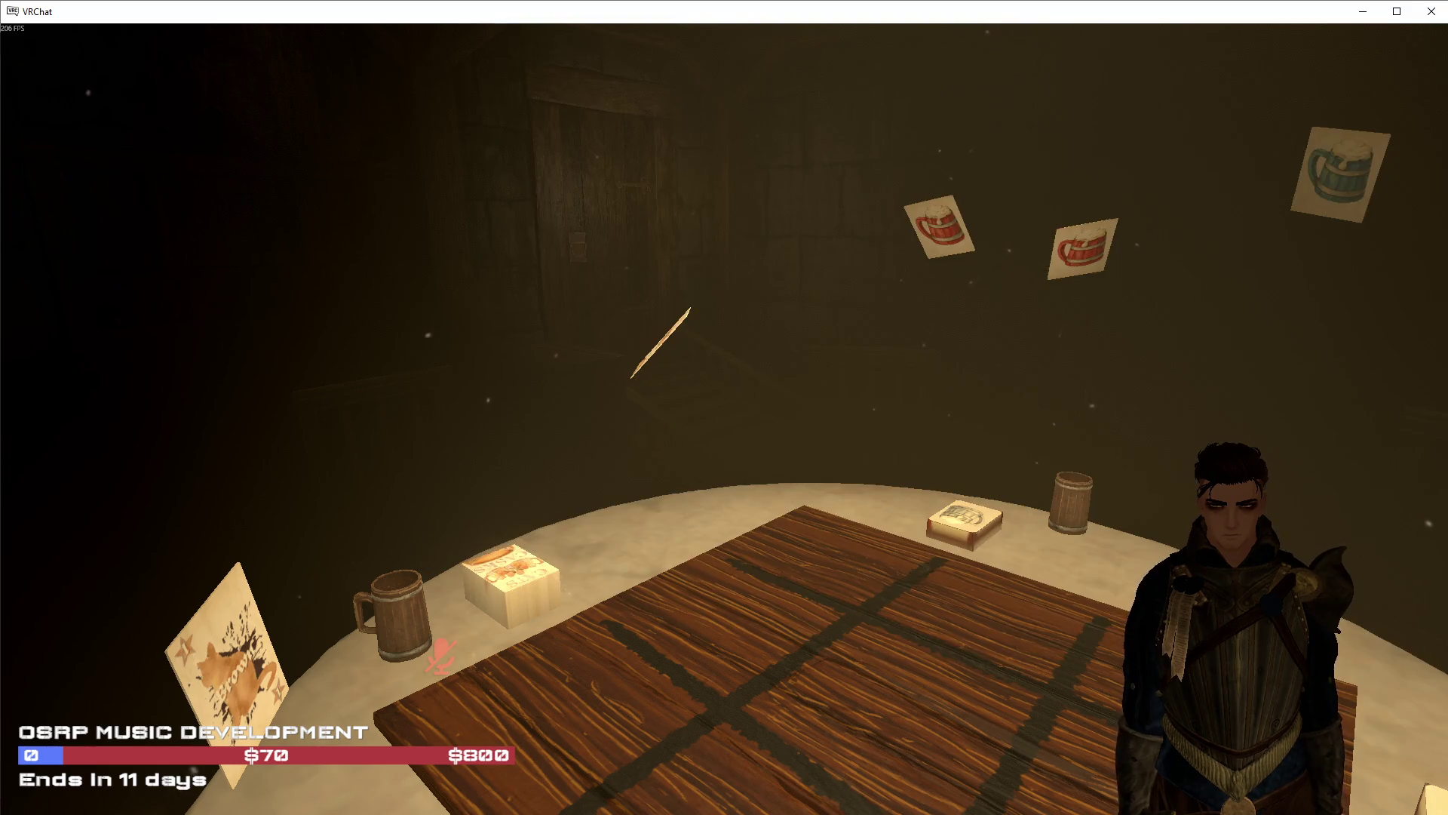
key(w)
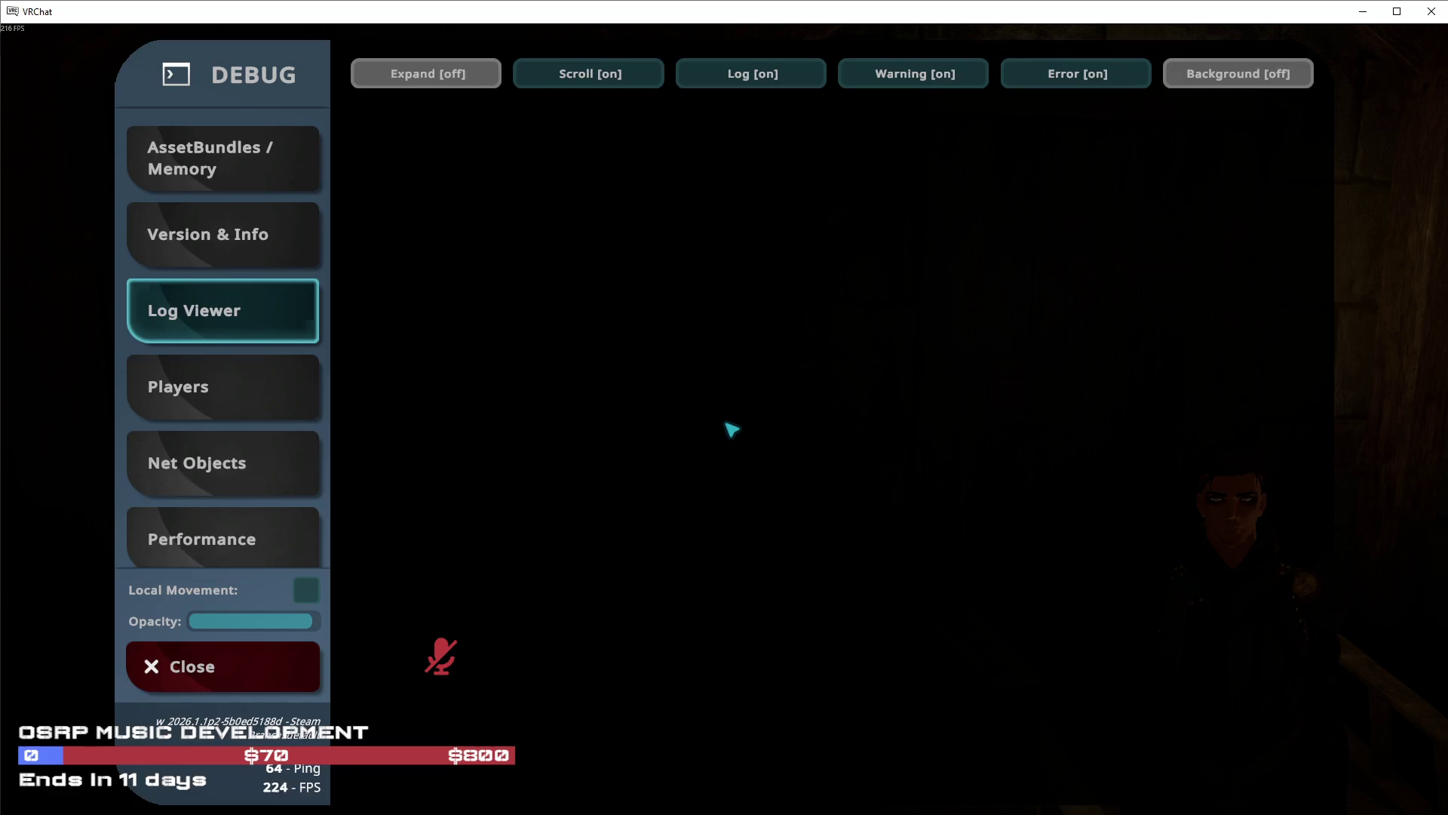
key(Escape)
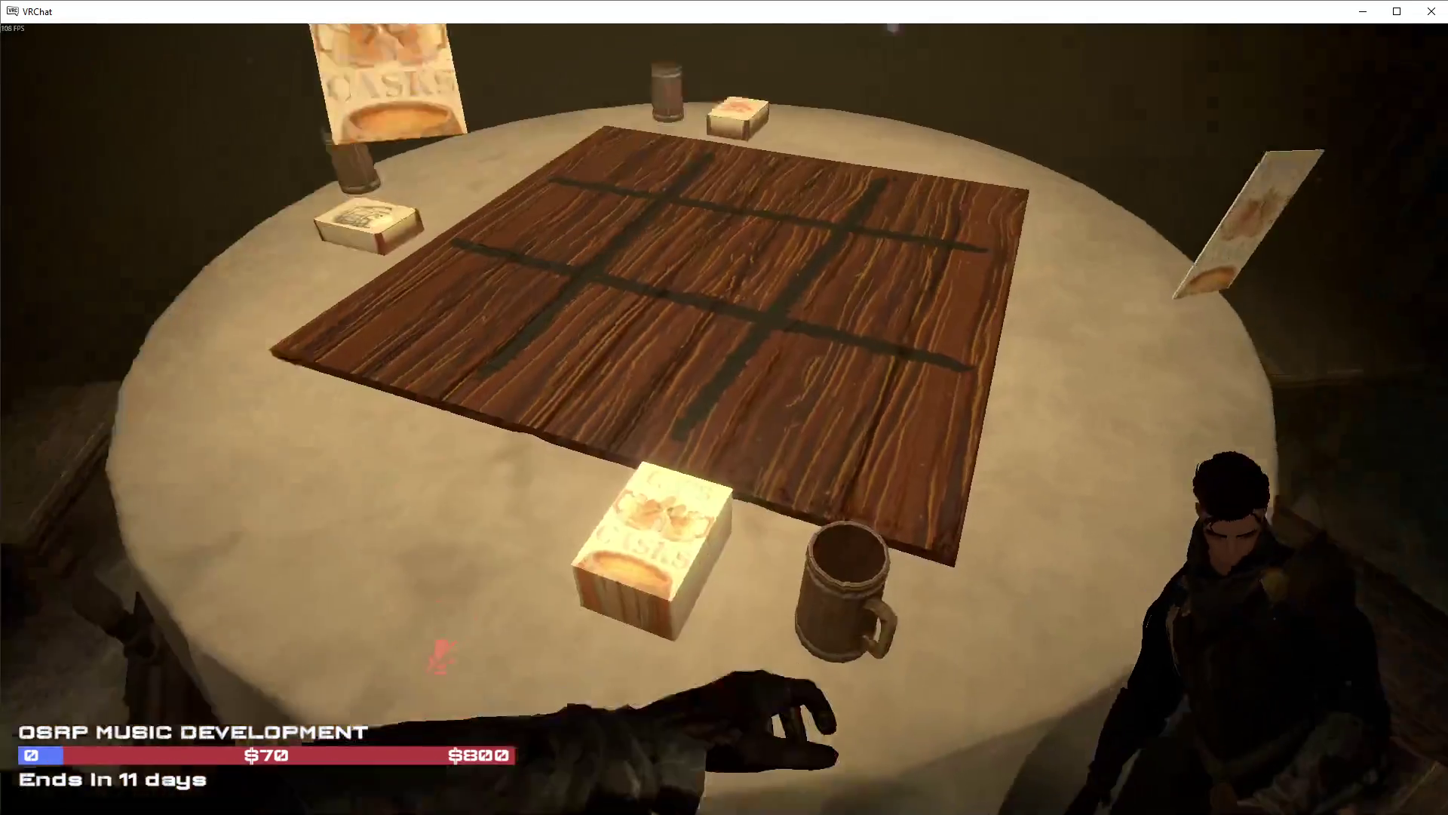
Move around the tavern board to the paw and mug decks and view the dealt mug cards
key(w)
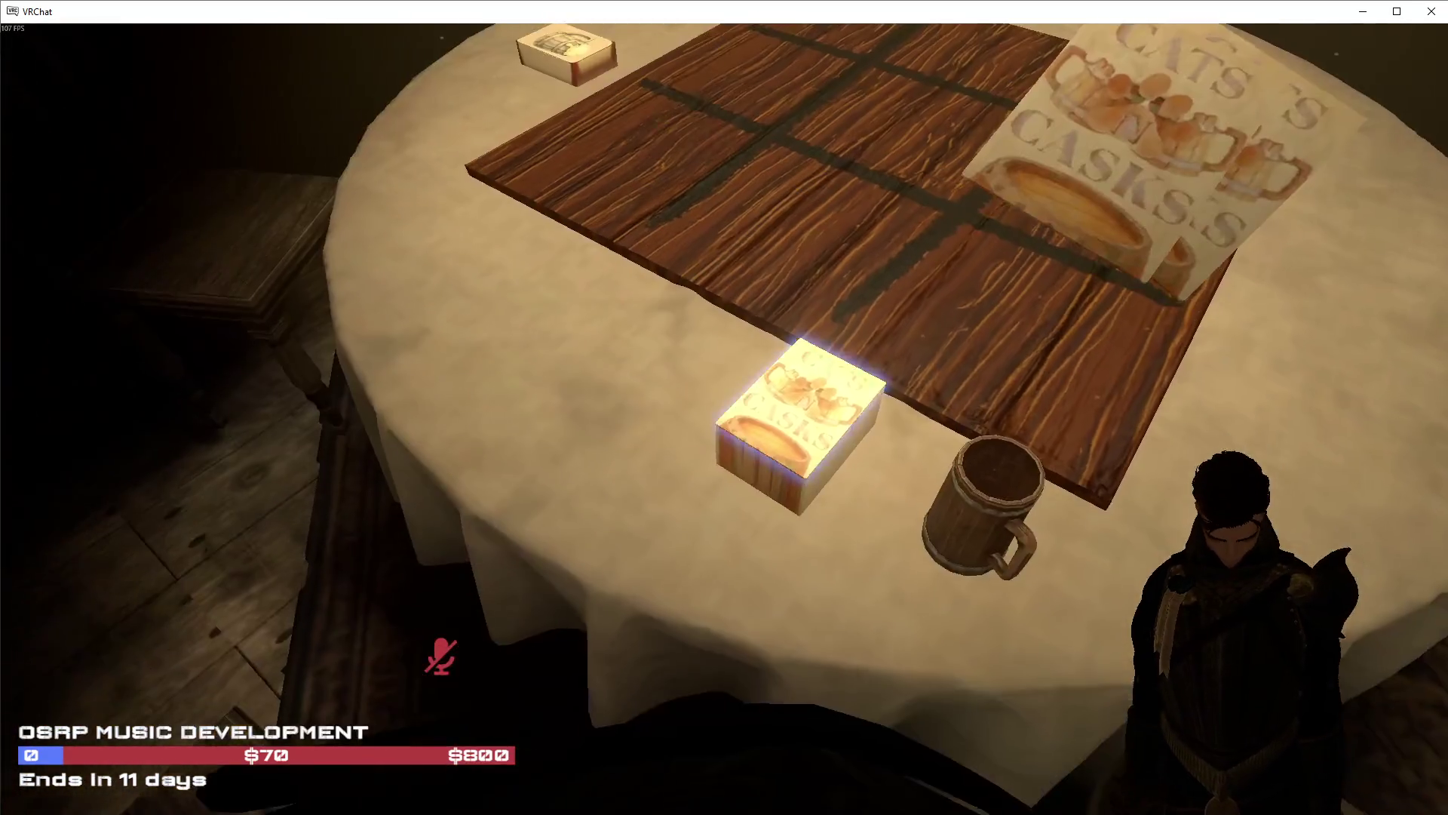
key(s)
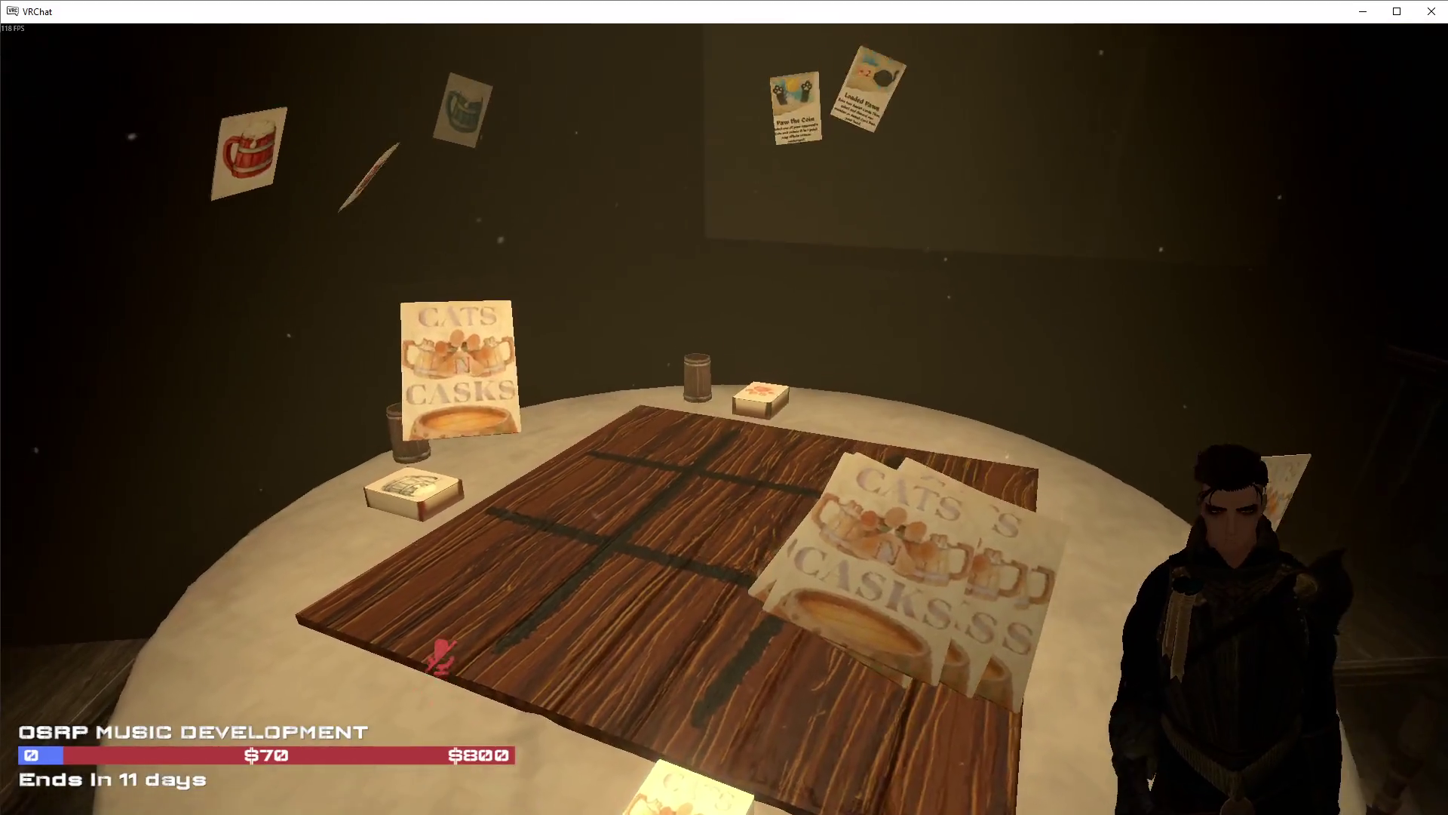
key(w)
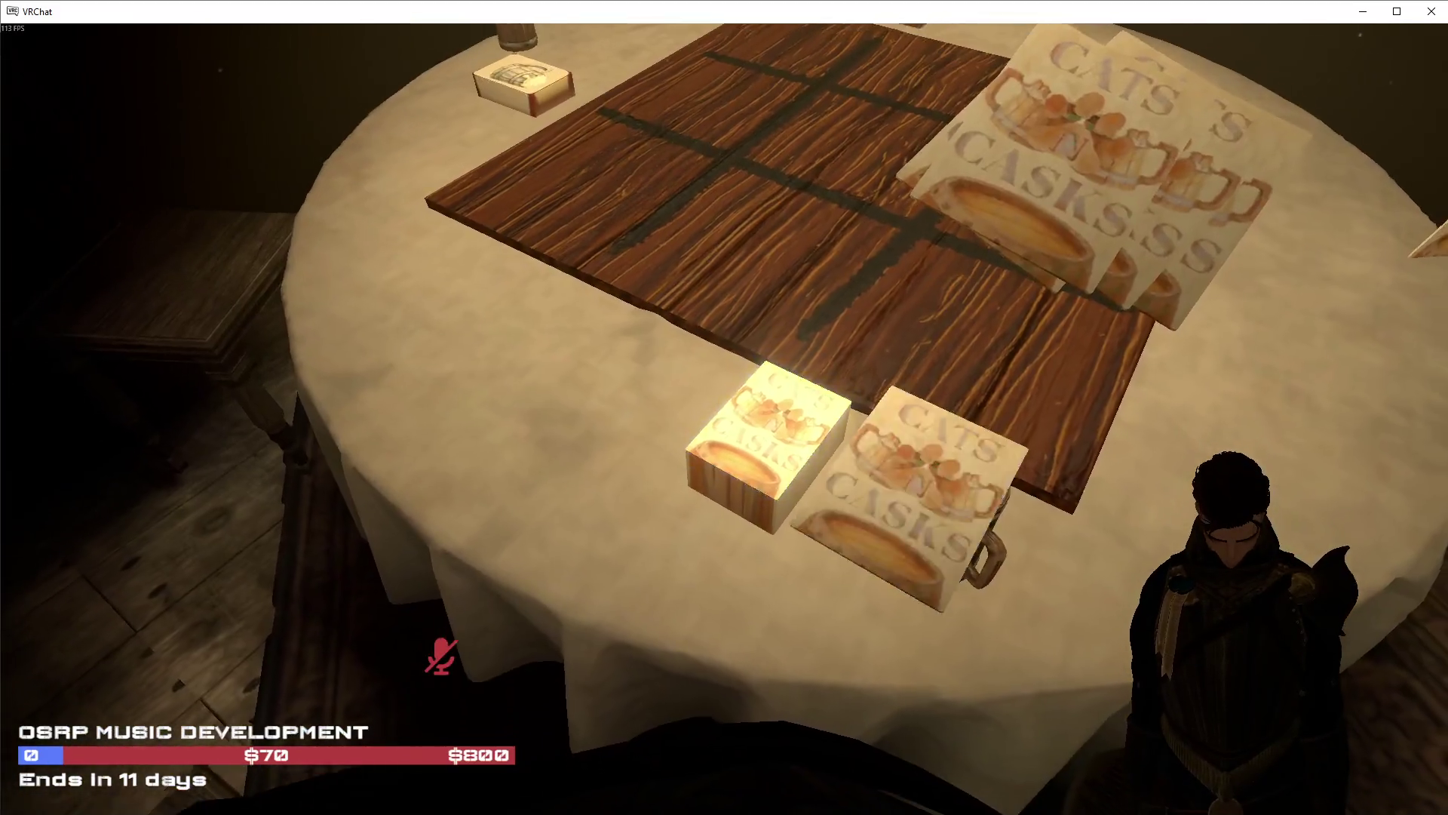
key(w)
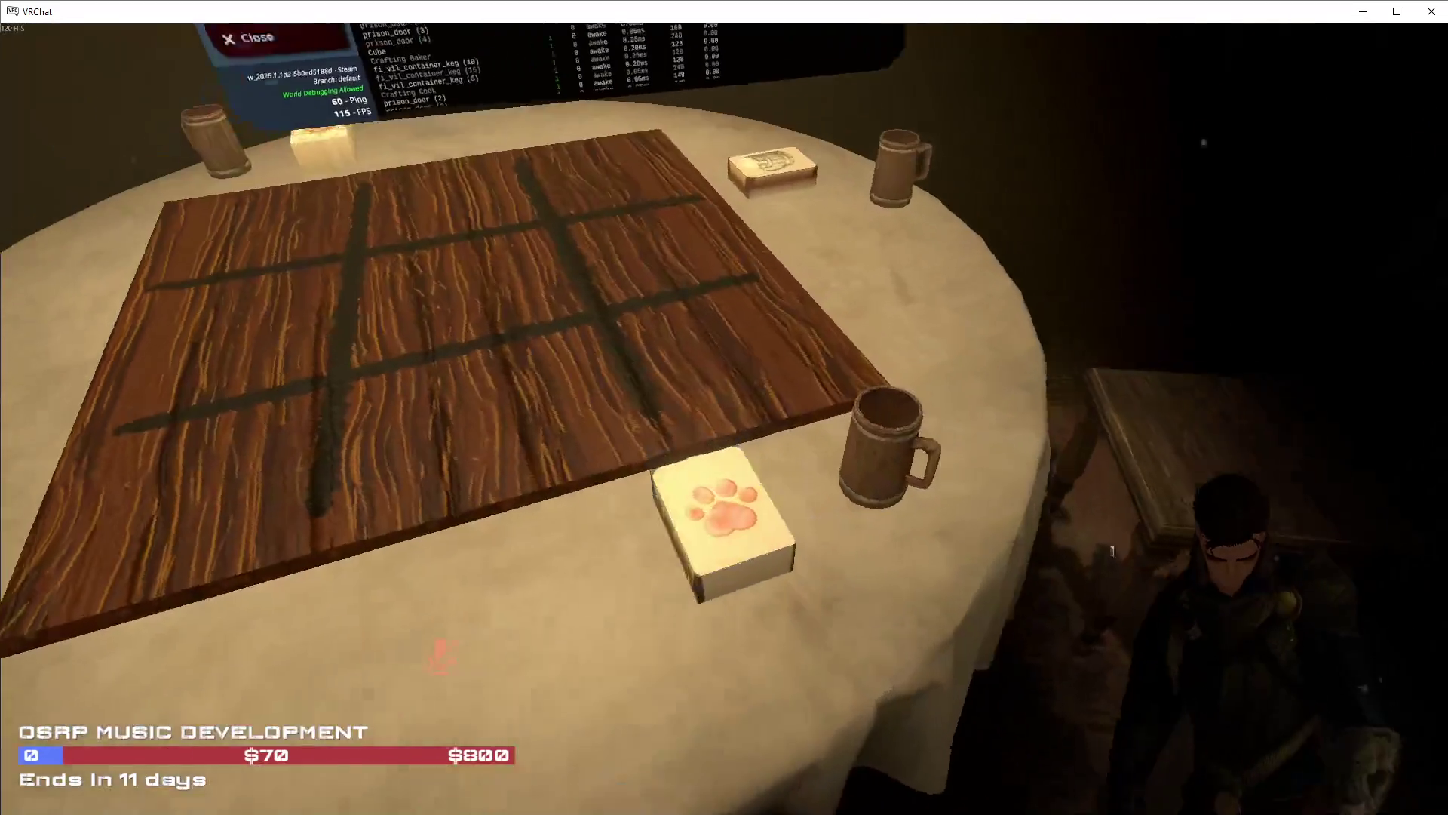
key(w)
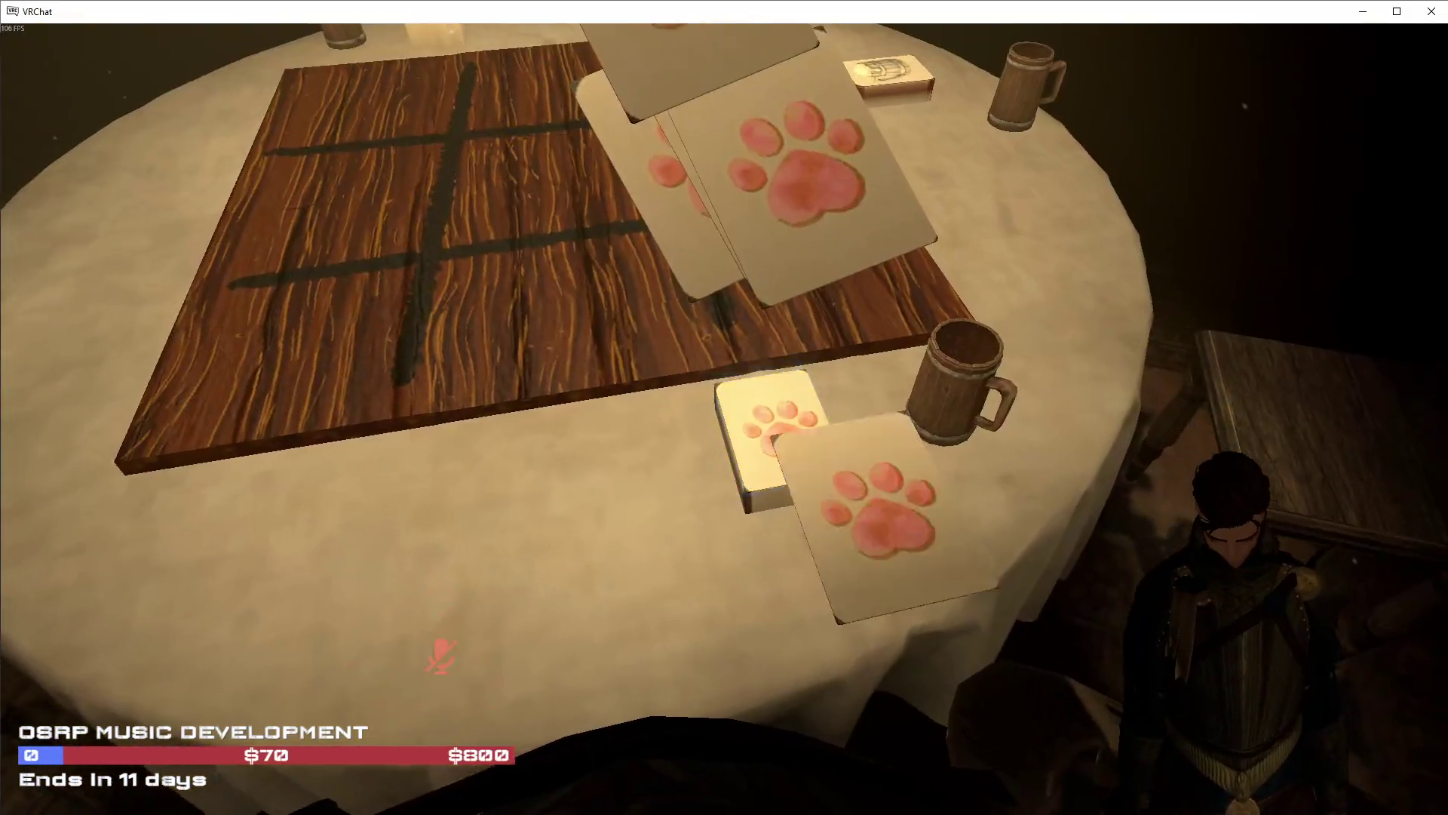
key(w)
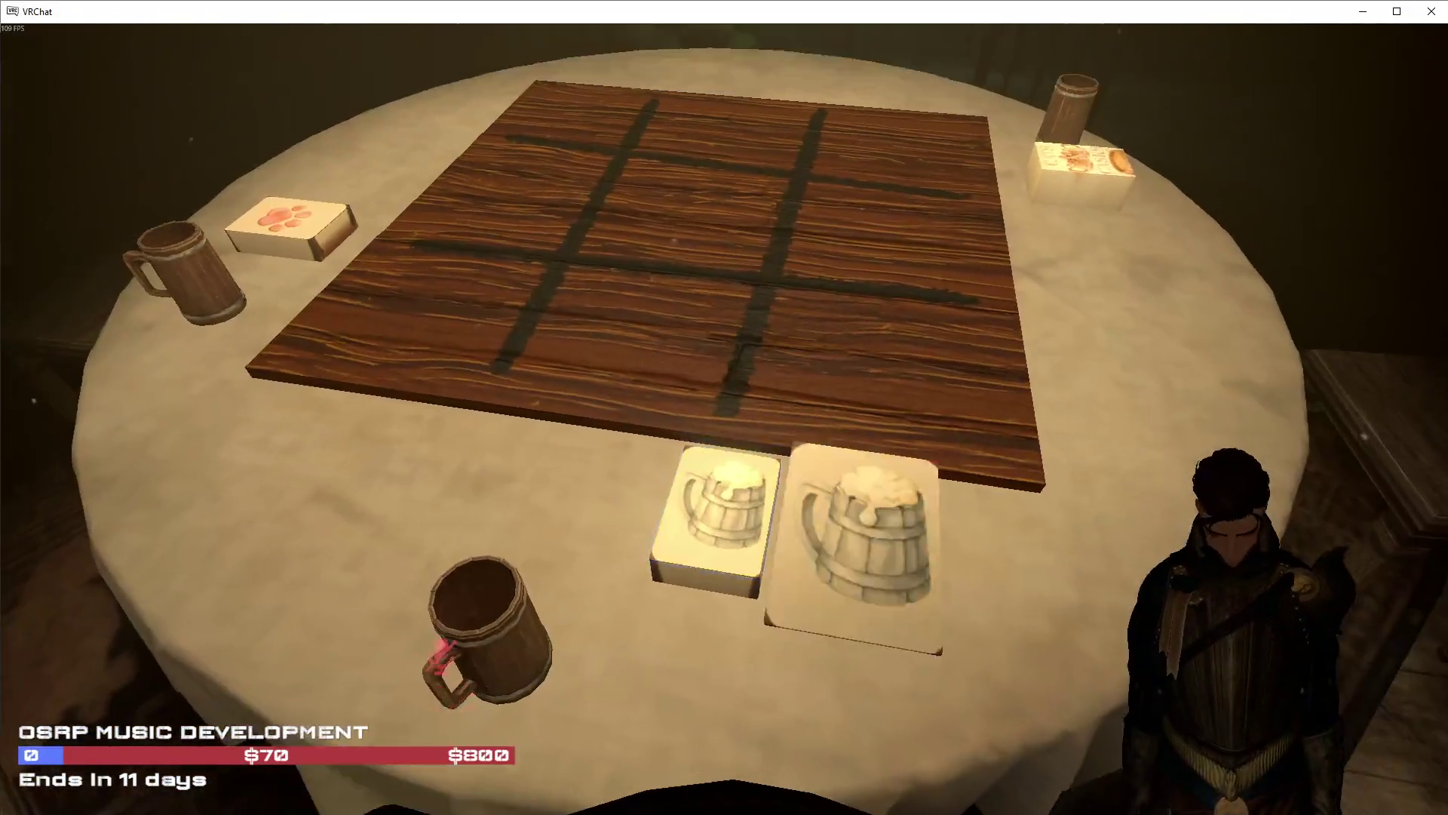
key(s)
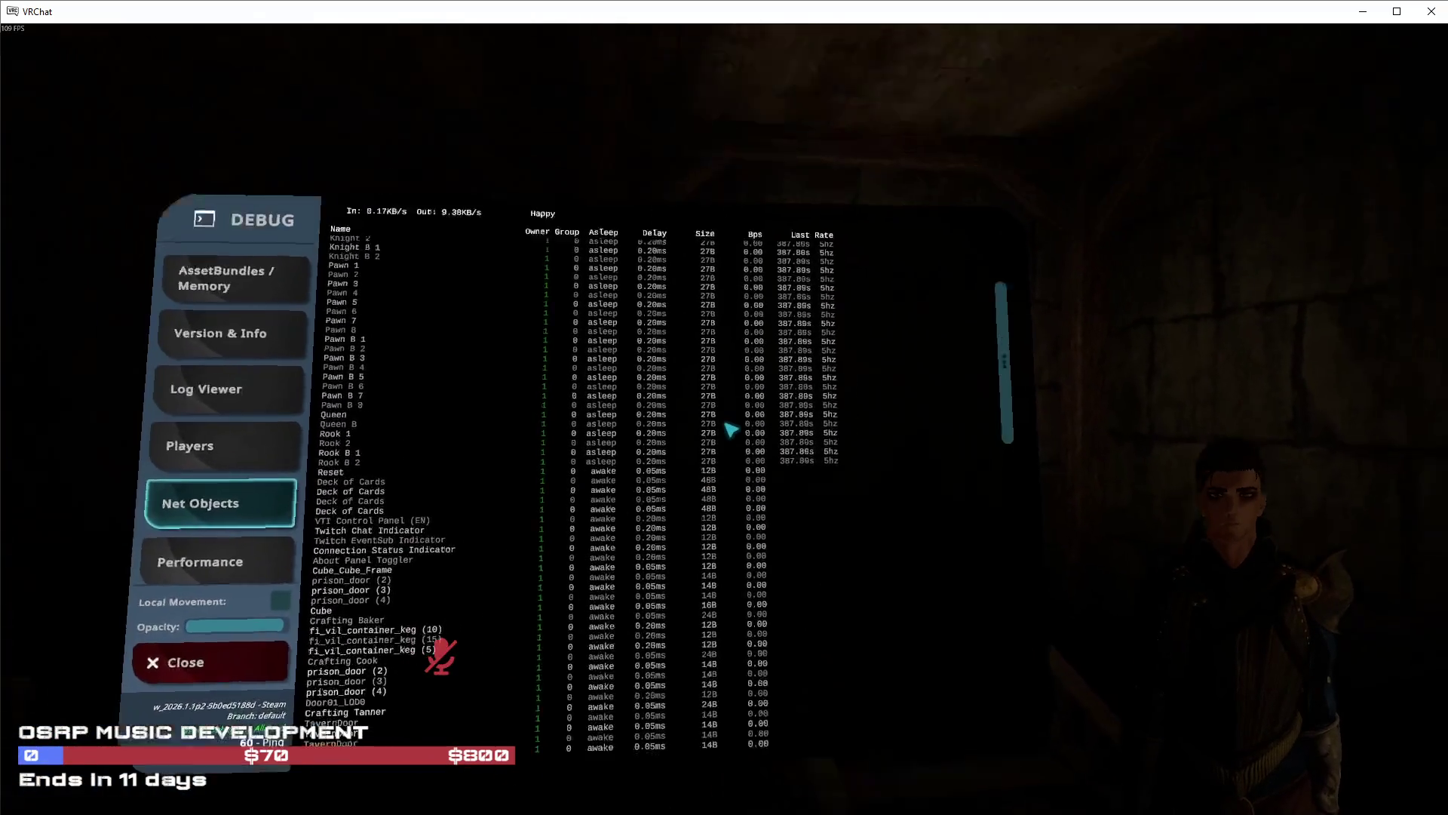
Scroll through the Net Objects list, then switch the Debug menu to the Players tab
scroll(730, 430, down, 3)
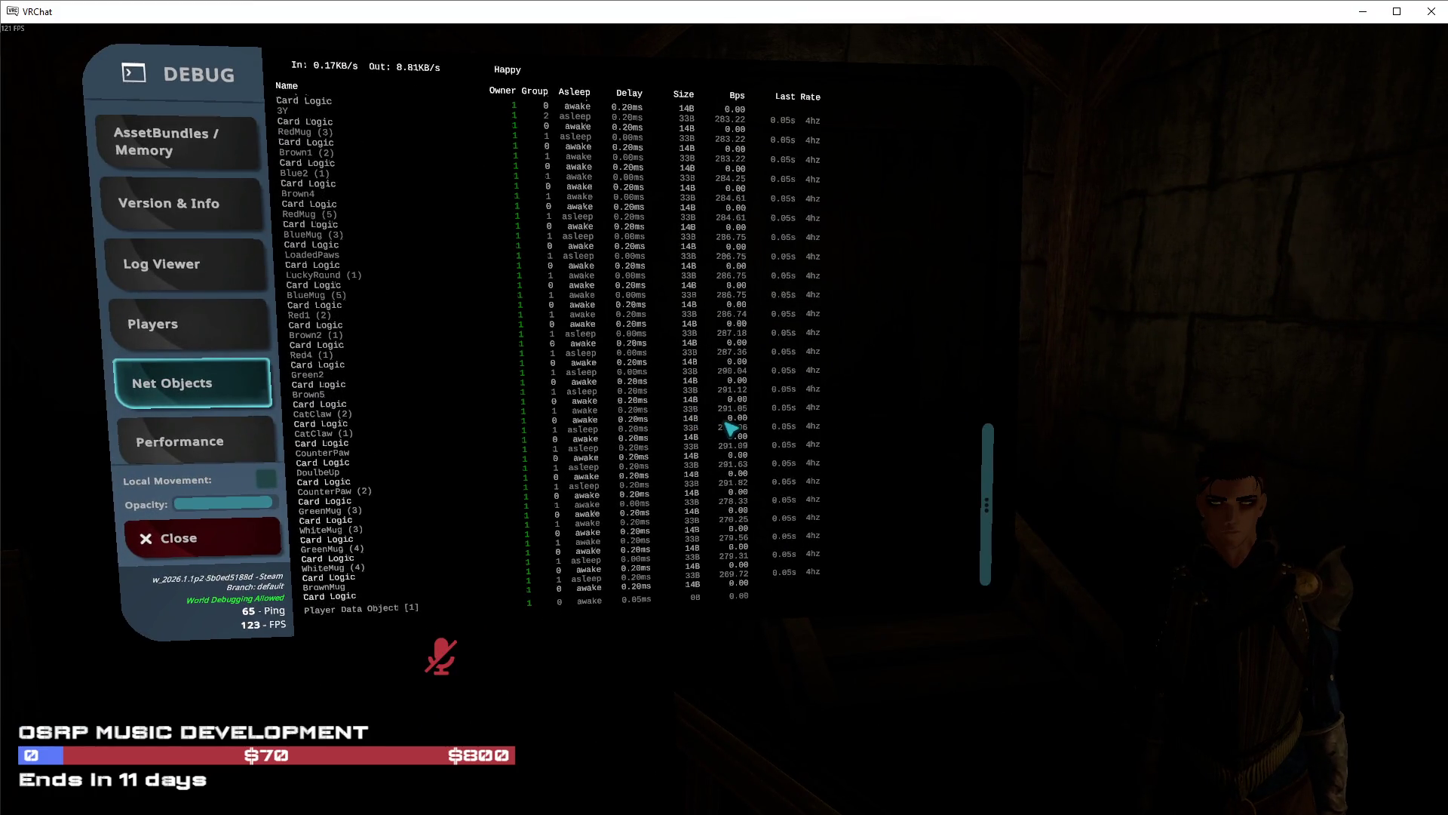
scroll(730, 428, up, 2)
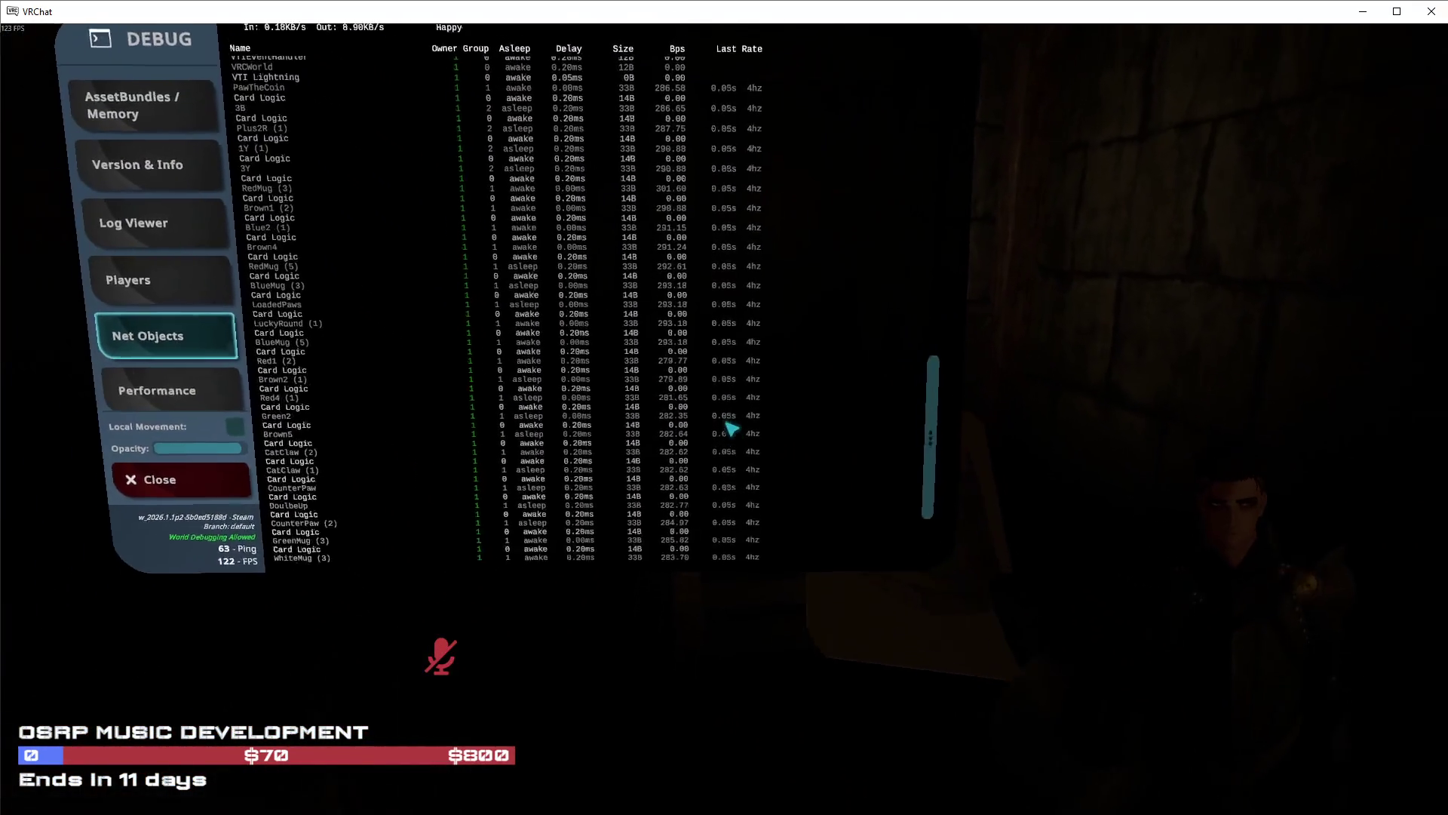
scroll(730, 428, down, 5)
scroll(730, 428, up, 5)
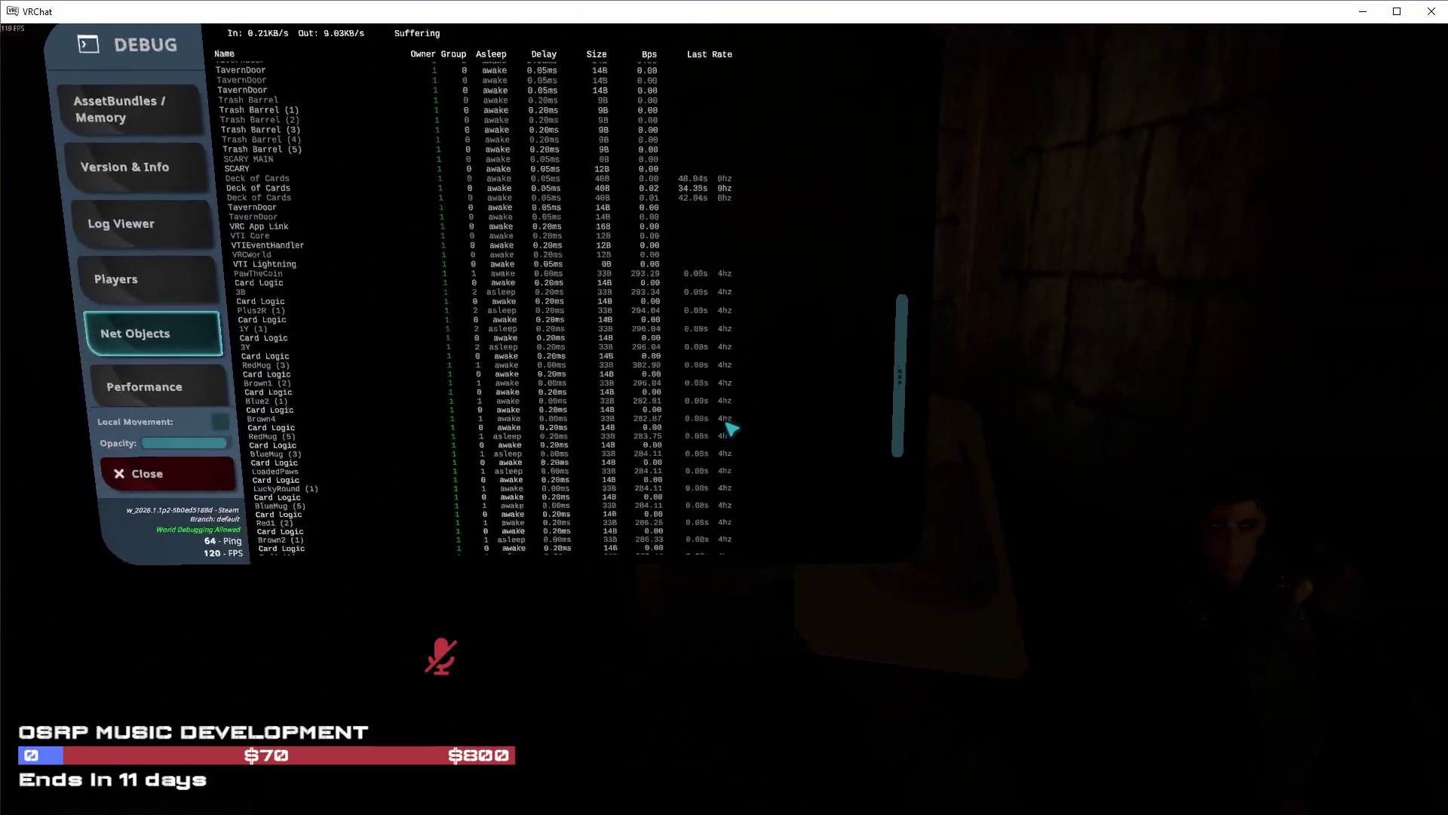
scroll(730, 429, down, 5)
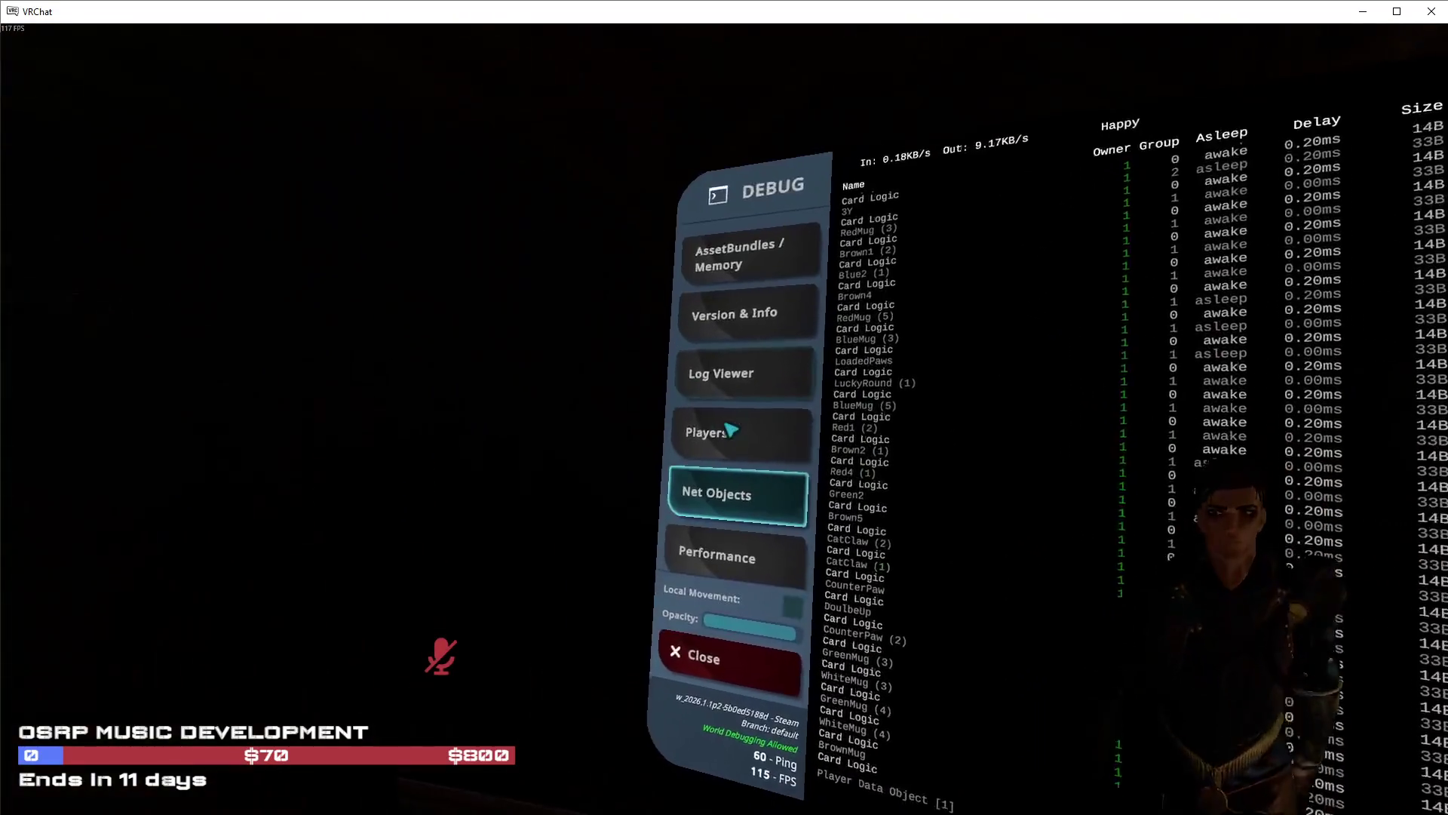
click(730, 428)
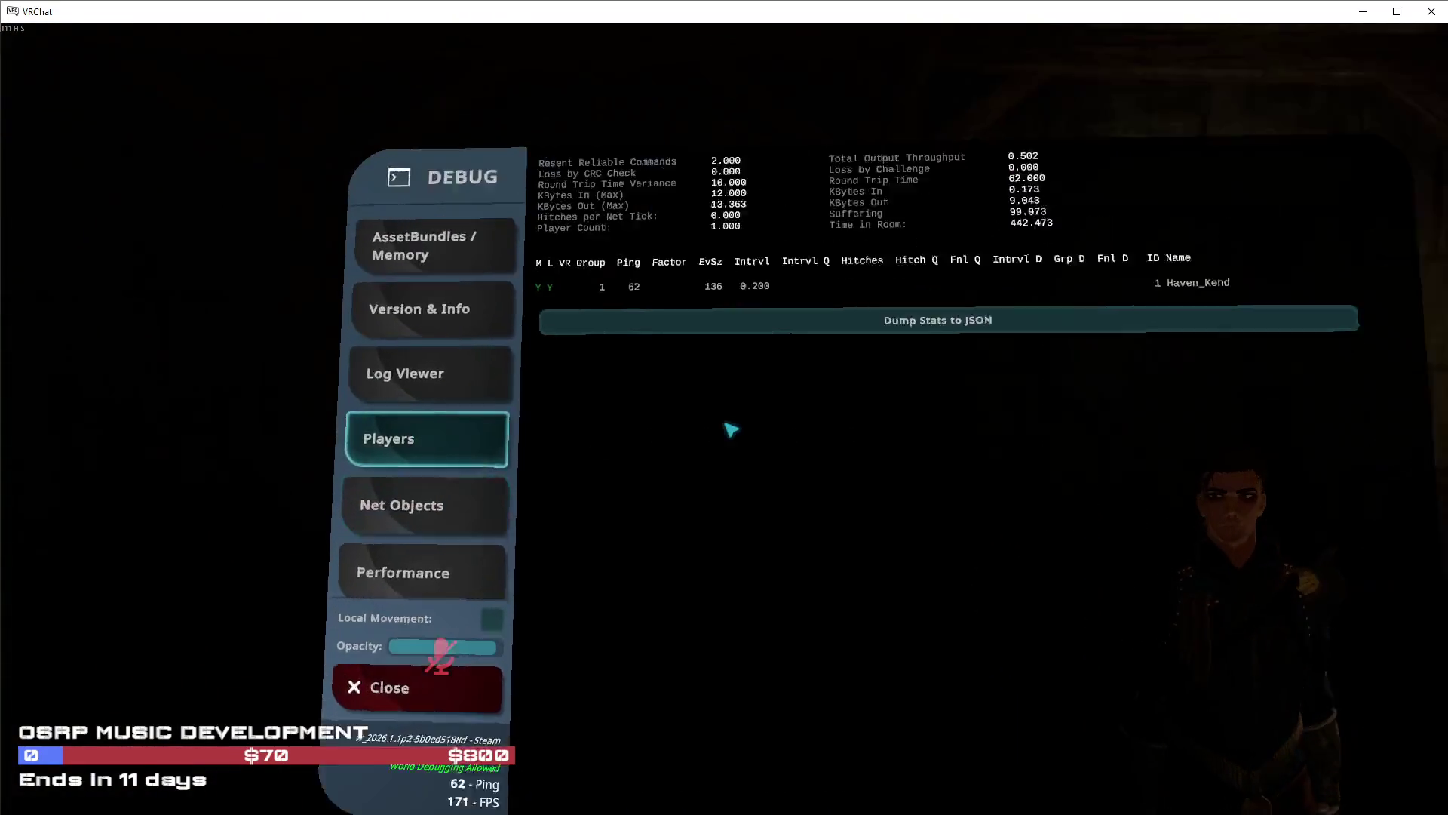
Step closer to read the player network stats, then close the Debug menu to face the table
key(w)
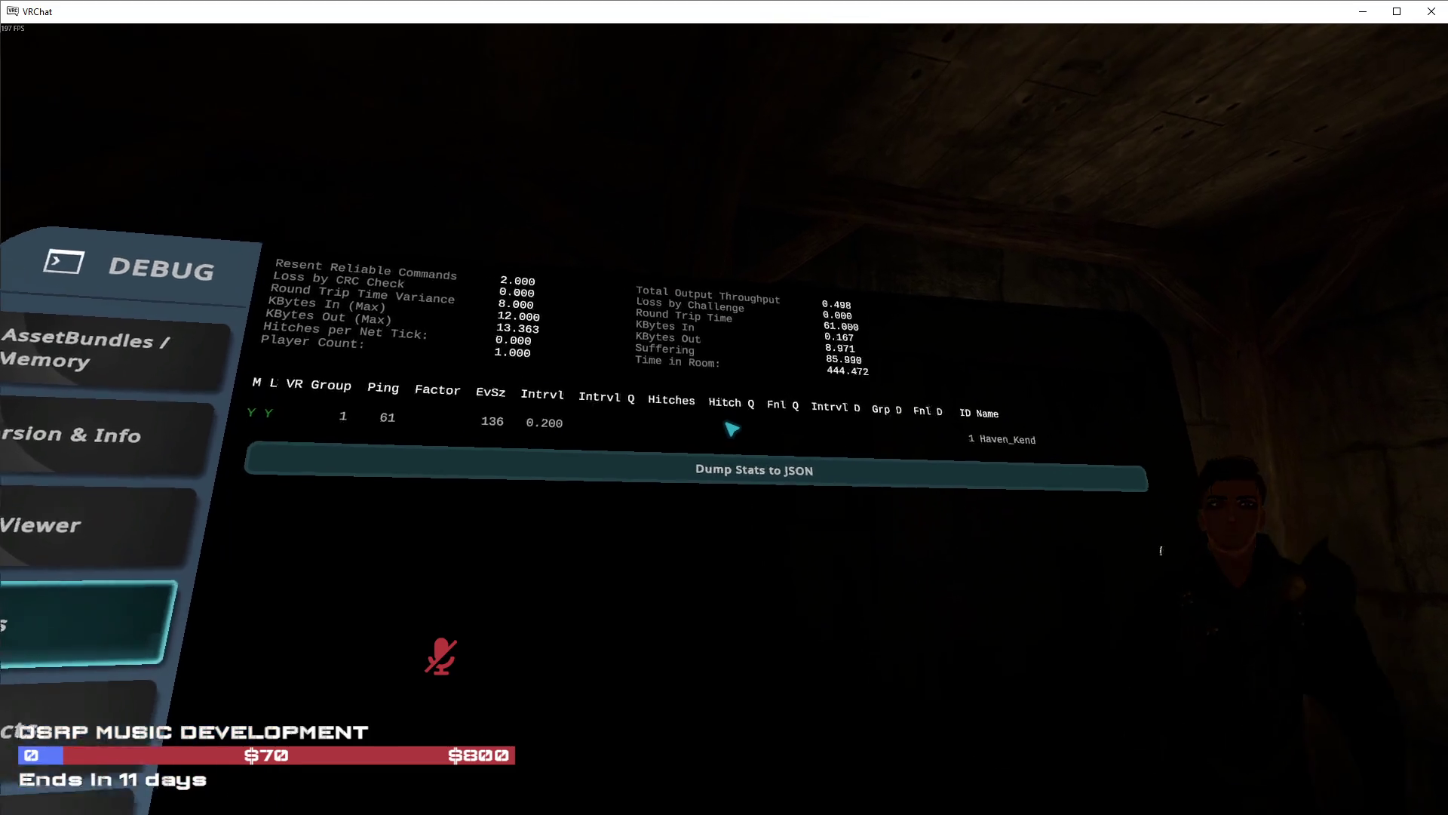
key(w)
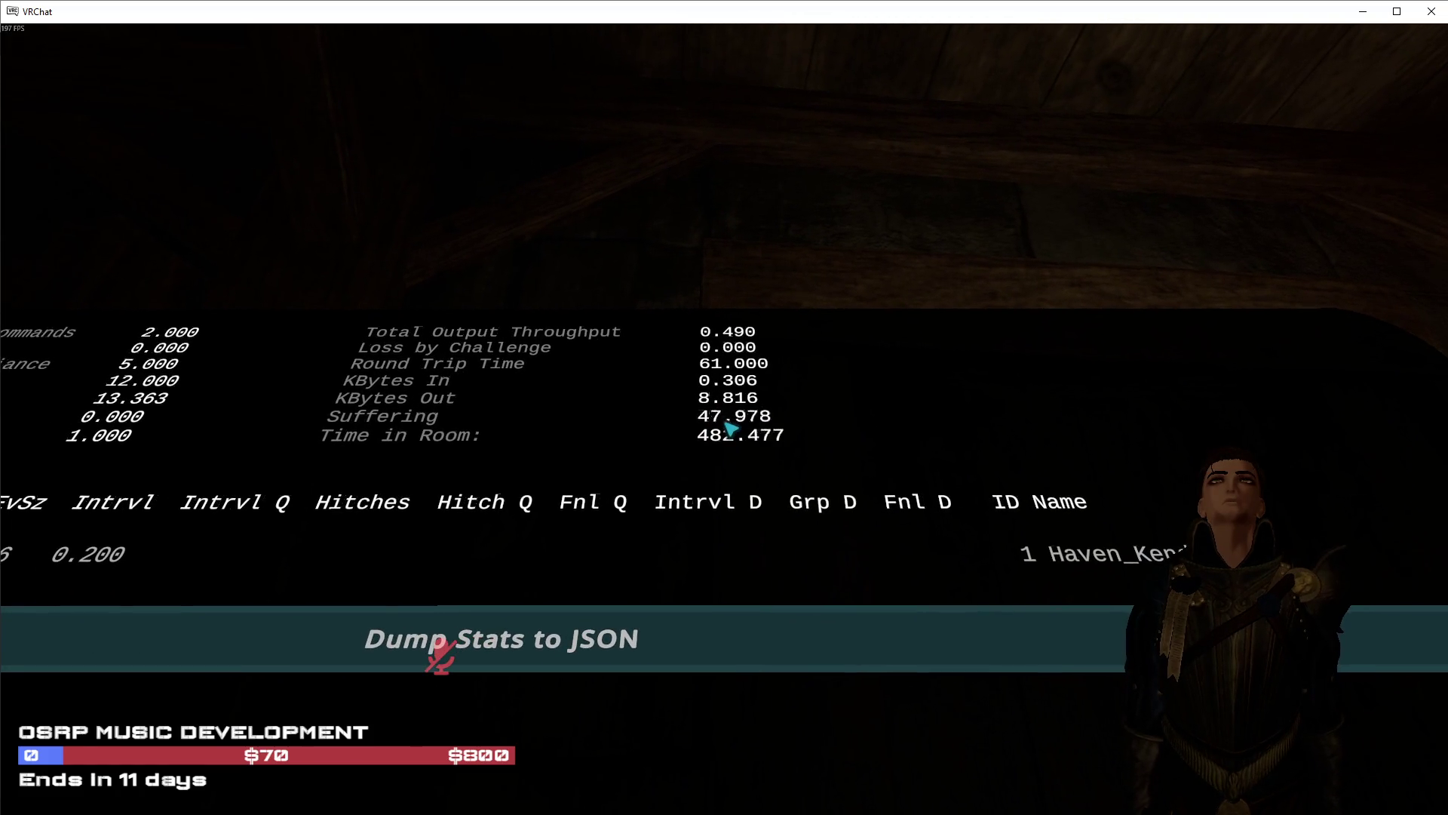
key(Escape)
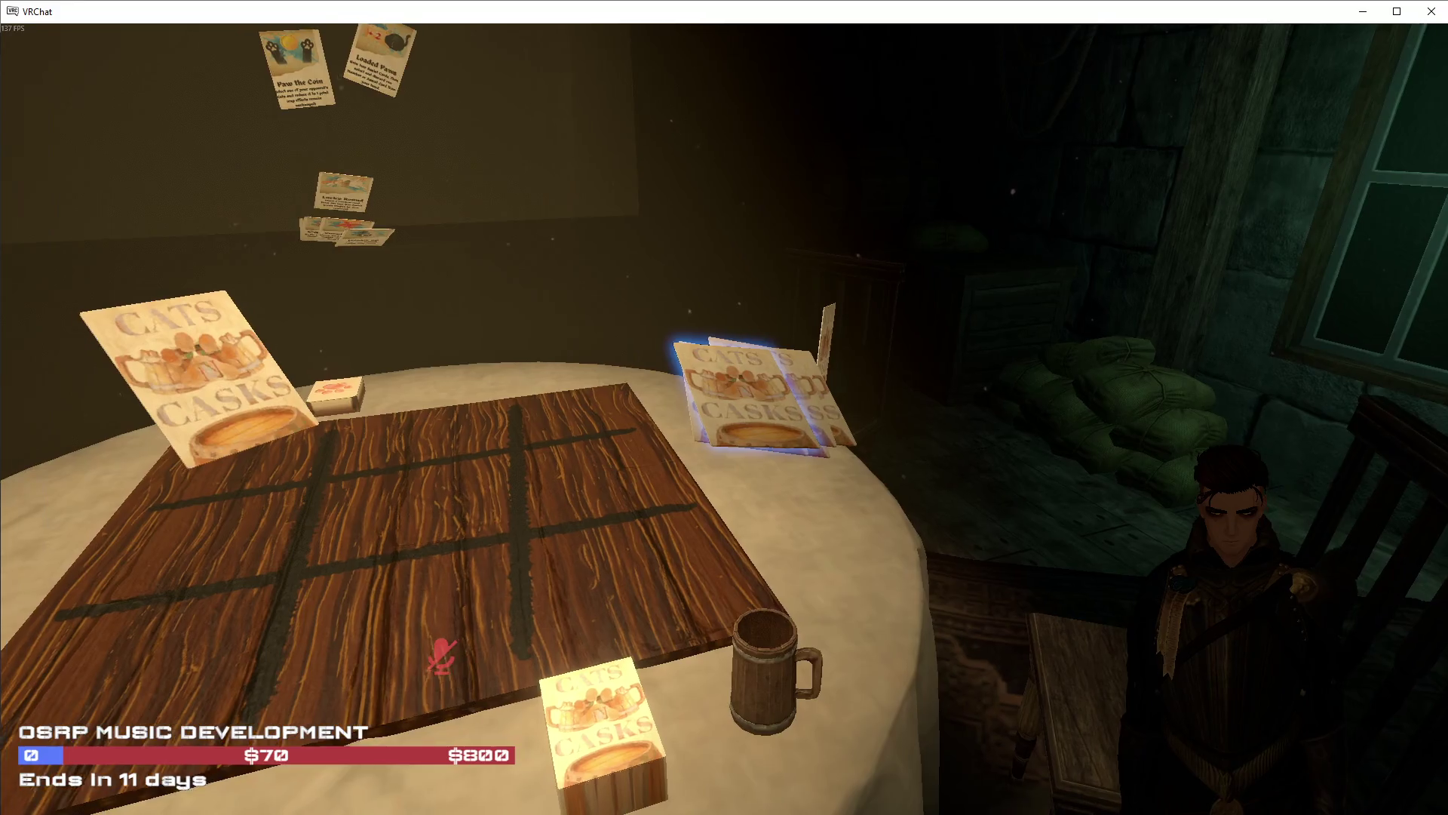
key(w)
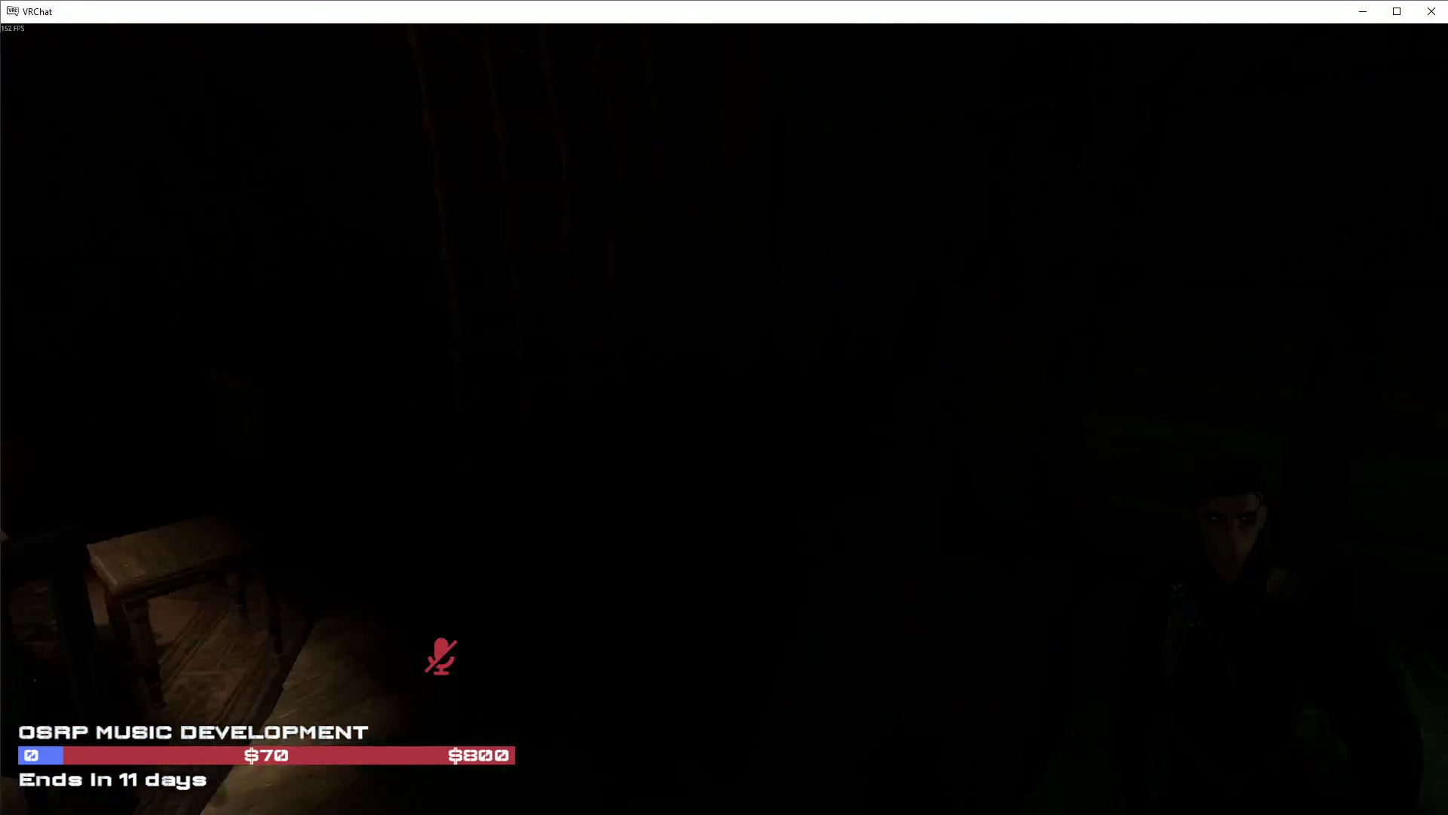
key(Escape)
key(w)
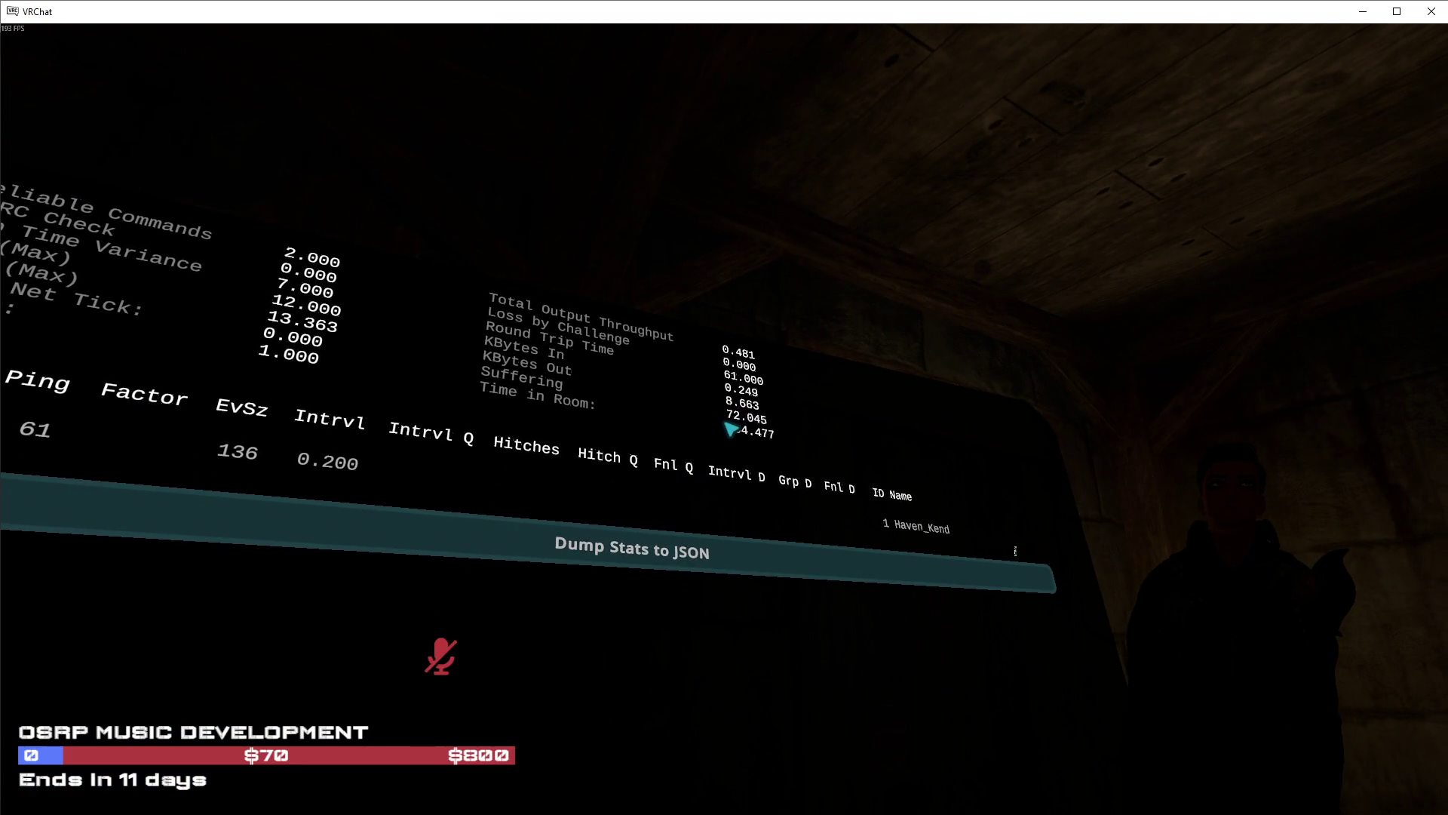
key(w)
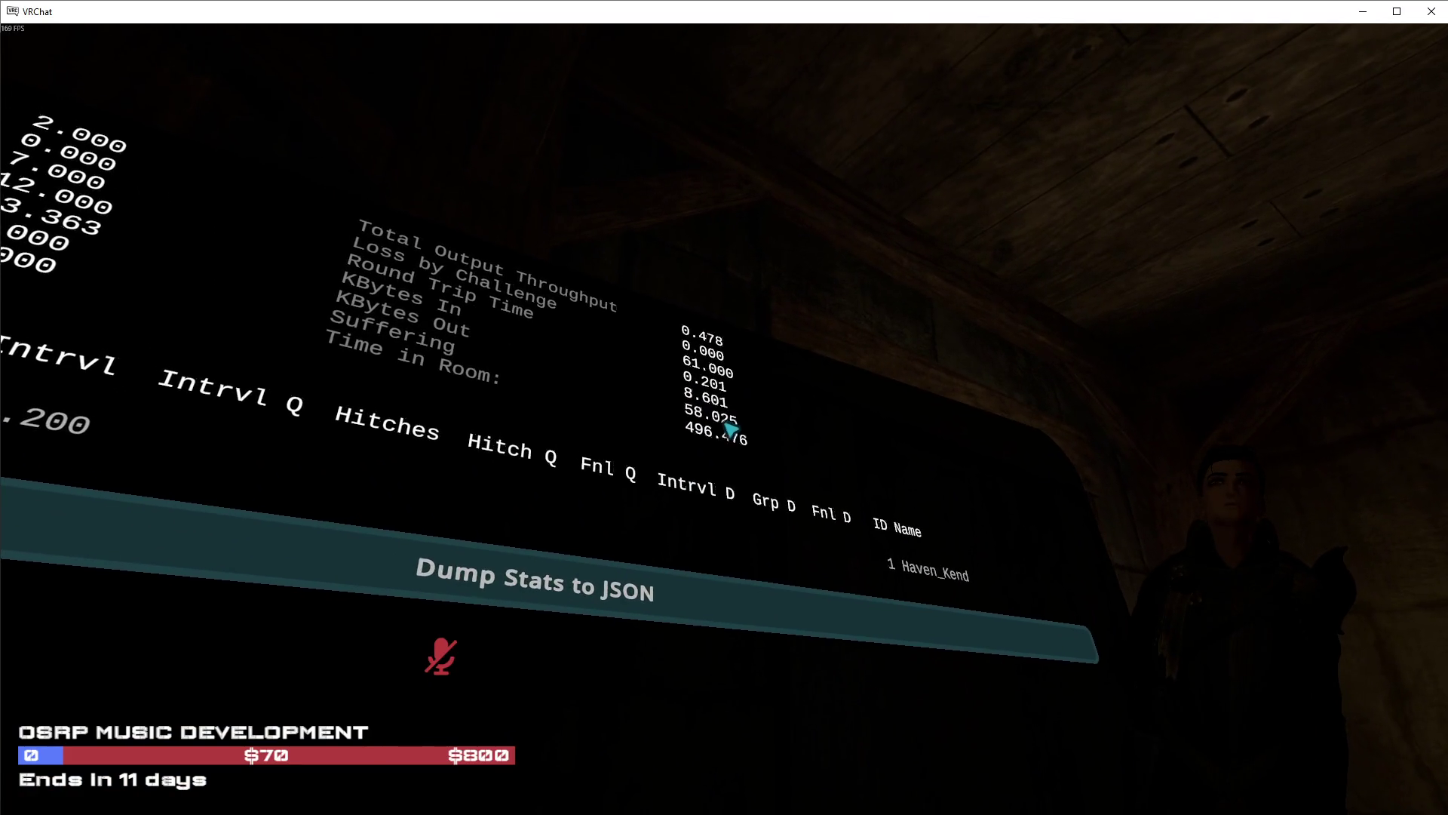
key(Escape)
key(w)
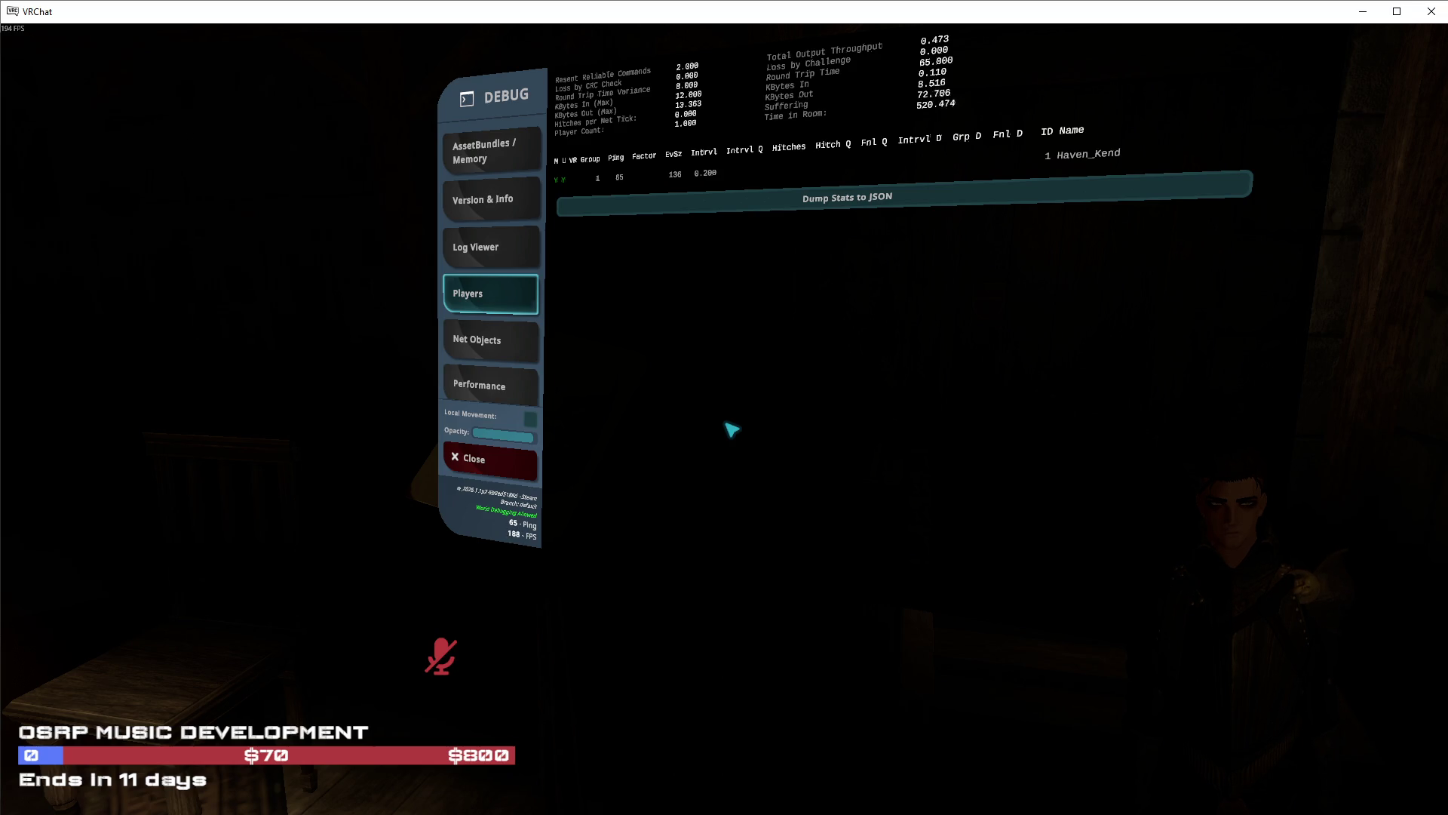
key(w)
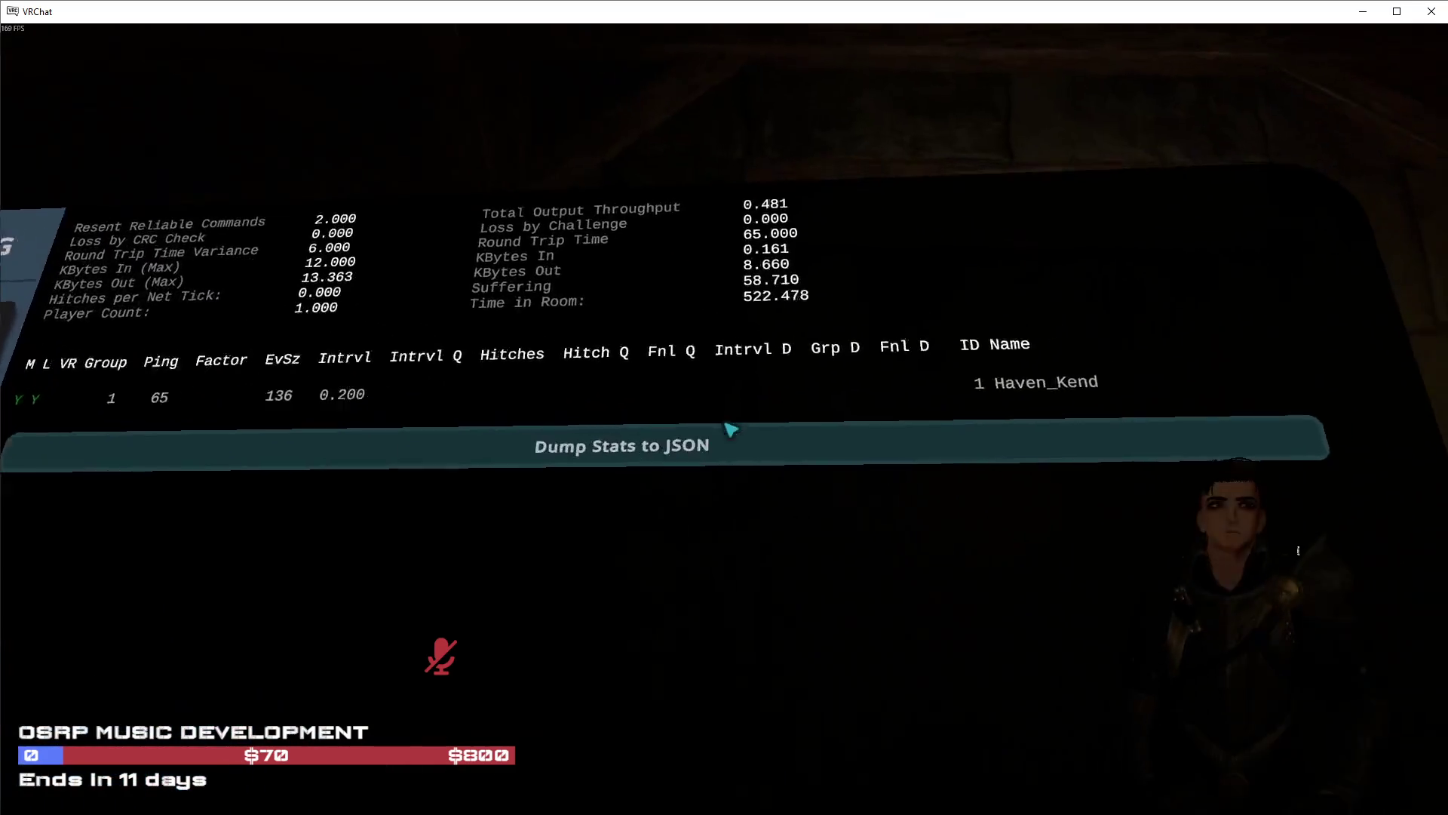
key(s)
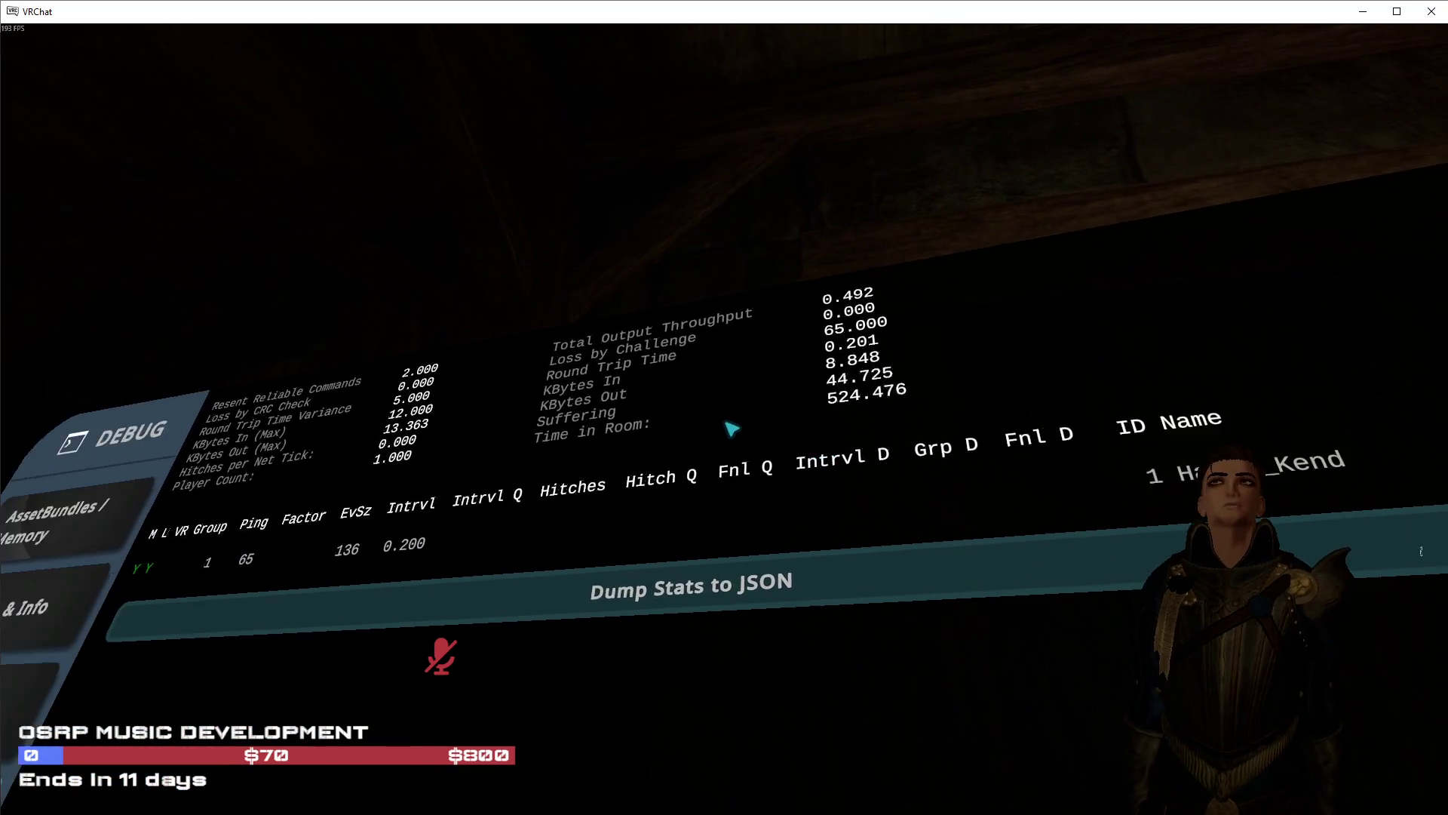
key(d)
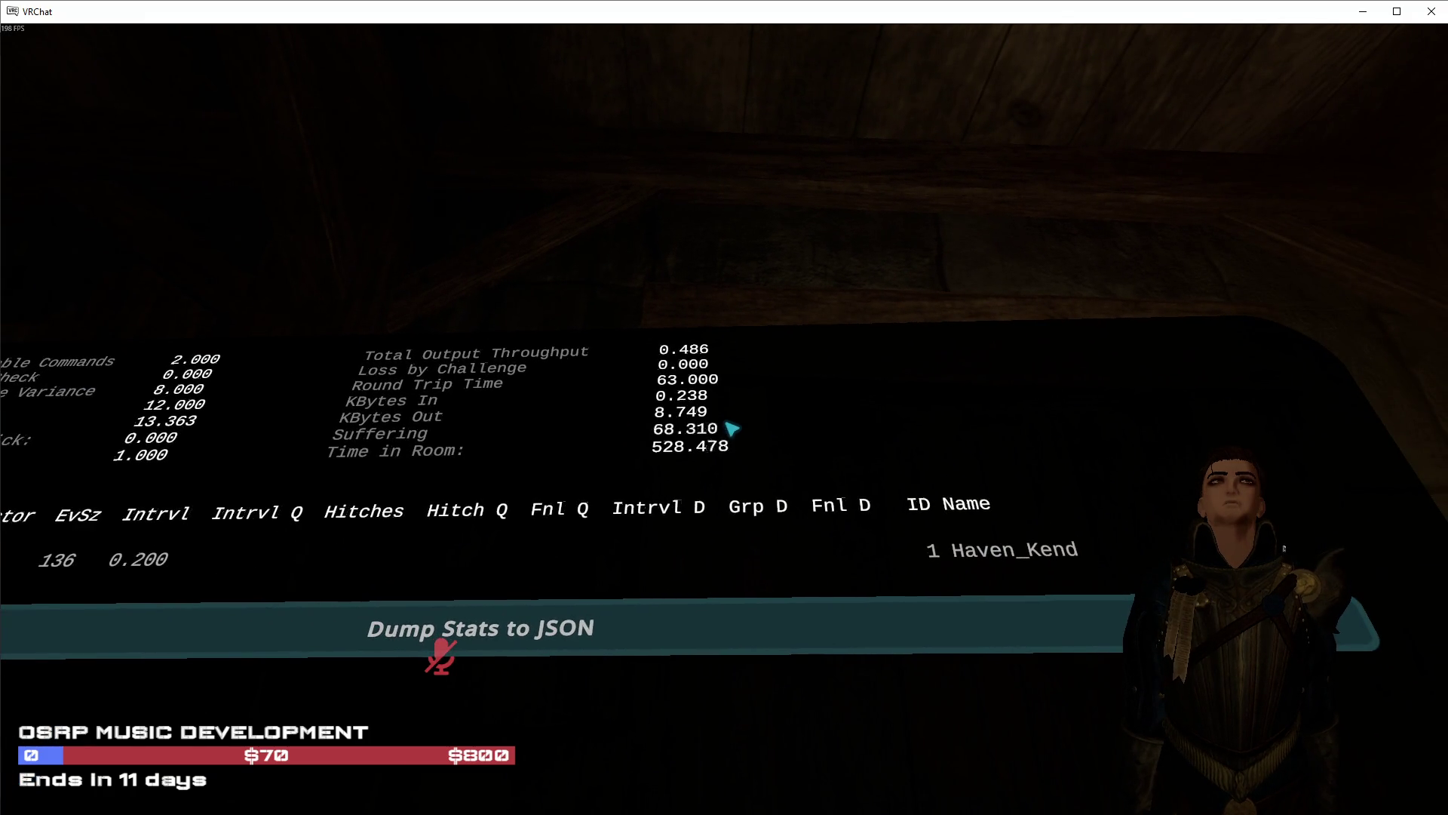
key(s)
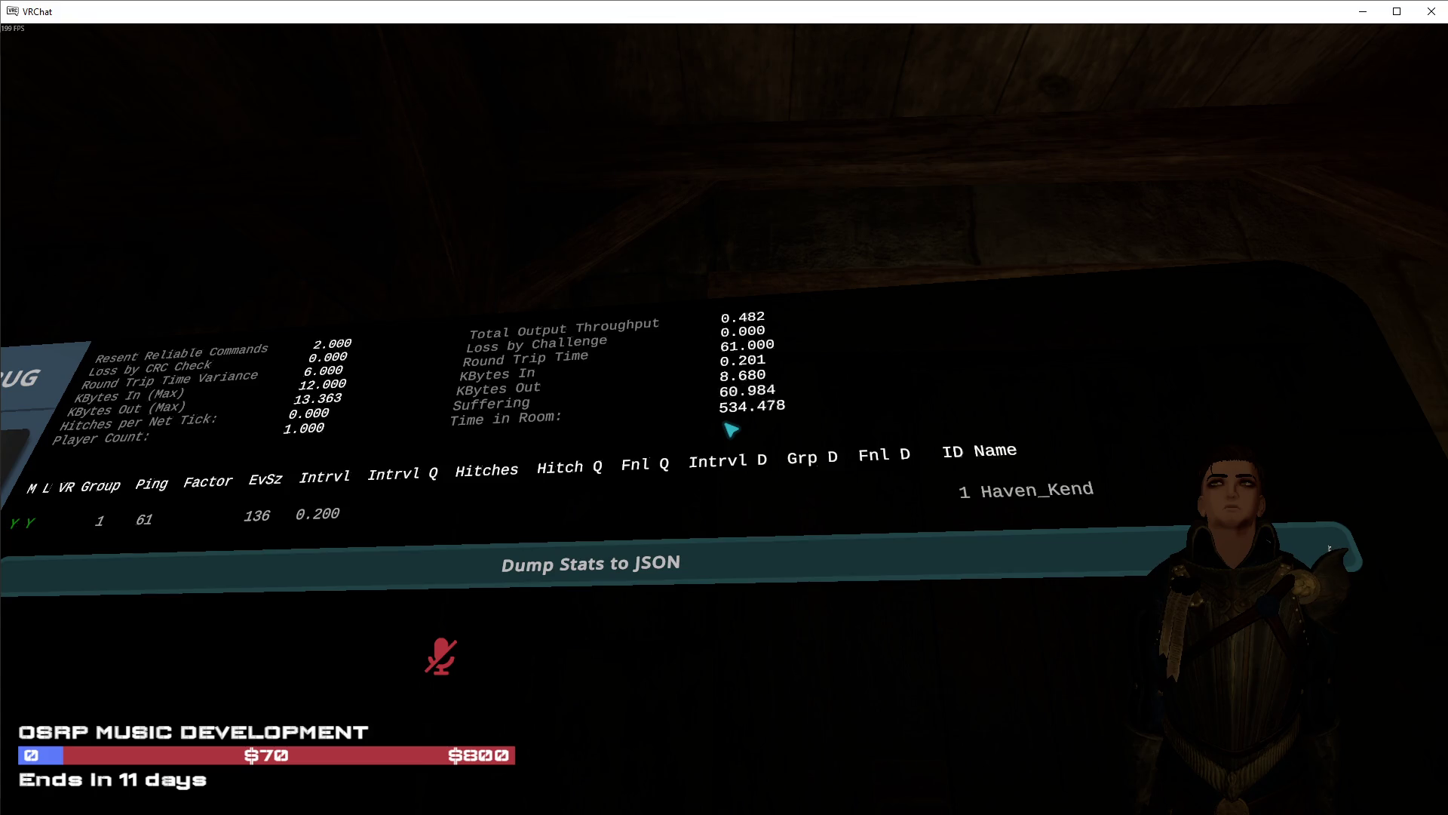
key(w)
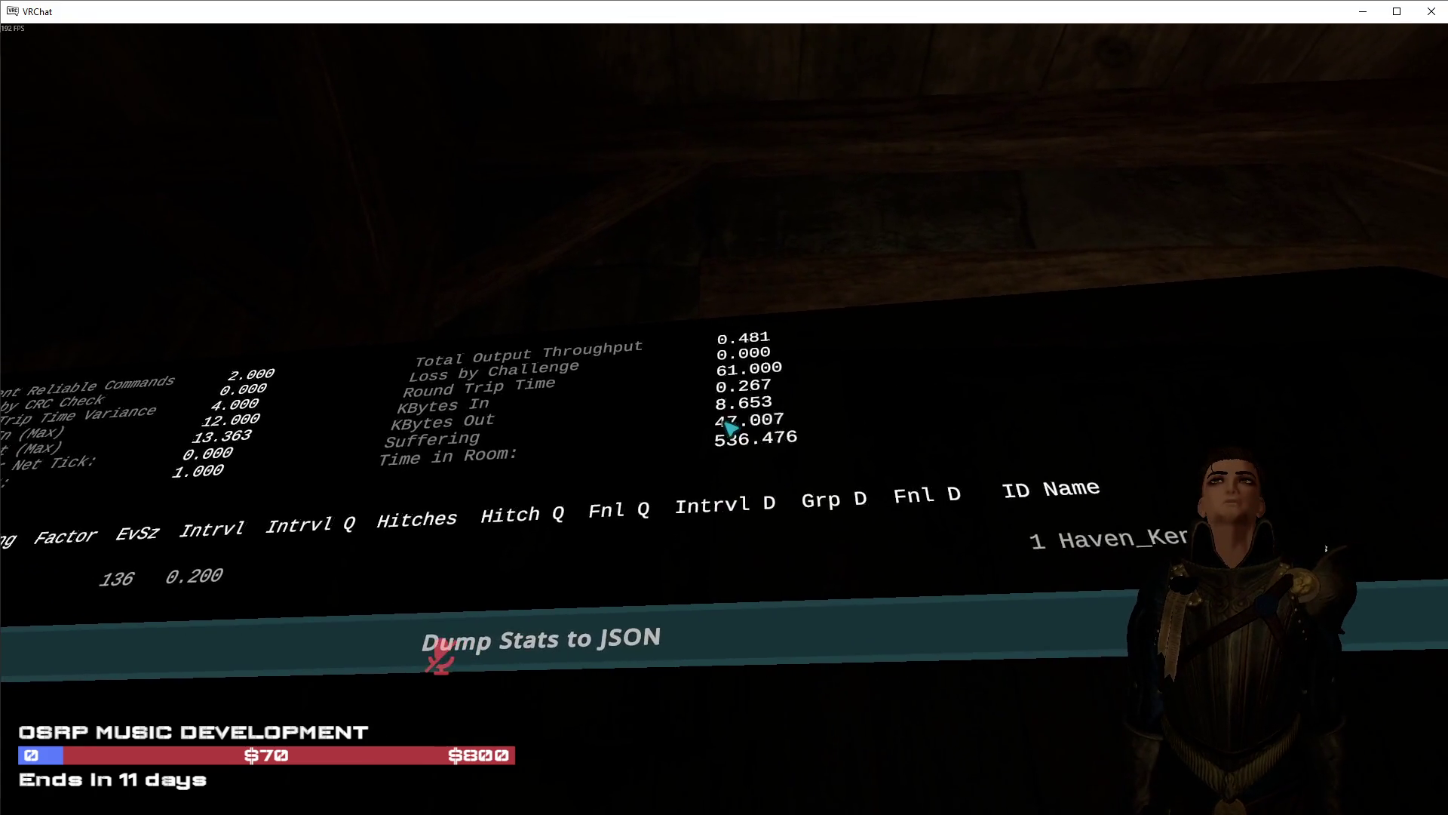
key(w)
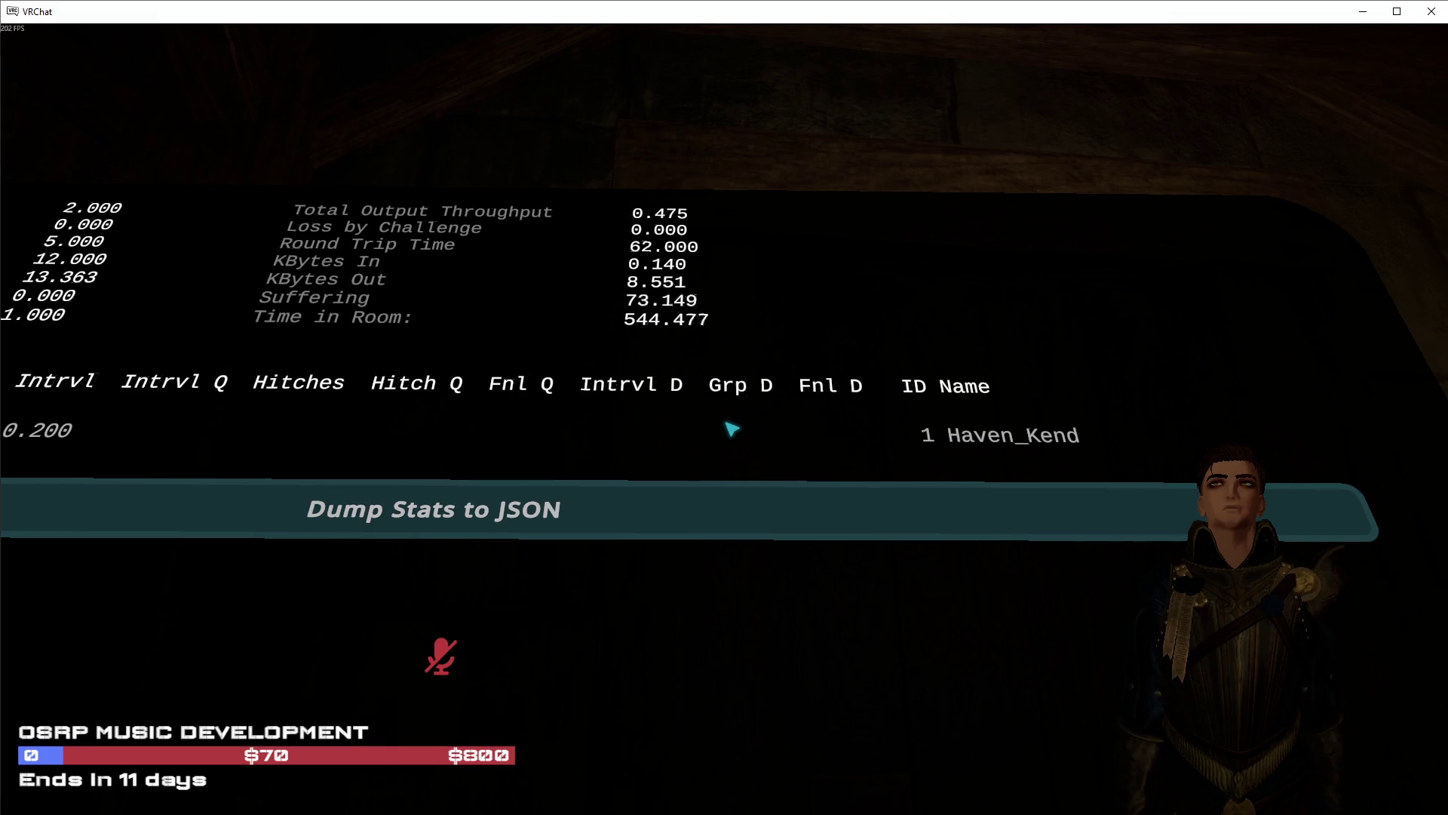
key(Escape)
key(Escape)
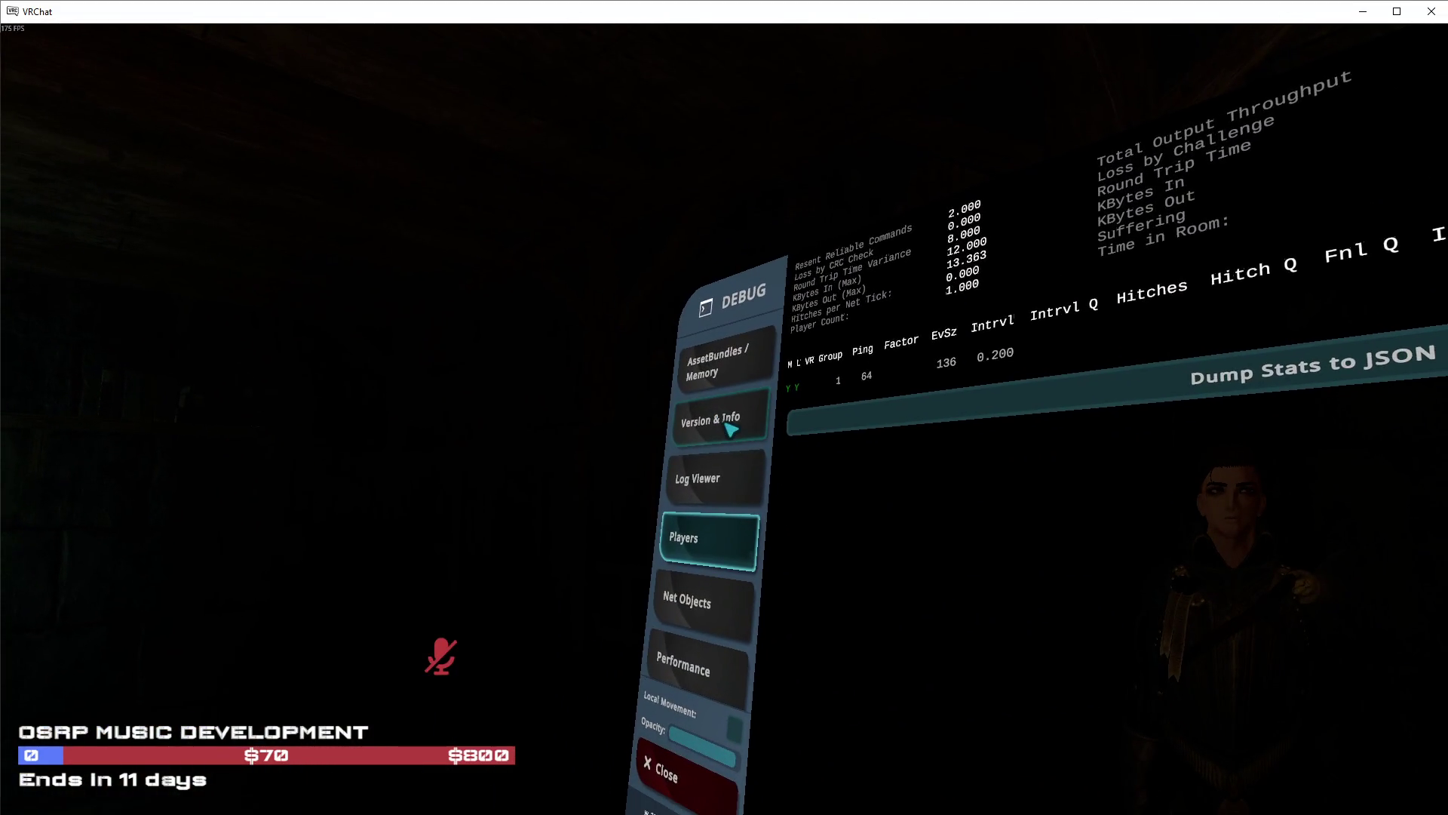
Scroll through the Net Objects list, switch to the Players stats, then close the Debug menu
click(732, 430)
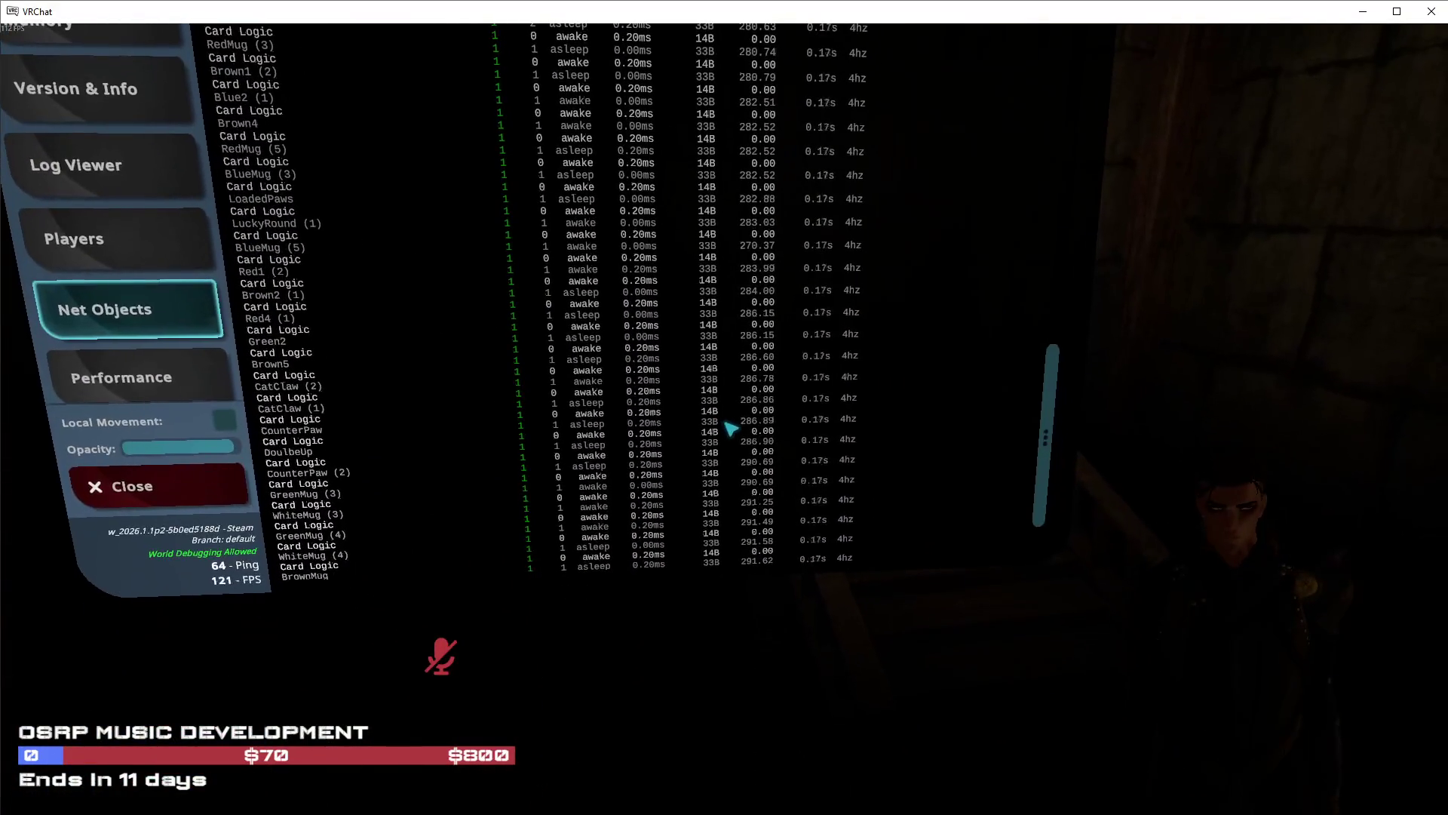
scroll(730, 428, up, 5)
scroll(730, 428, up, 10)
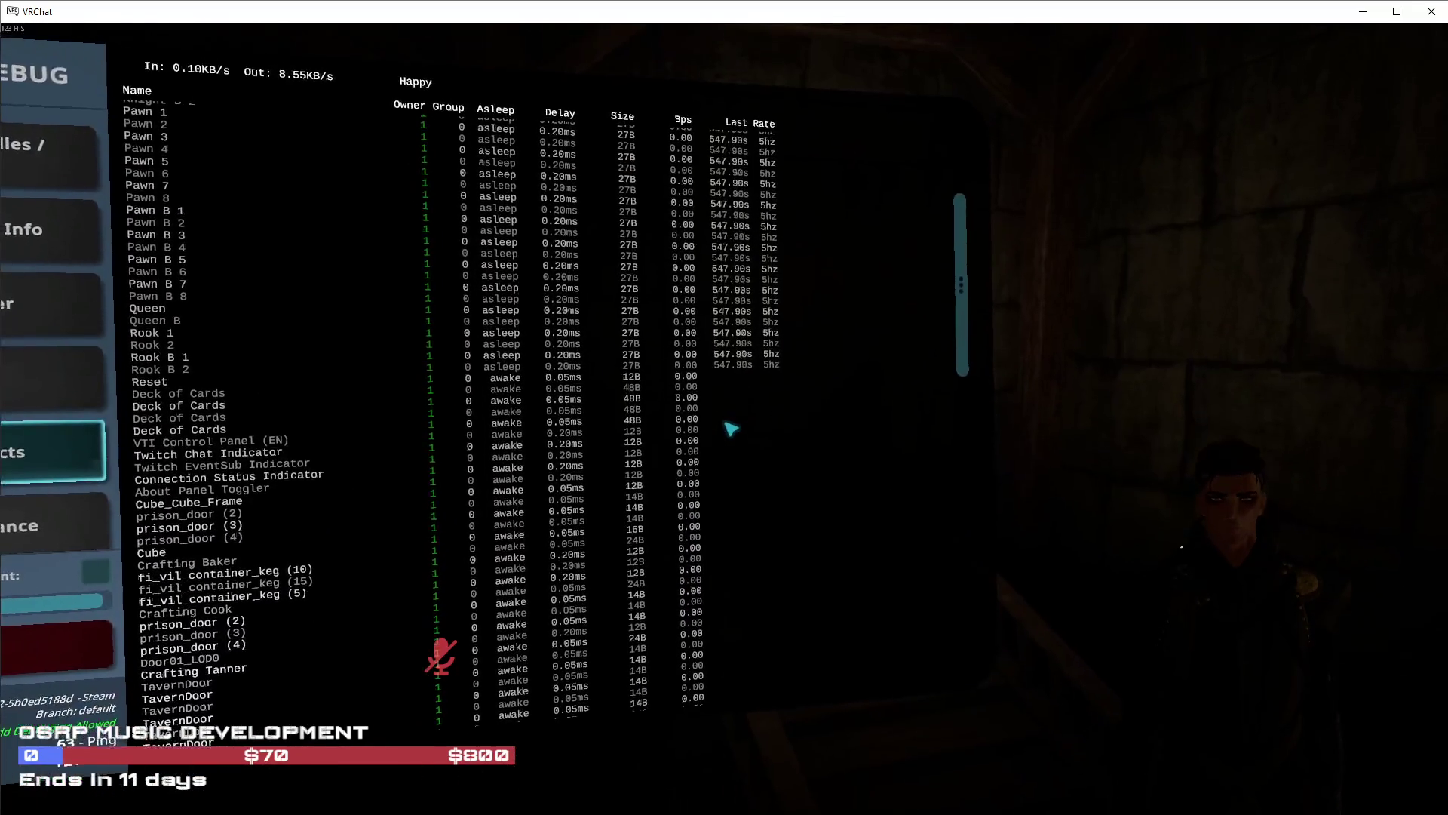
scroll(730, 429, up, 5)
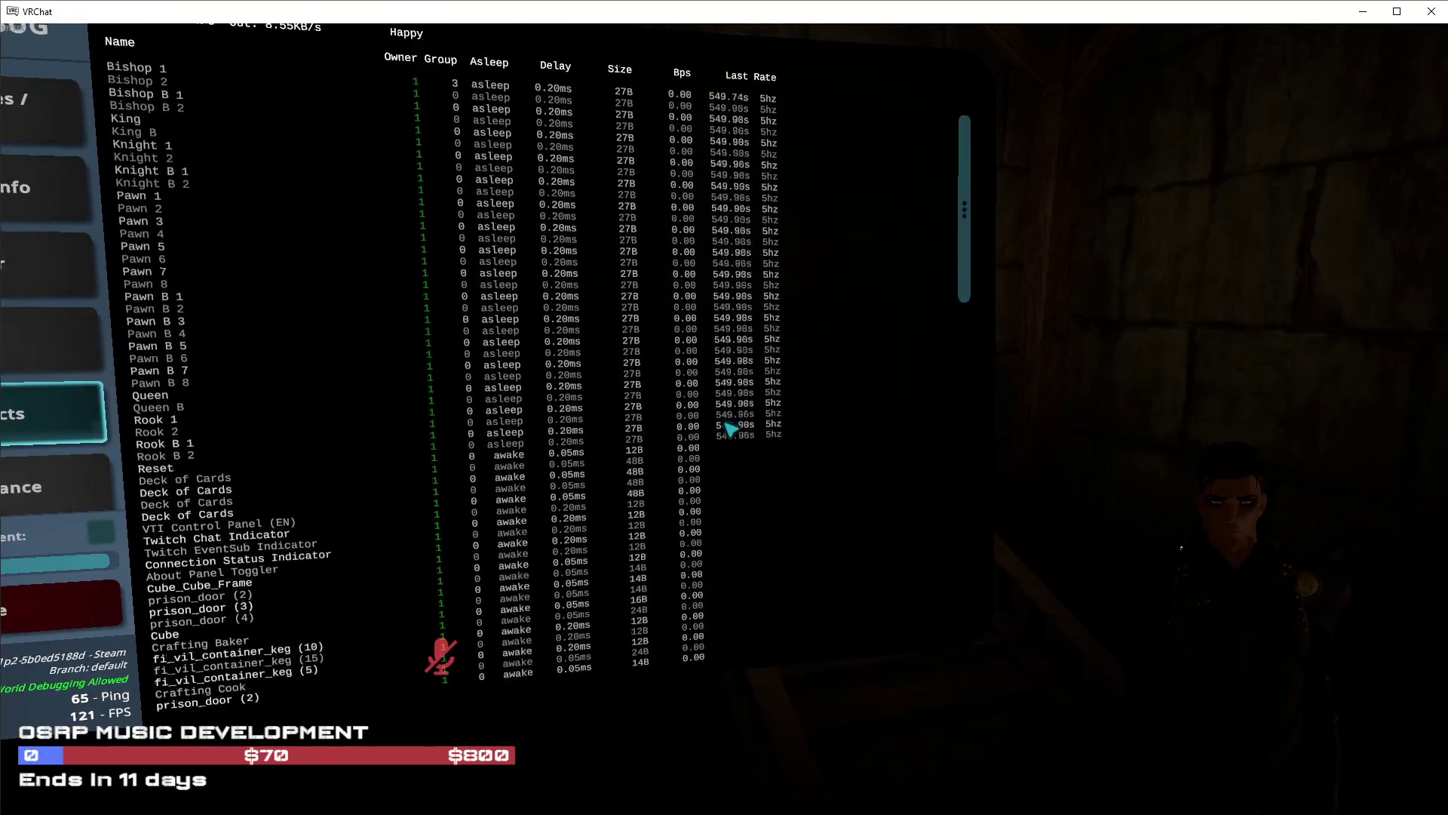
scroll(730, 429, down, 15)
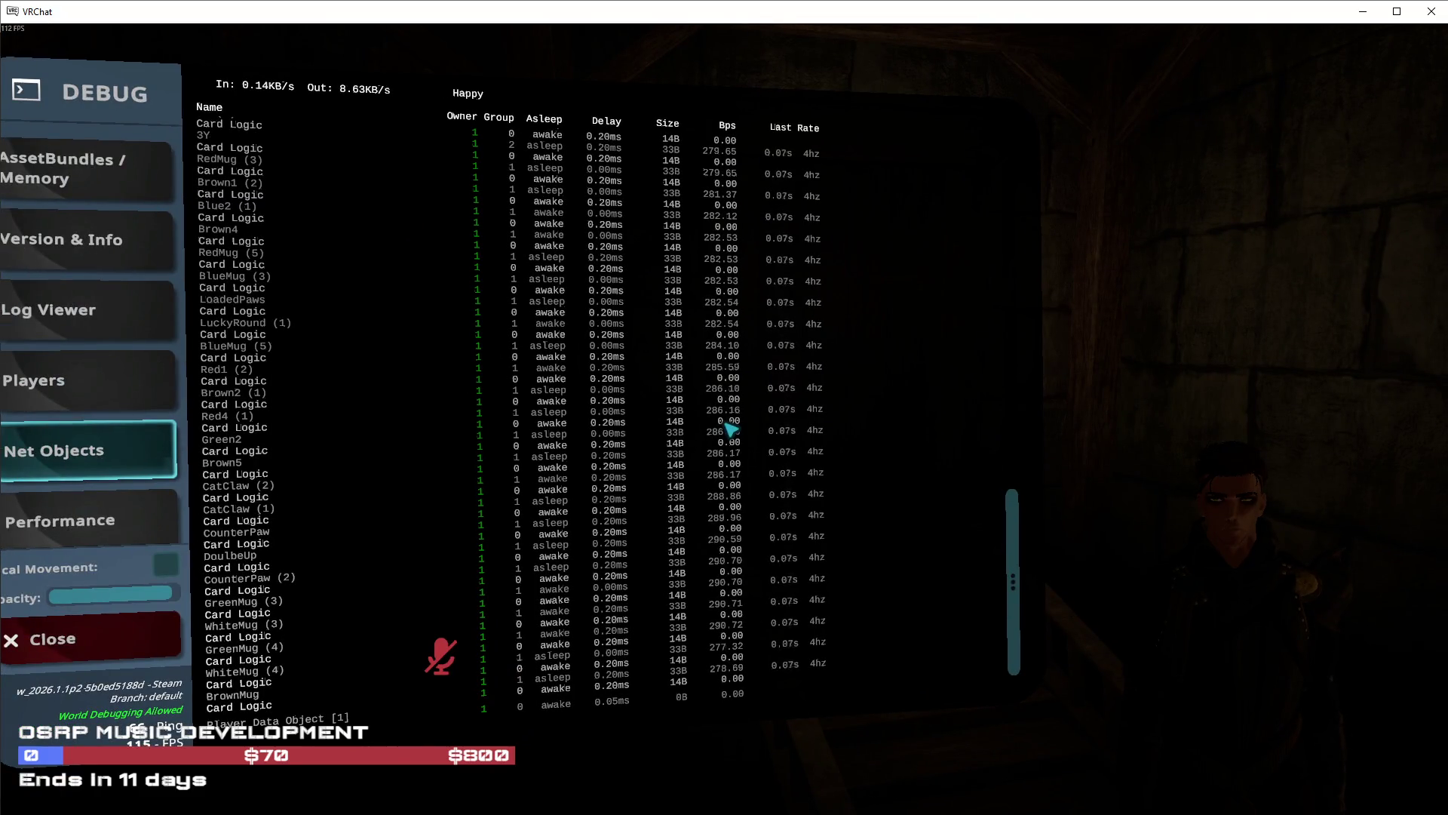
scroll(730, 429, up, 1)
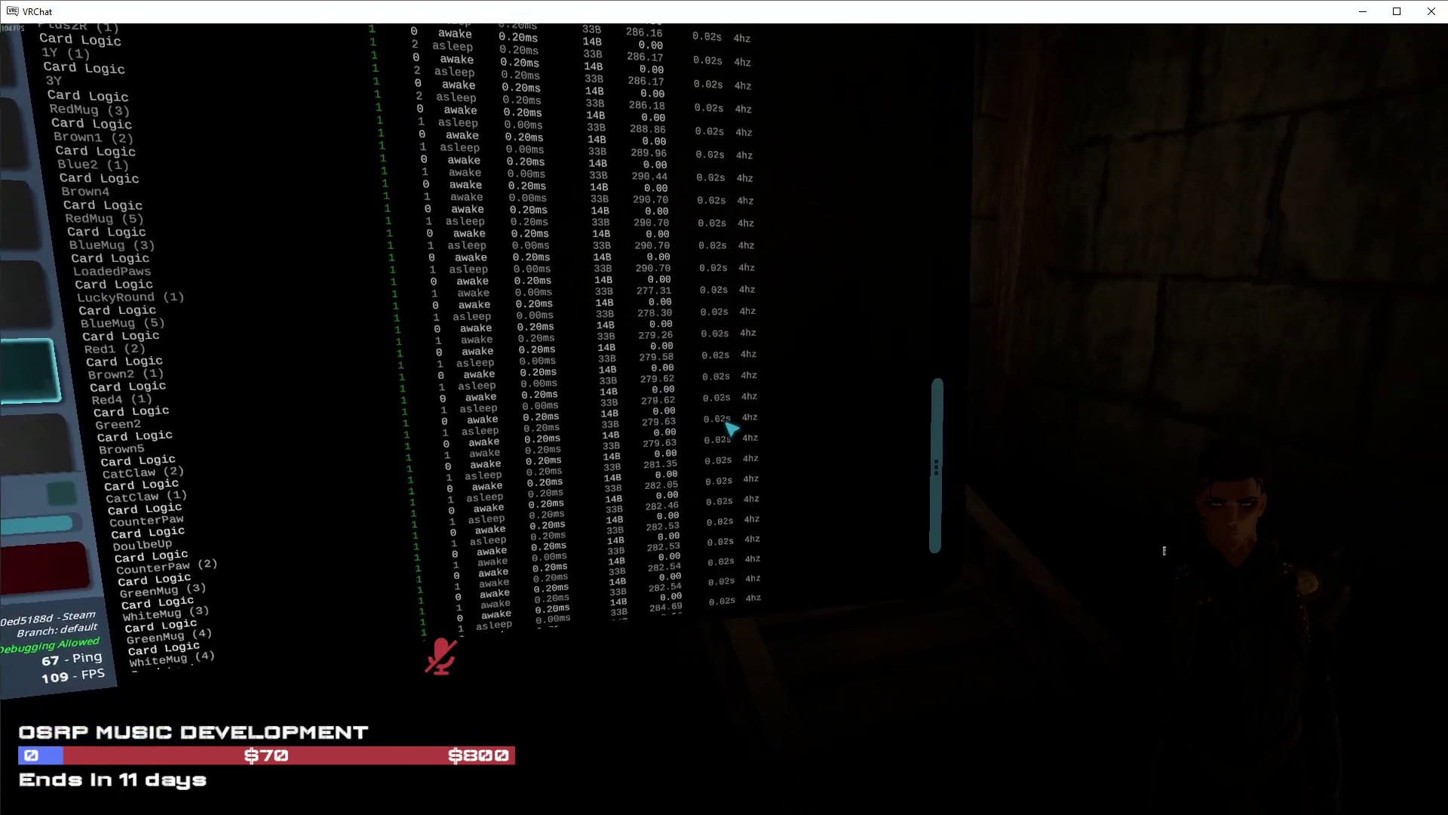
scroll(730, 429, down, 1)
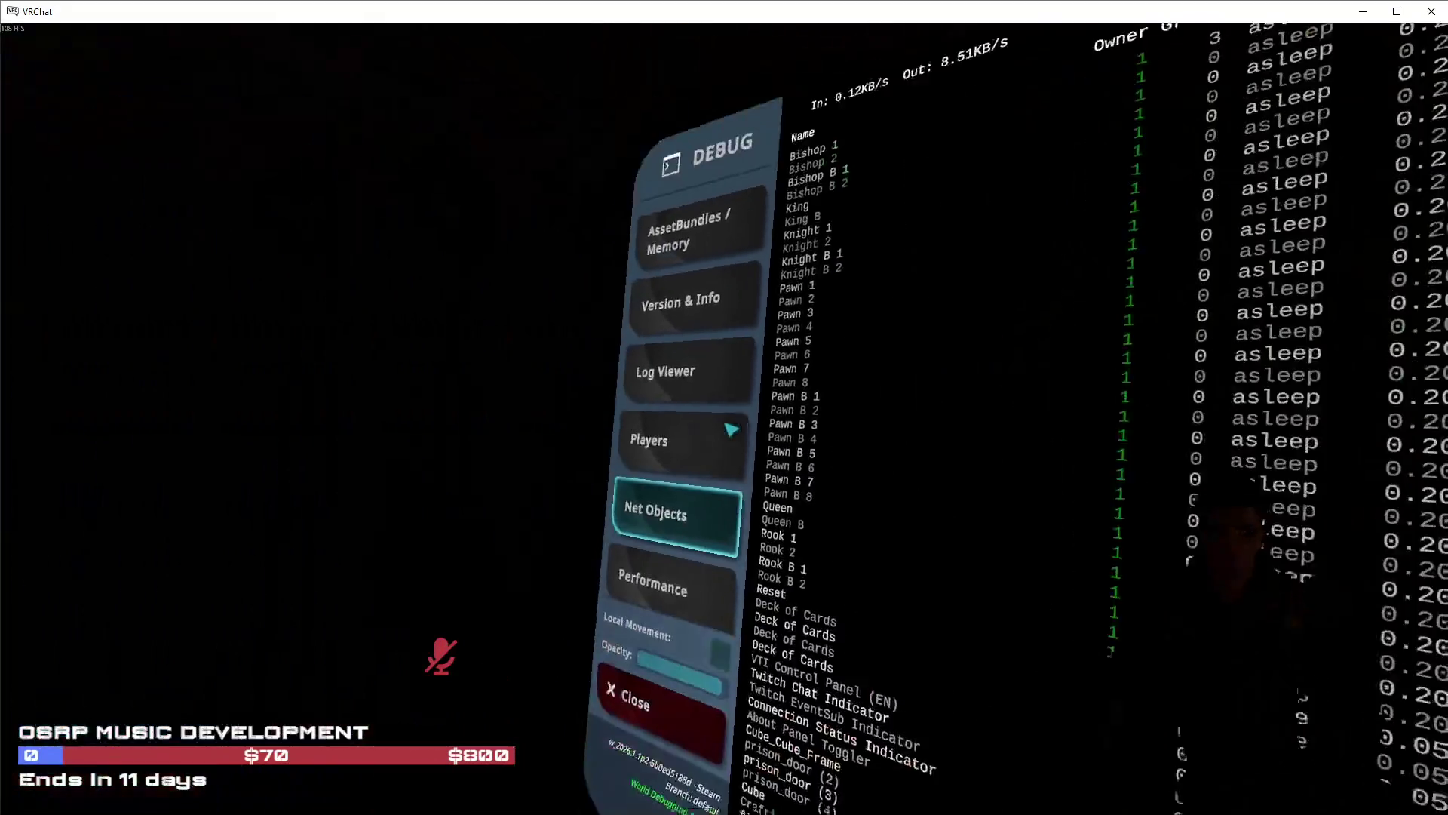
click(730, 427)
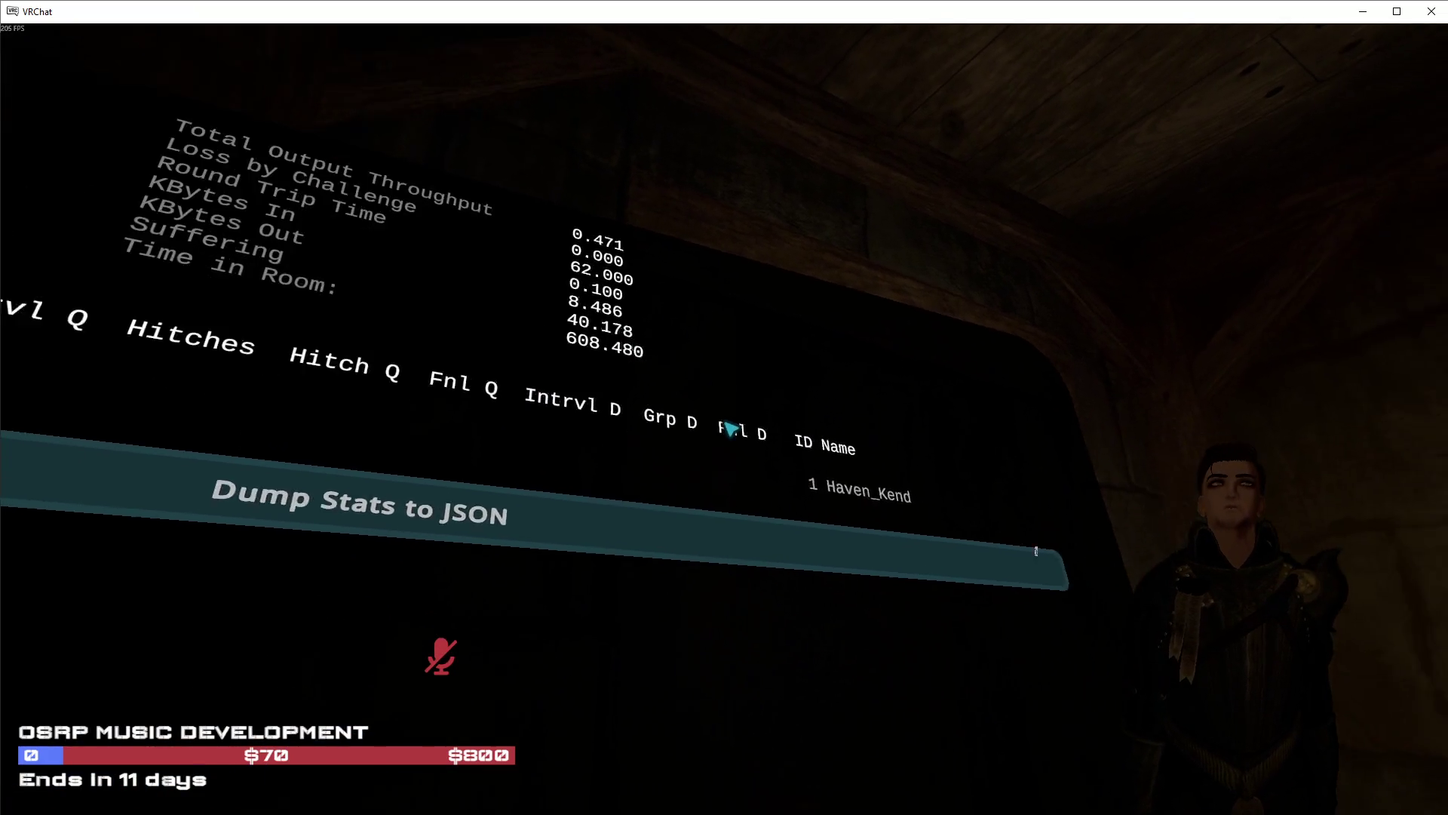
key(Escape)
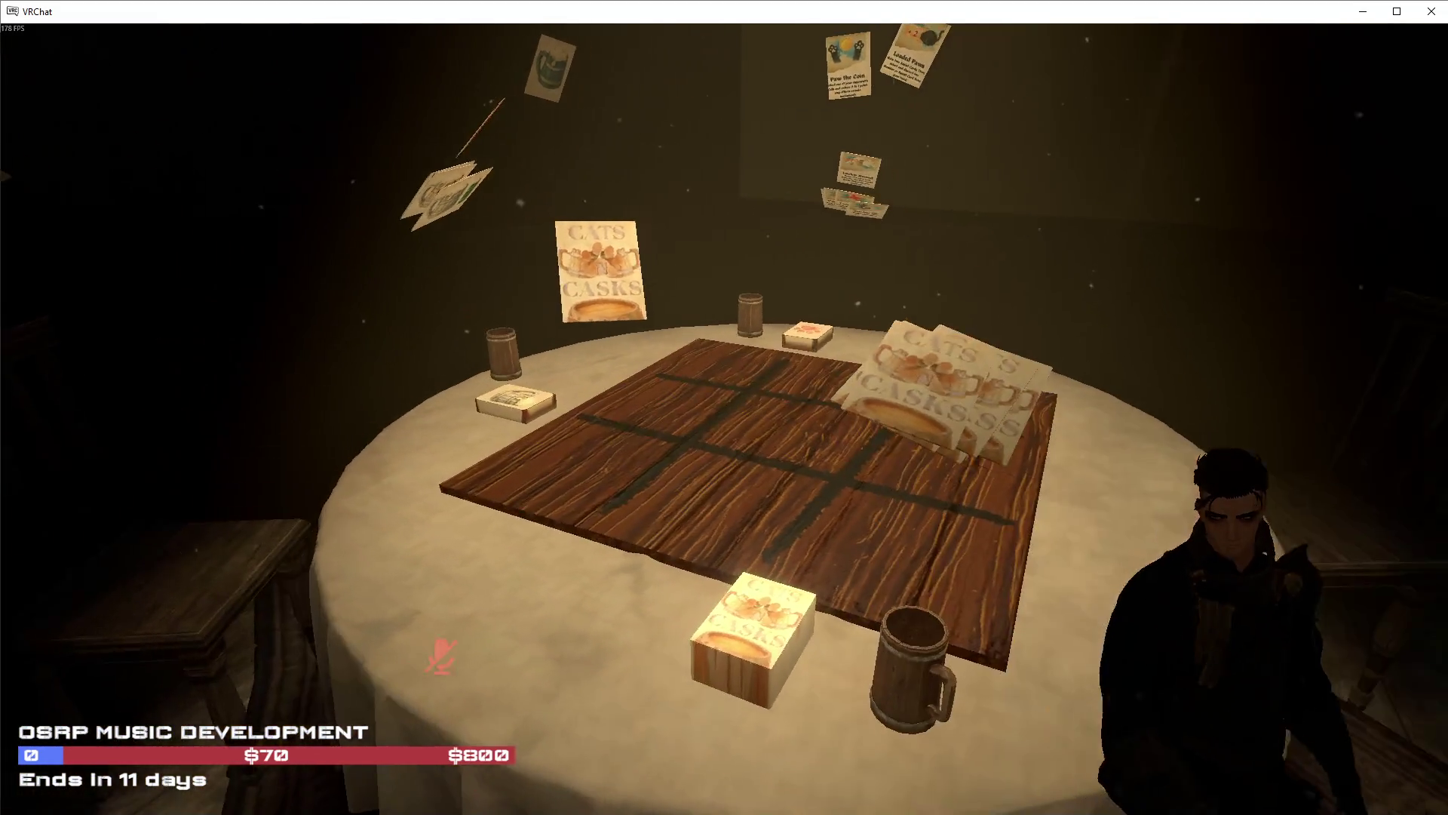
Walk up to the tavern table, pick up a card and drop it back onto the table
key(w)
key(s)
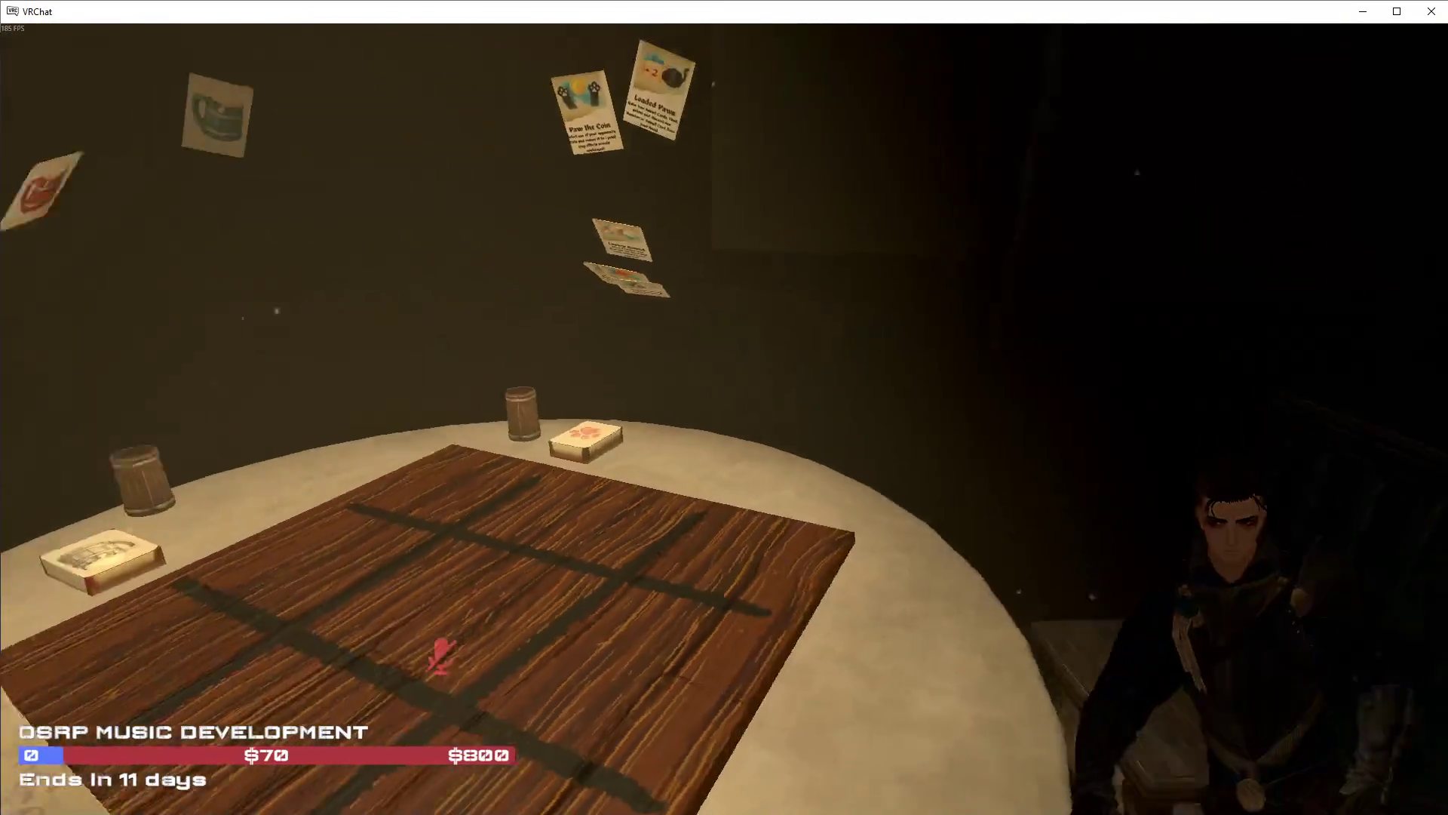
click(442, 652)
click(724, 407)
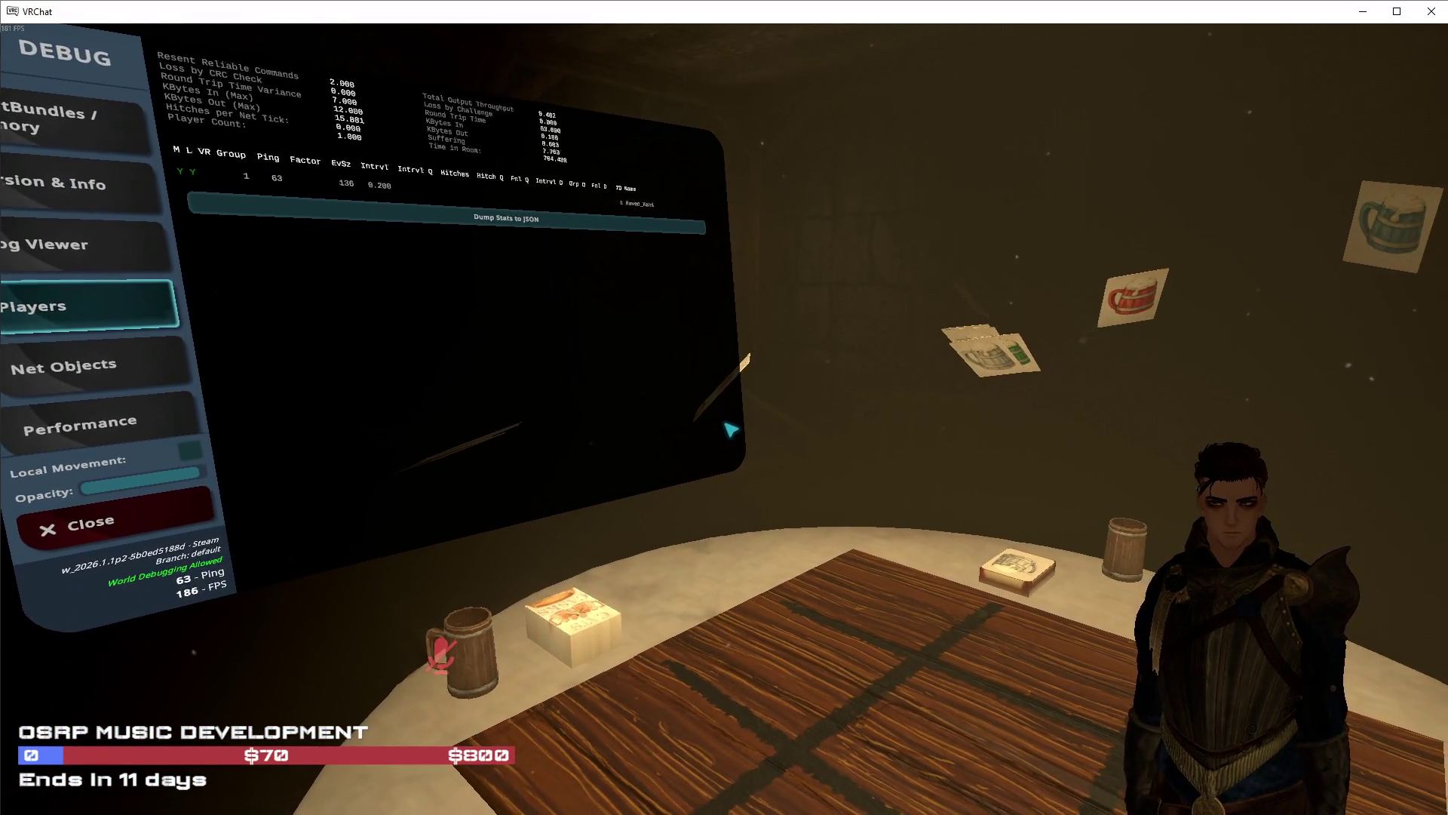
Deal a card onto the grid board, move a loose card onto the stack, and set them down
key(w)
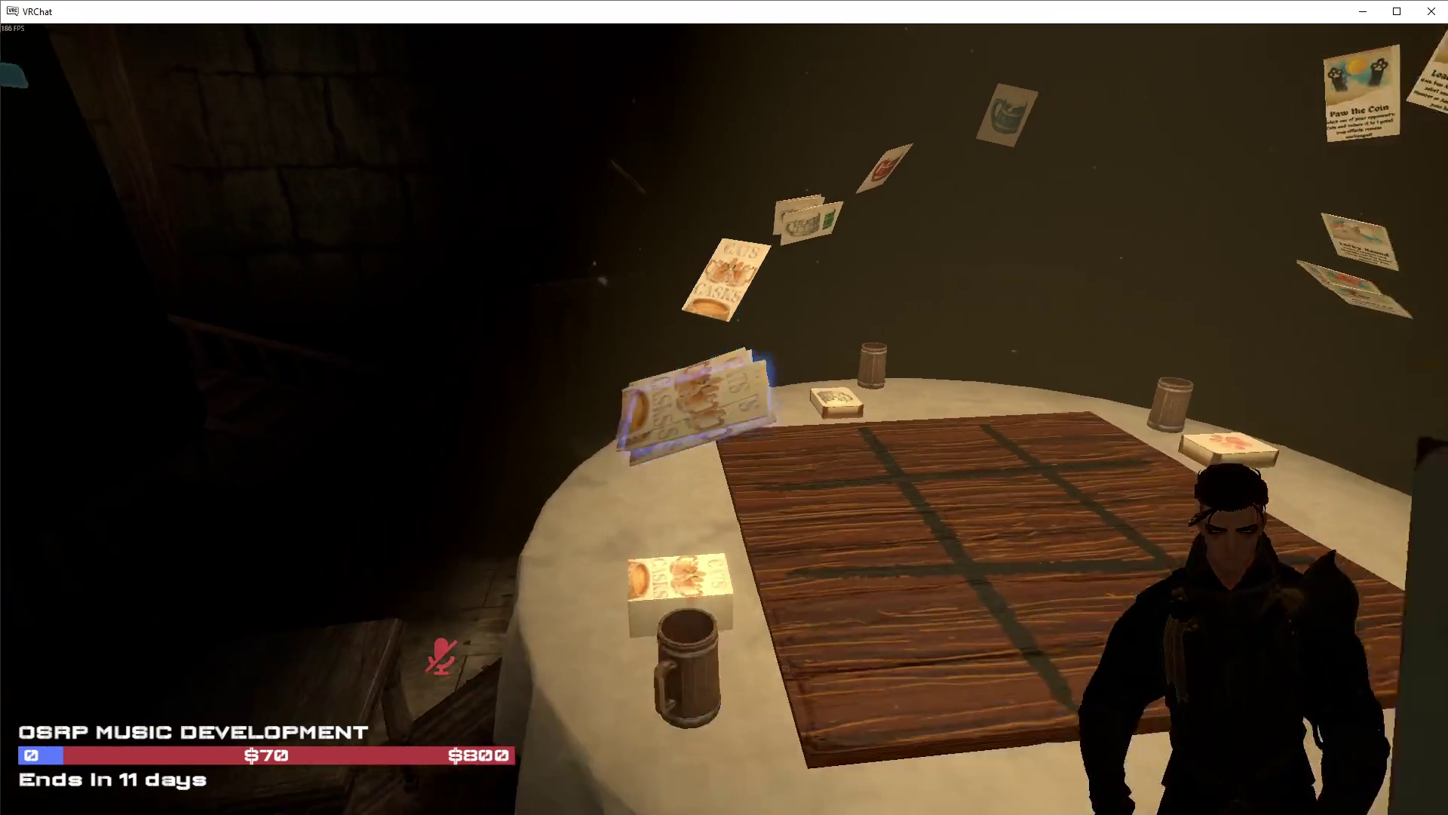
click(724, 407)
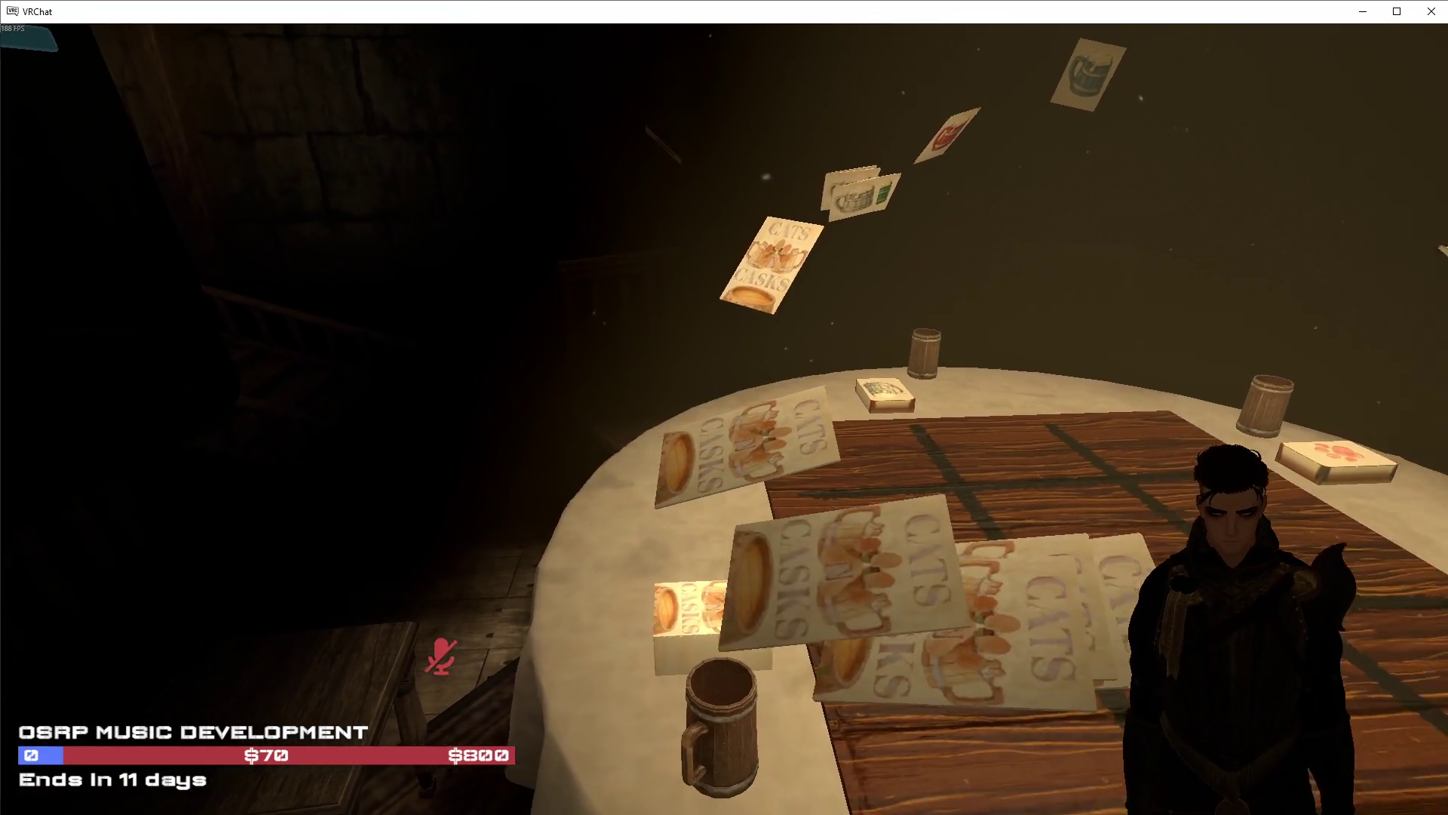
click(724, 407)
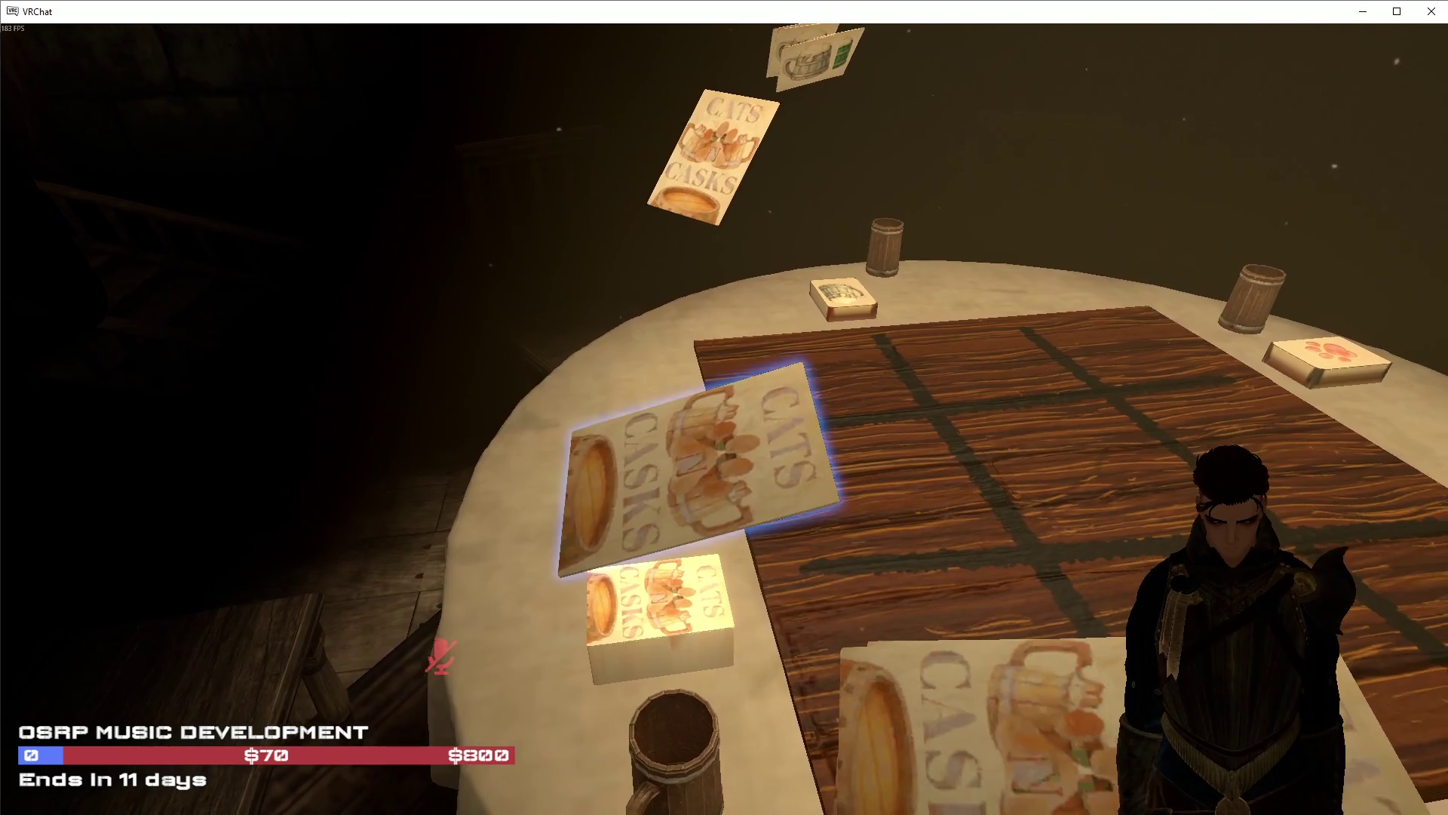
click(724, 407)
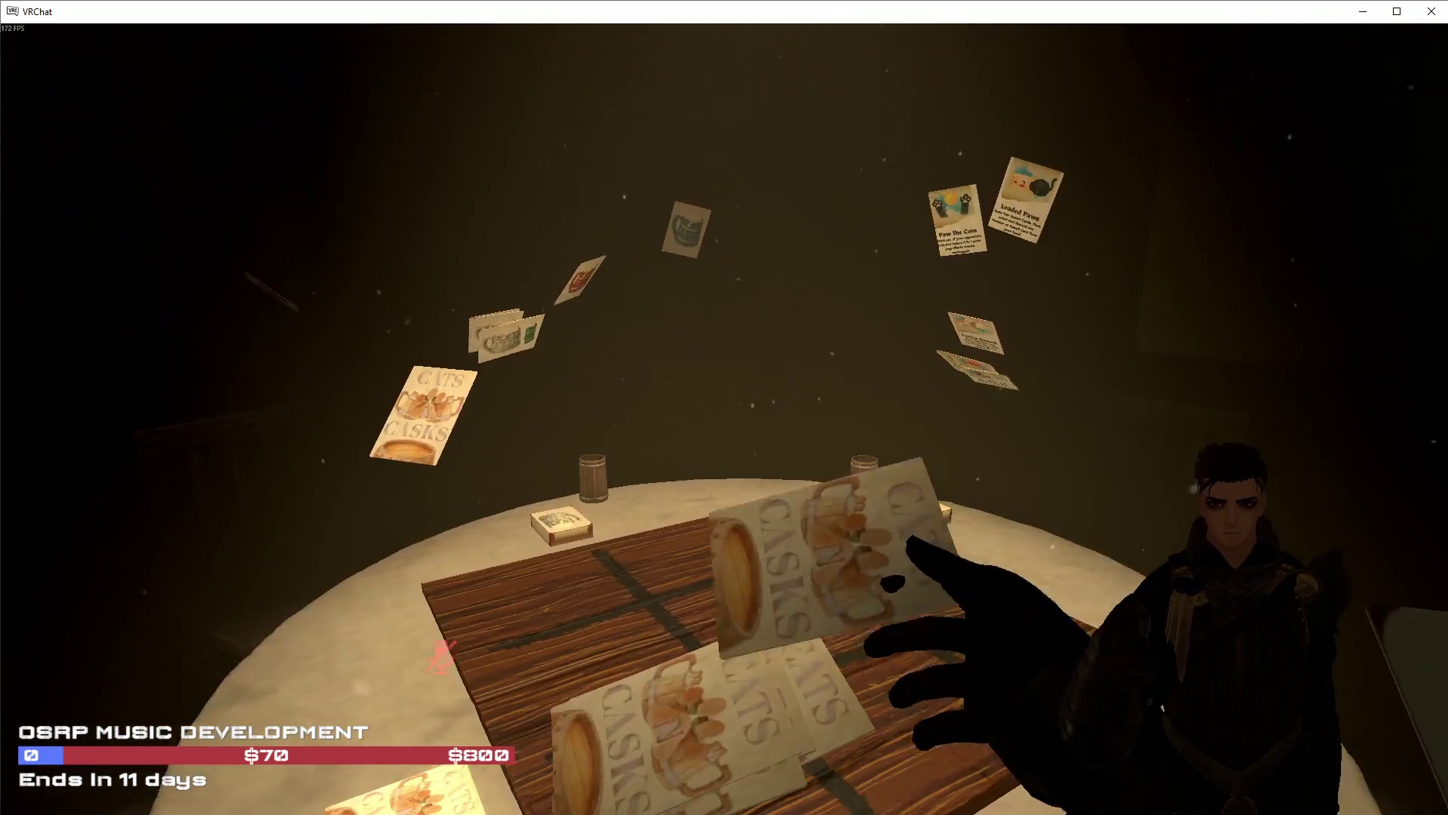
click(724, 407)
key(Escape)
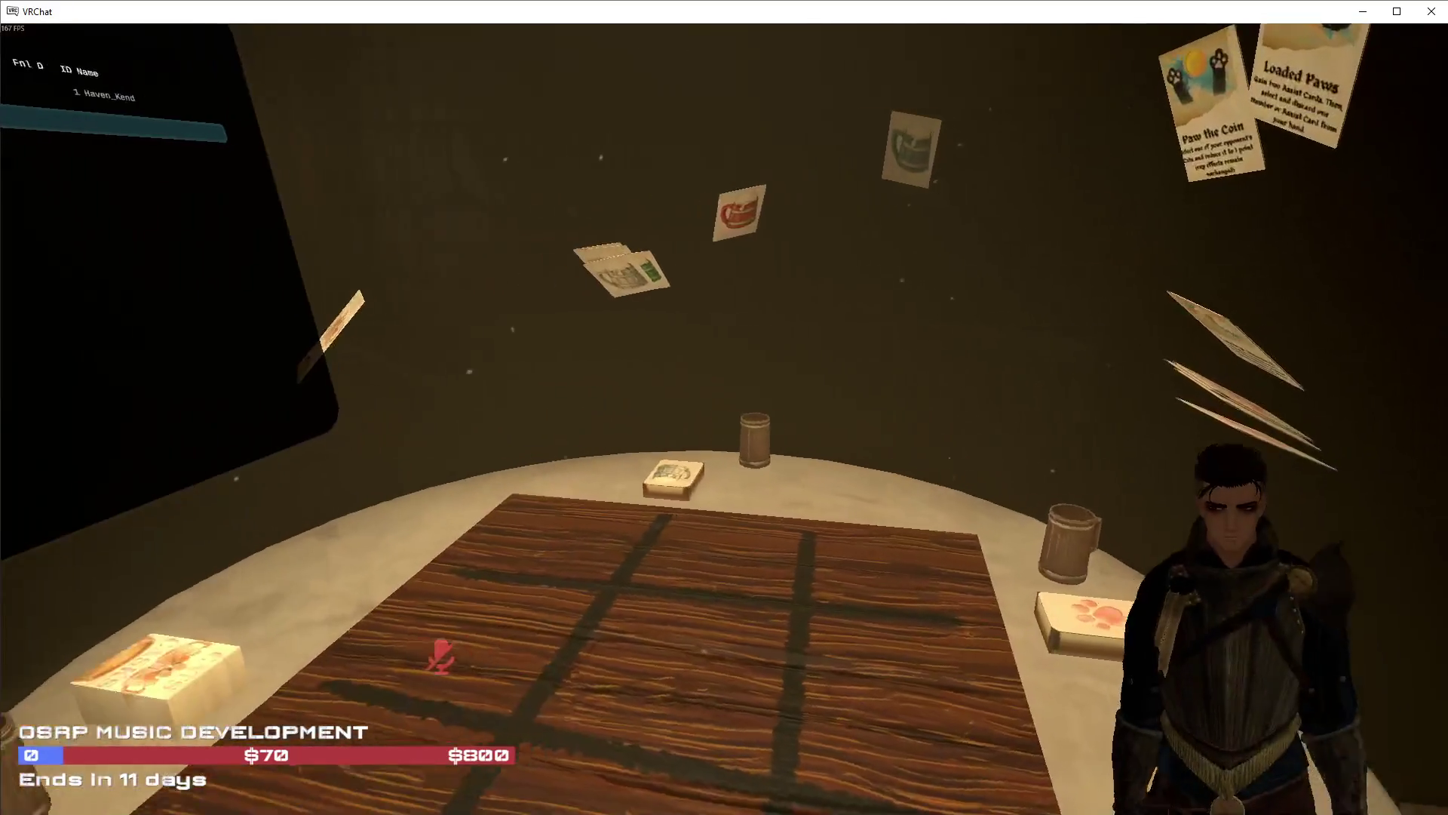